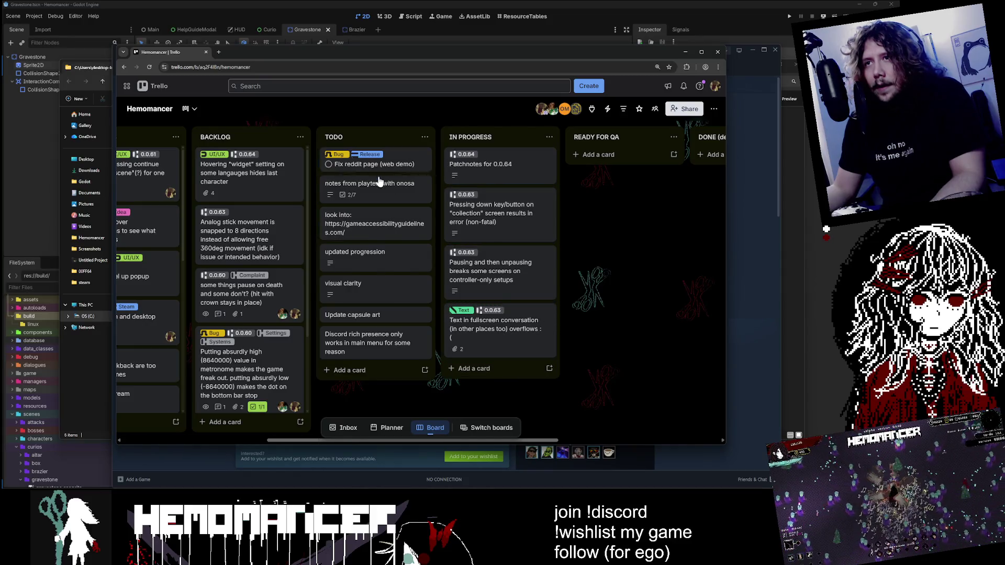
Step: Rename the 'Update capsule art' card to 'Update steam page ASAP'
{"action": "left_click", "coordinate": [347, 370]}
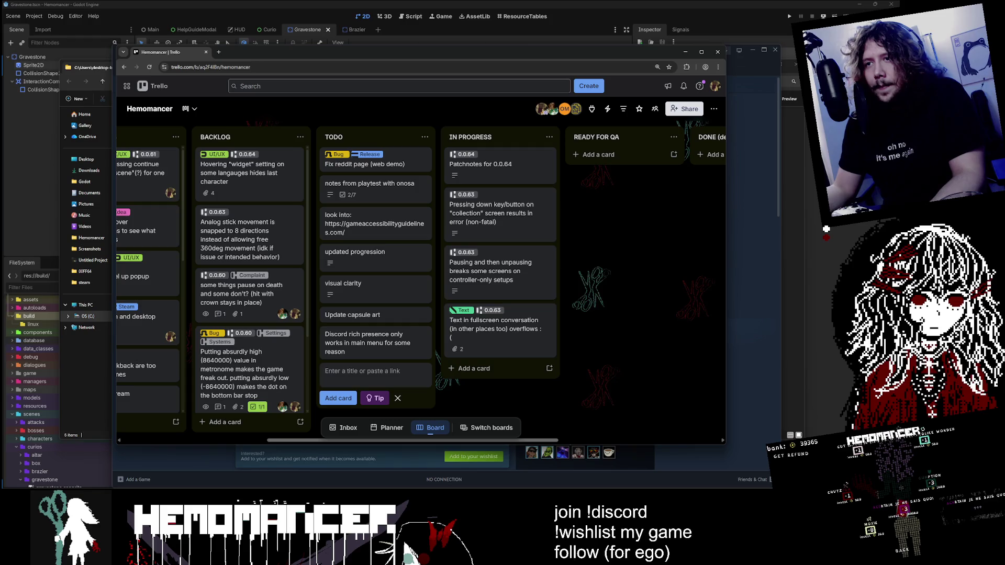
{"action": "left_click", "coordinate": [371, 316]}
{"action": "left_click", "coordinate": [298, 140]}
{"action": "type", "text": "Update steam page ASAP"}
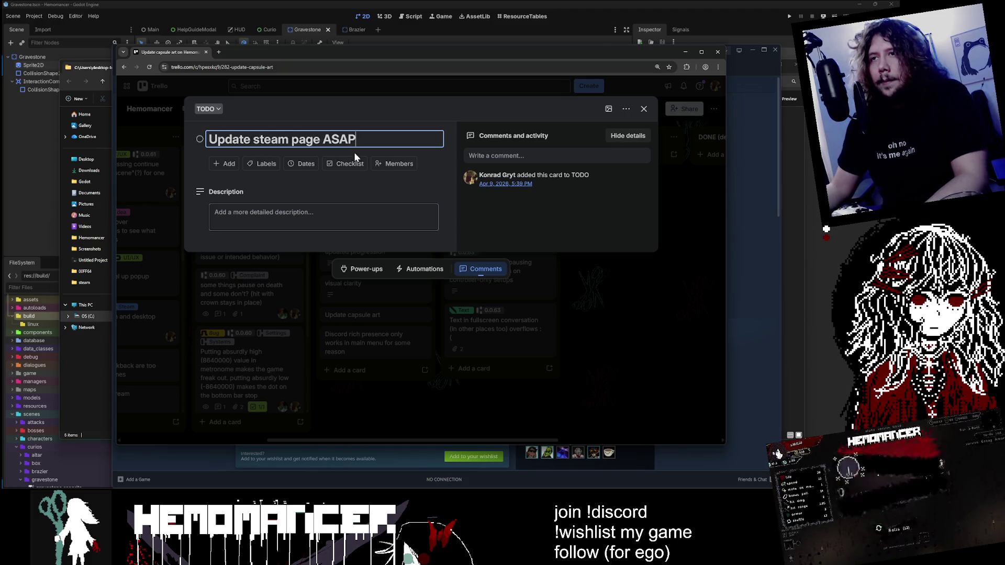
{"action": "left_click", "coordinate": [342, 165]}
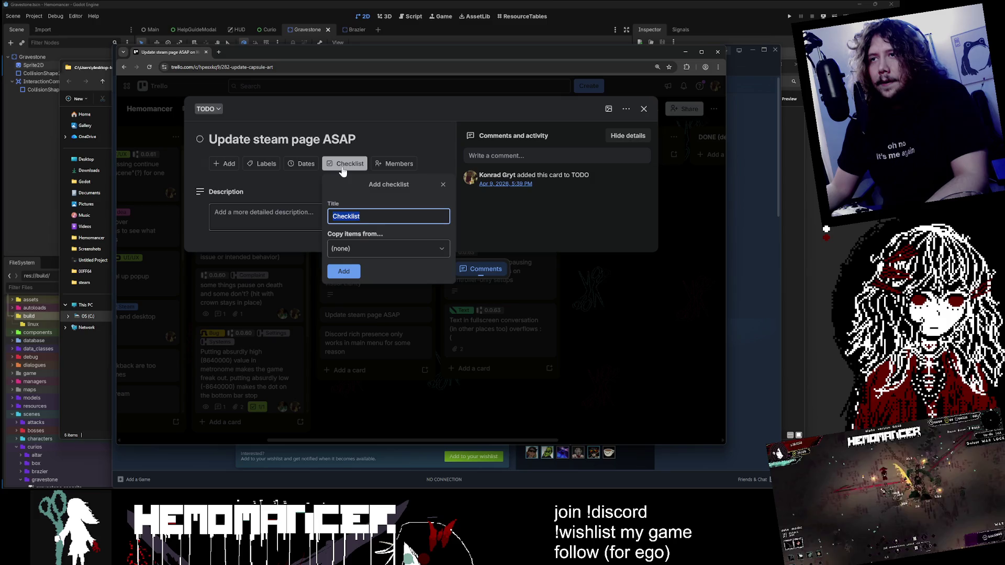
Step: Add a checklist: Update capsule art, controller support, languages, description; then close the card
{"action": "left_click", "coordinate": [336, 271]}
{"action": "type", "text": "Update capsule art"}
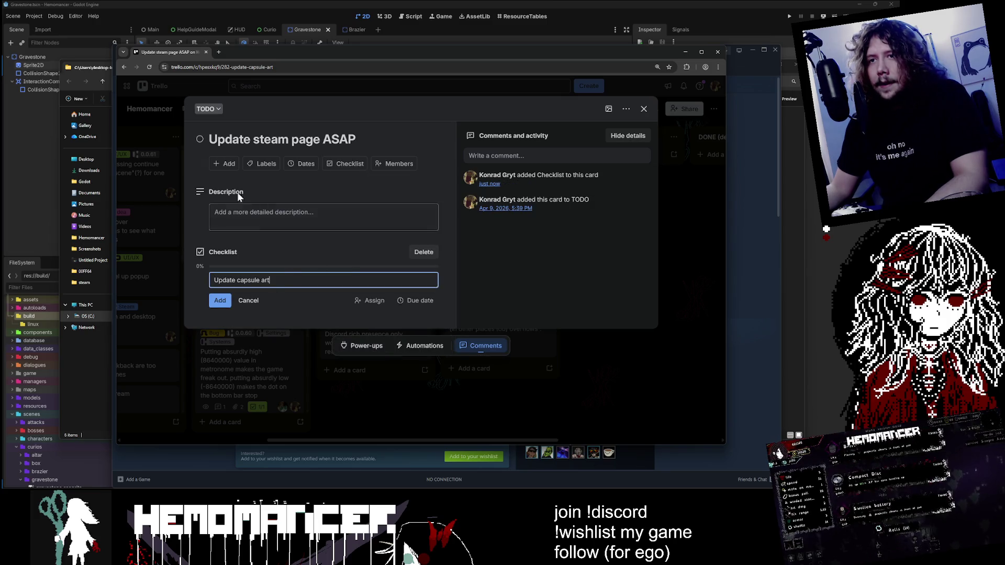
{"action": "left_click", "coordinate": [220, 301]}
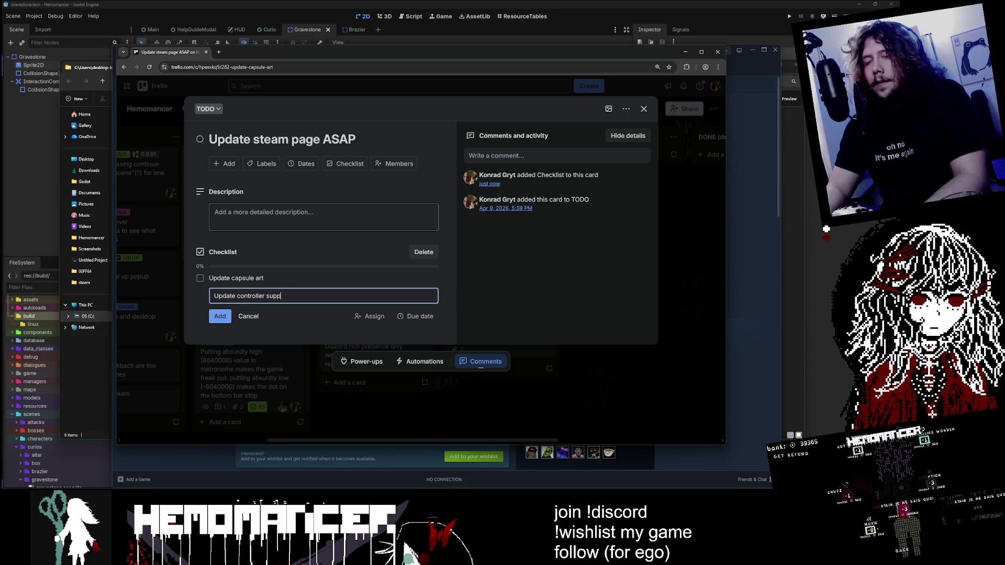
{"action": "type", "text": "ort"}
{"action": "key", "text": "Return"}
{"action": "type", "text": "Update languages"}
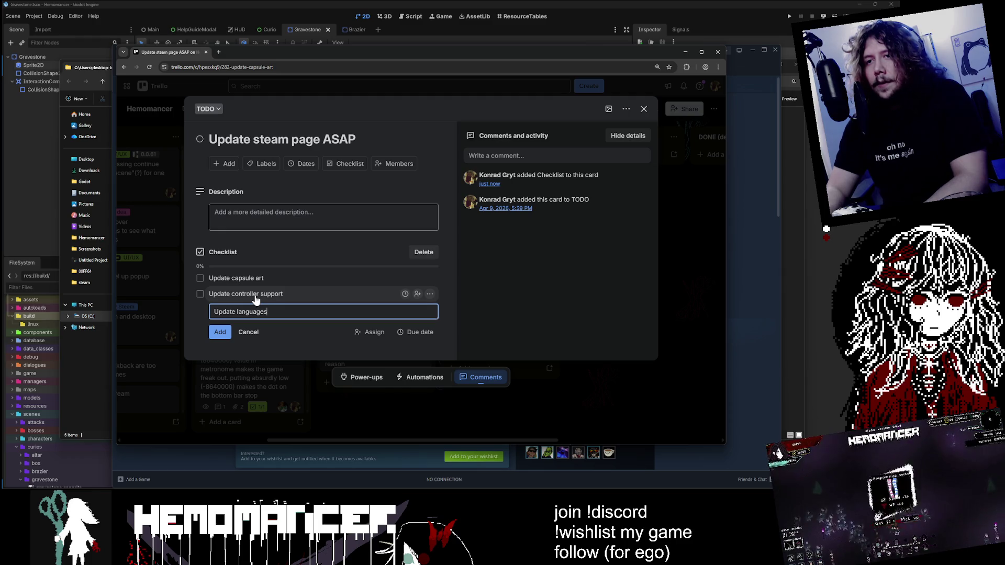
{"action": "key", "text": "Return"}
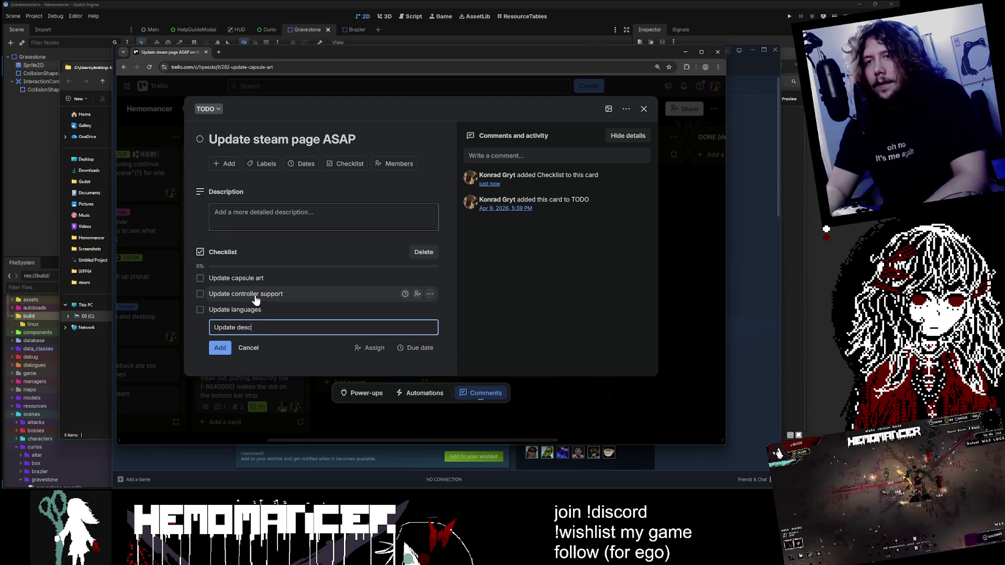
{"action": "type", "text": "n"}
{"action": "key", "text": "Return"}
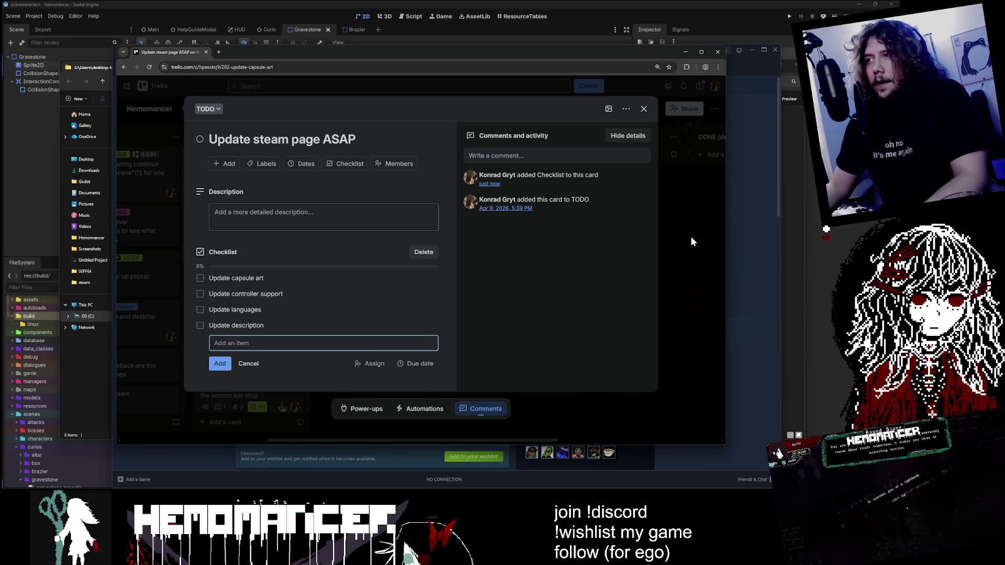
{"action": "left_click", "coordinate": [691, 241]}
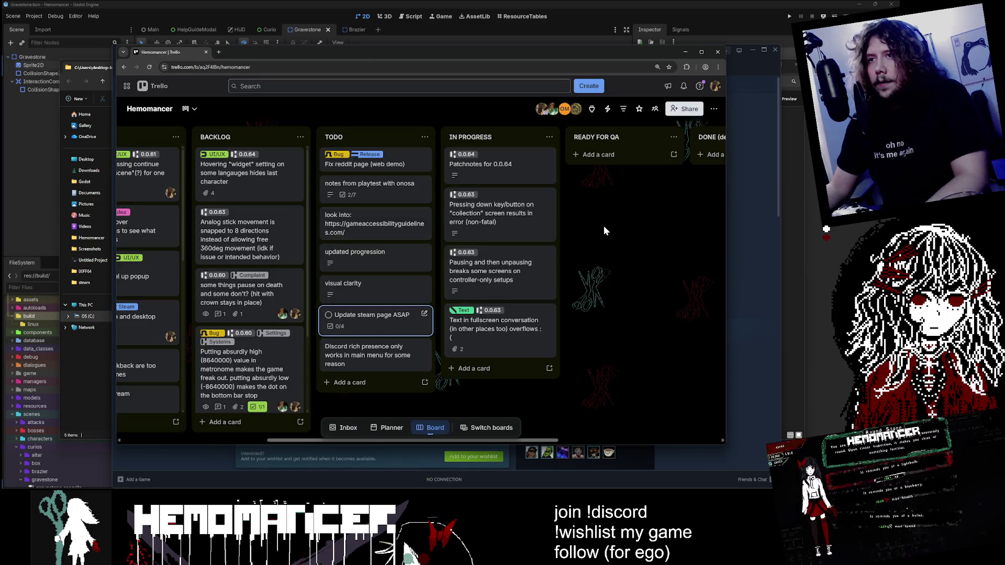
{"action": "left_click", "coordinate": [683, 53]}
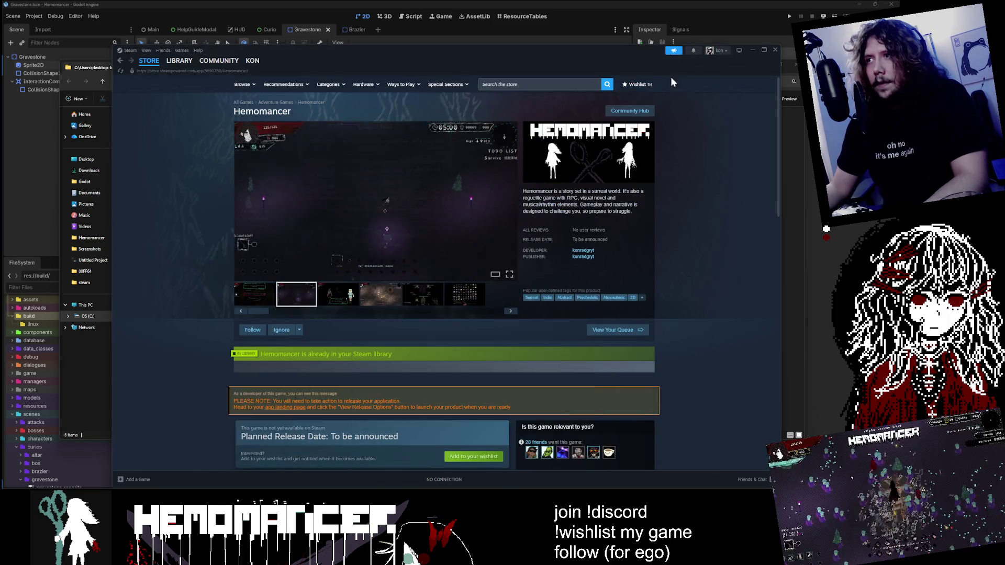
Step: Minimize Steam, close File Explorer, and bring the running Hemomancer debug window forward
{"action": "left_click", "coordinate": [753, 50]}
{"action": "left_click", "coordinate": [794, 64]}
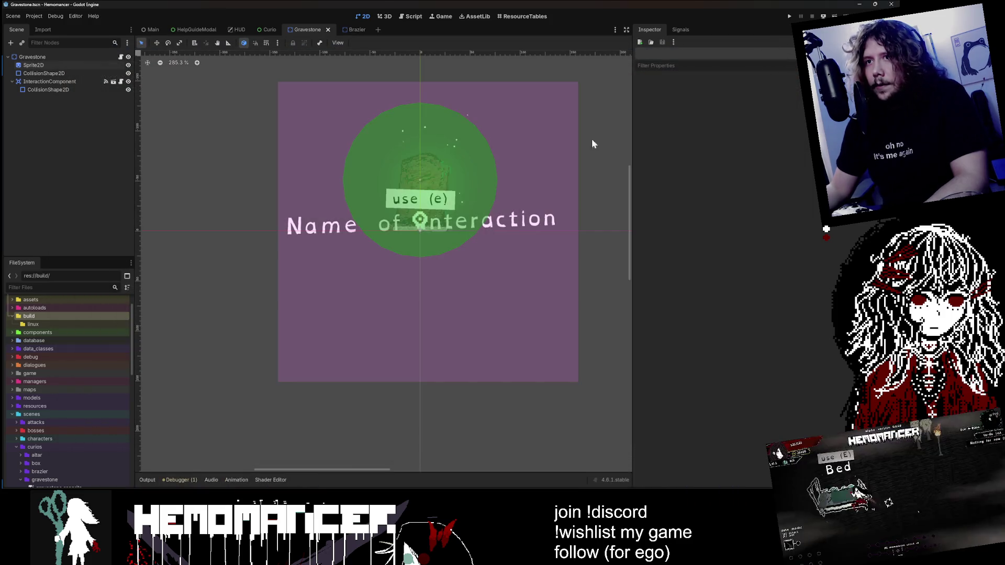
{"action": "mouse_move", "coordinate": [460, 500]}
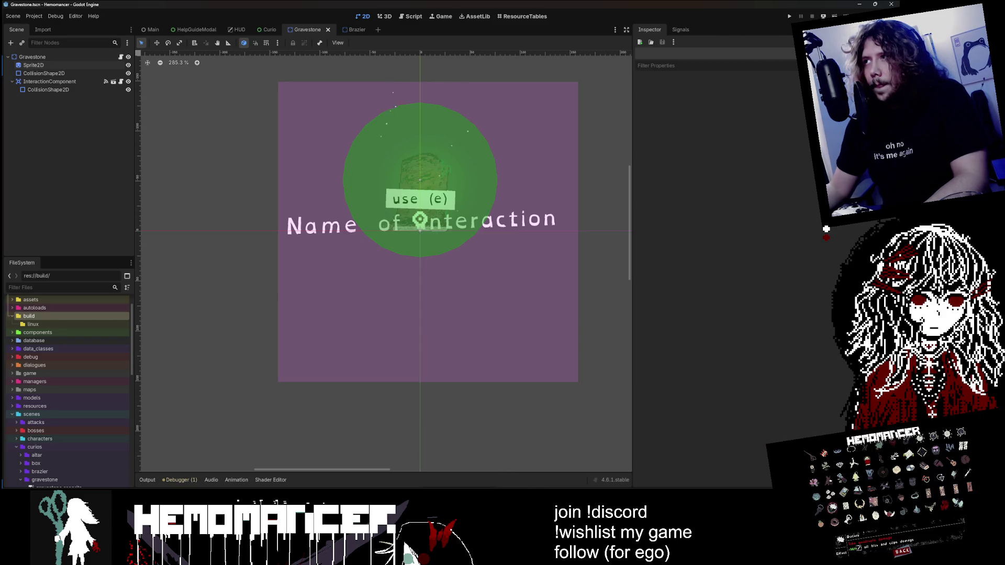
{"action": "left_click", "coordinate": [789, 16]}
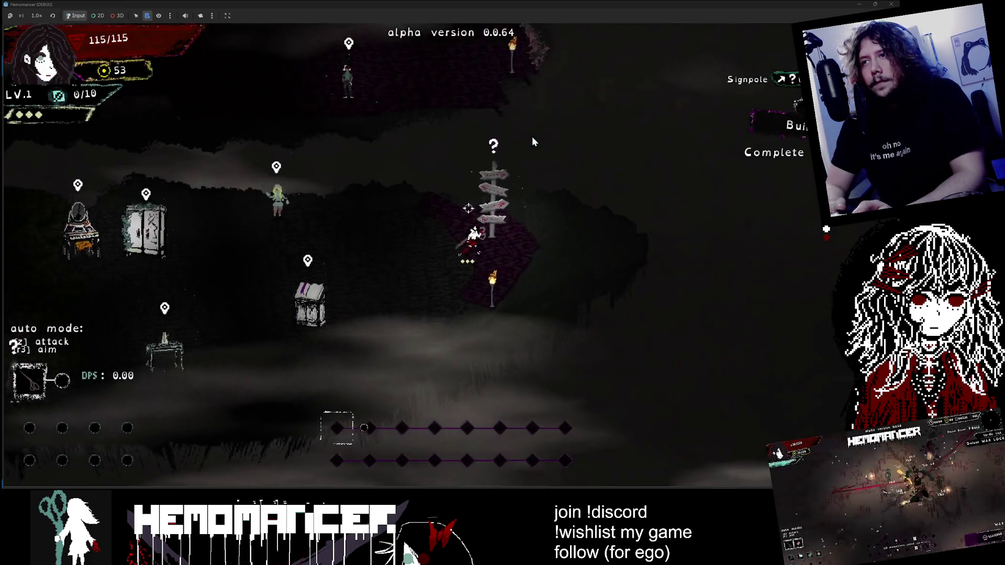
{"action": "key", "text": "e"}
{"action": "key", "text": "Right"}
{"action": "key", "text": "Right"}
{"action": "key", "text": "Left"}
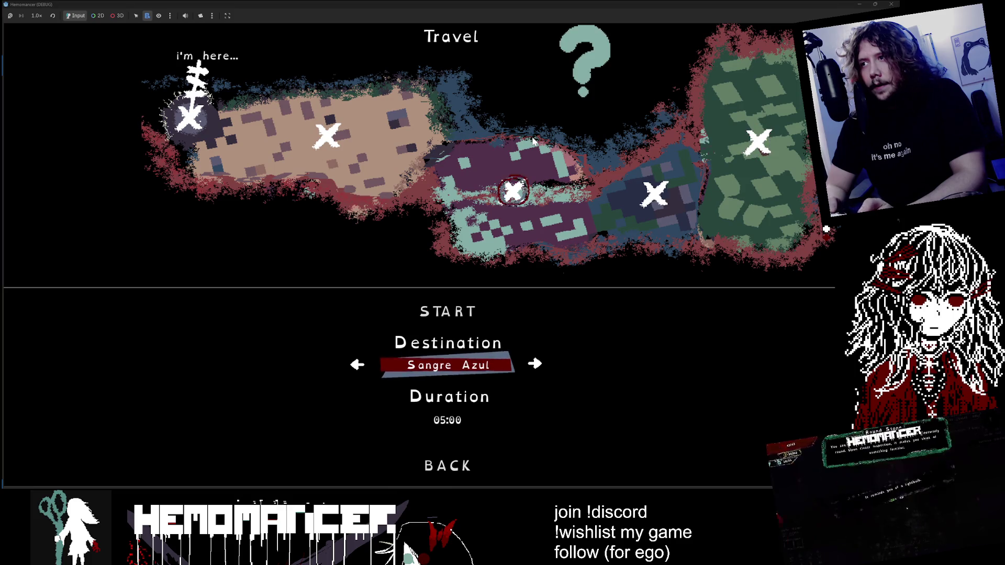
{"action": "key", "text": "Right"}
{"action": "key", "text": "Down"}
{"action": "key", "text": "Down"}
{"action": "key", "text": "Return"}
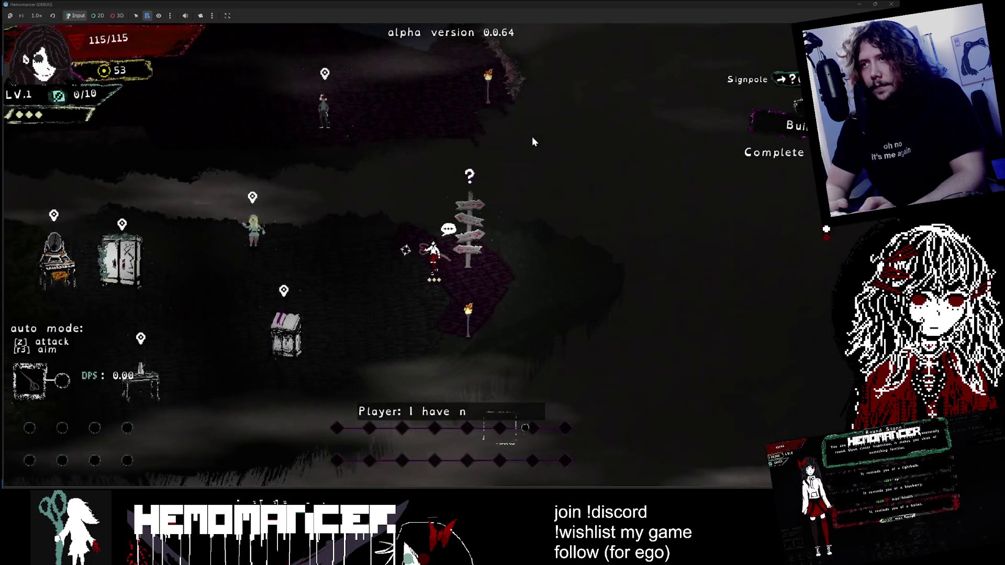
{"action": "key", "text": "Left"}
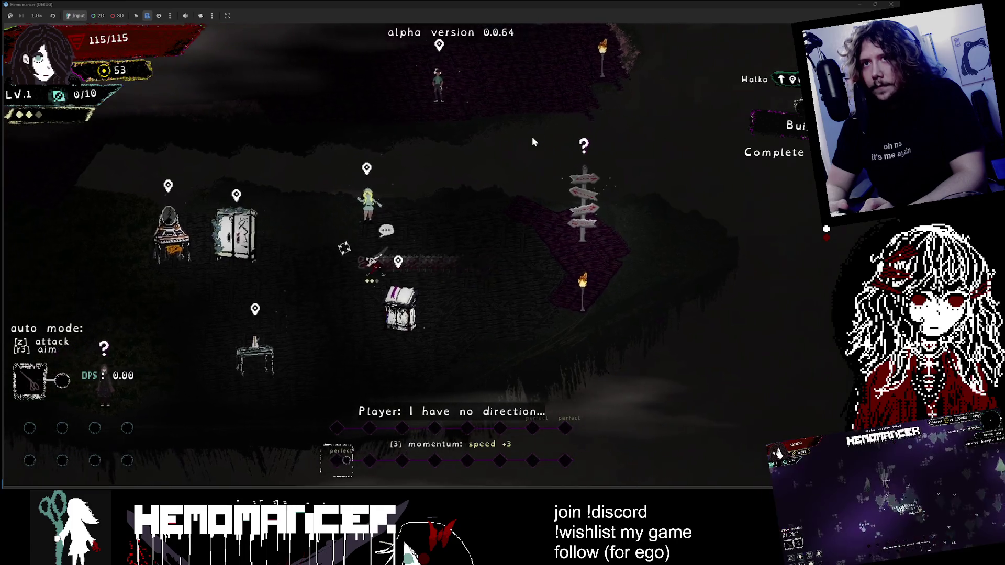
{"action": "key", "text": "Up"}
{"action": "key", "text": "Right"}
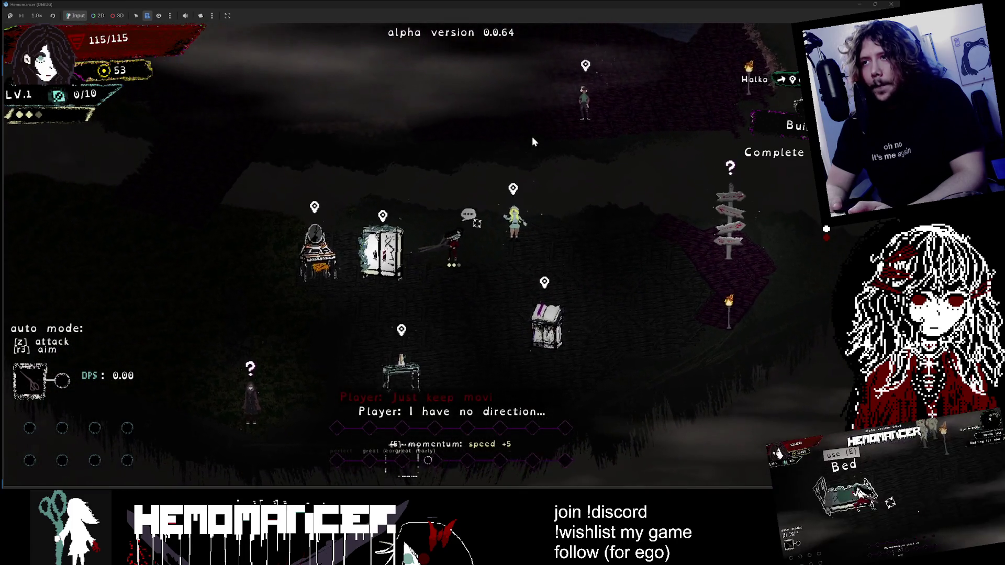
{"action": "key", "text": "Right"}
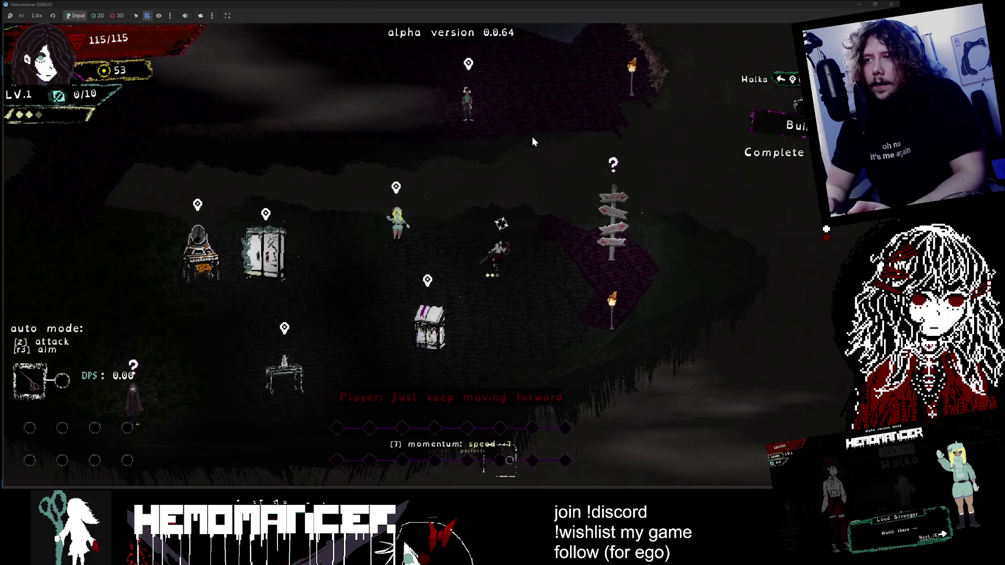
{"action": "key", "text": "Left"}
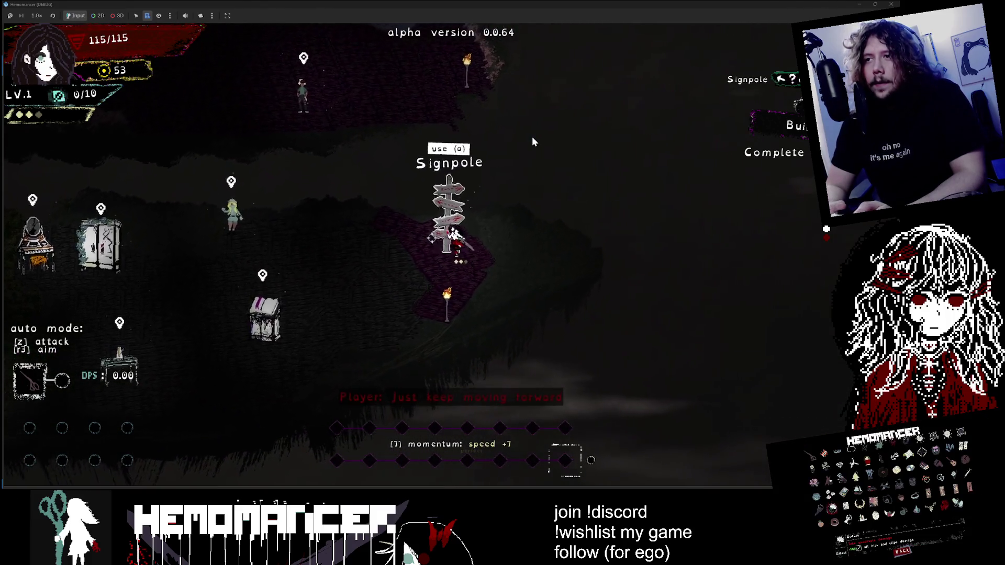
{"action": "key", "text": "Up"}
{"action": "key", "text": "Right"}
{"action": "key", "text": "Down"}
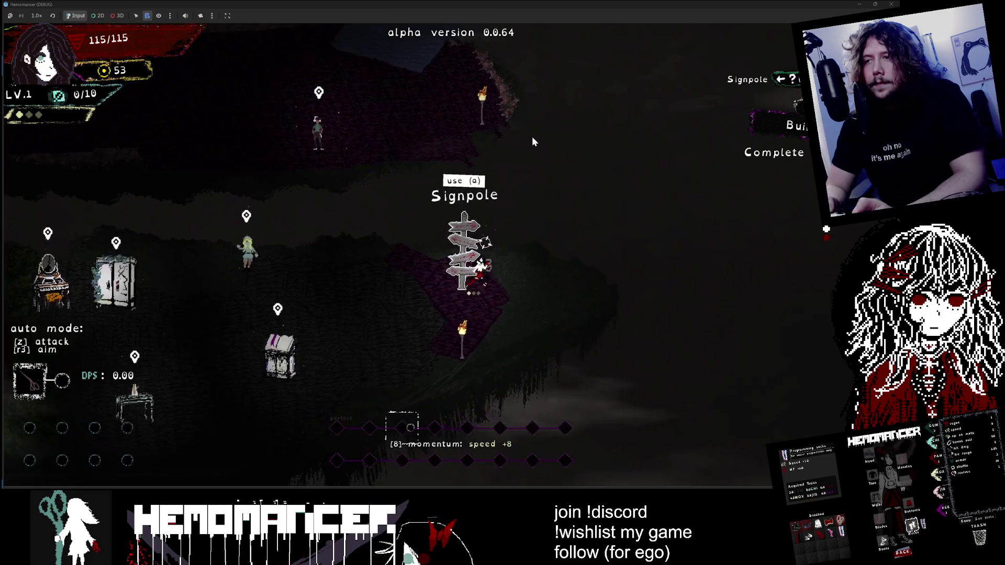
{"action": "key", "text": "Left"}
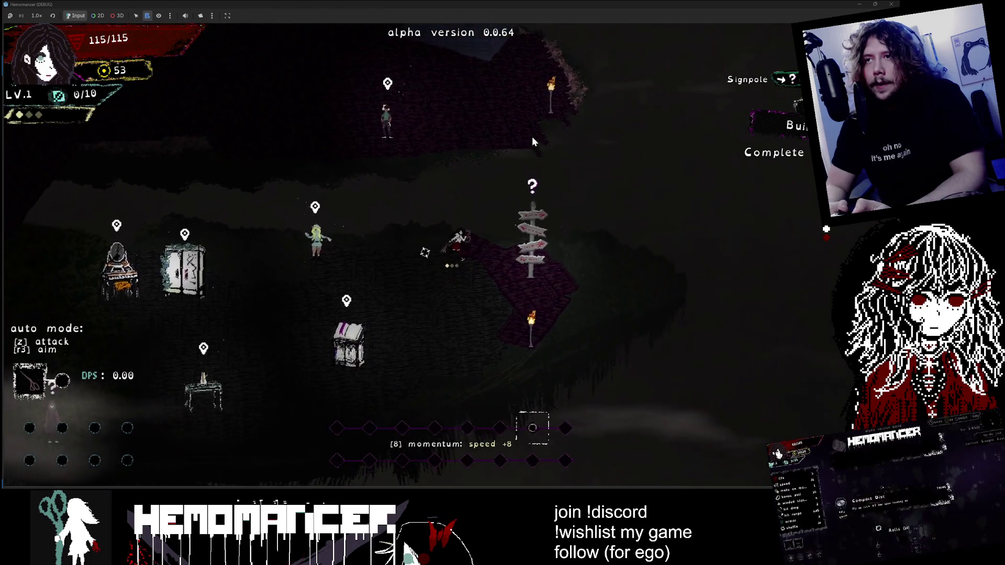
{"action": "key", "text": "Right"}
{"action": "key", "text": "Down"}
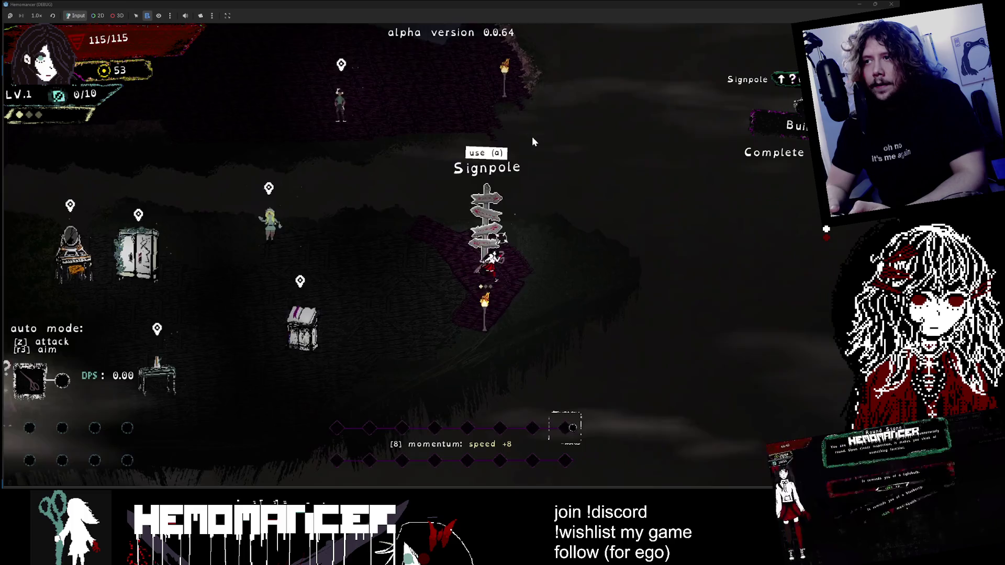
{"action": "key", "text": "Up"}
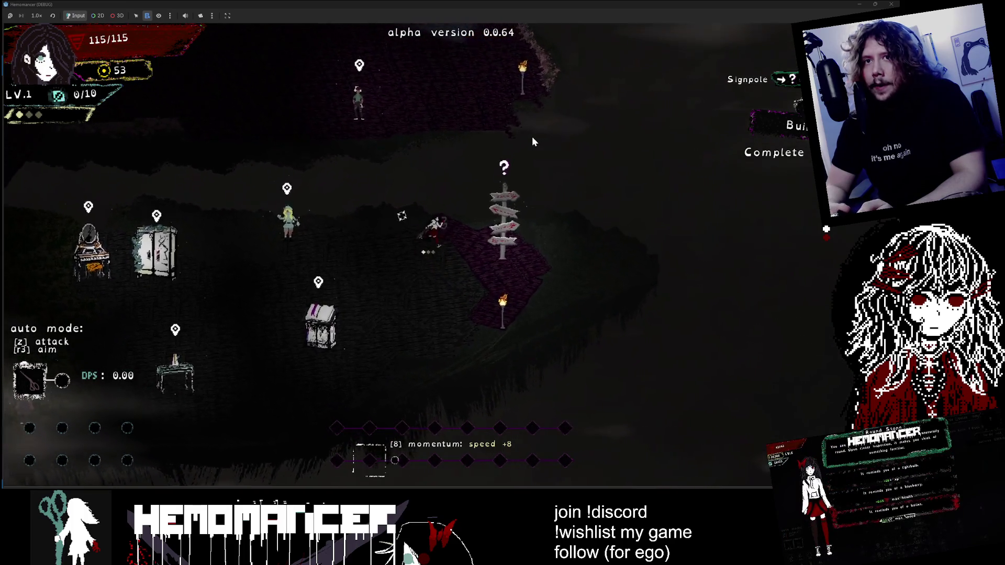
{"action": "key", "text": "a"}
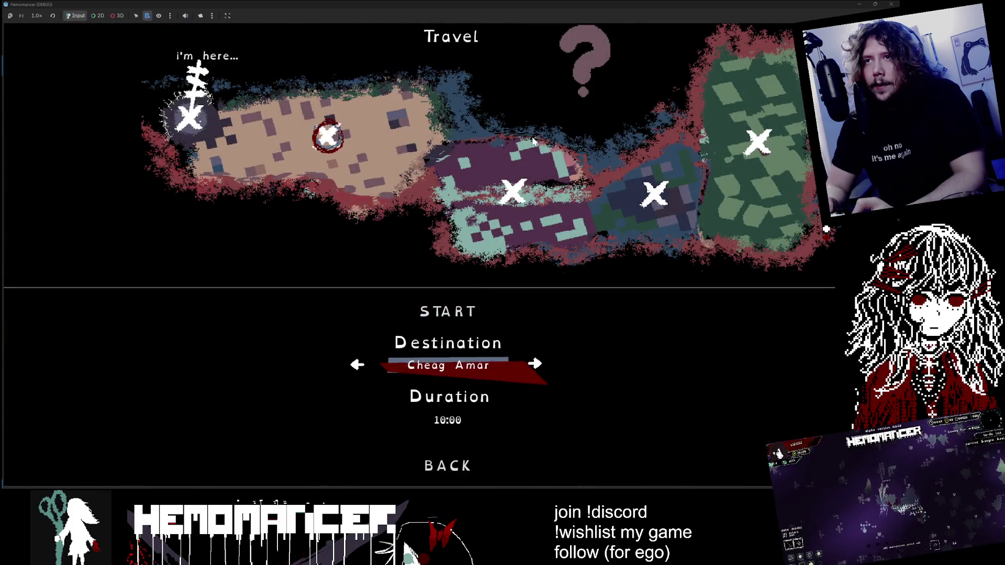
{"action": "key", "text": "Right"}
{"action": "key", "text": "Left"}
{"action": "key", "text": "Left"}
{"action": "key", "text": "Left"}
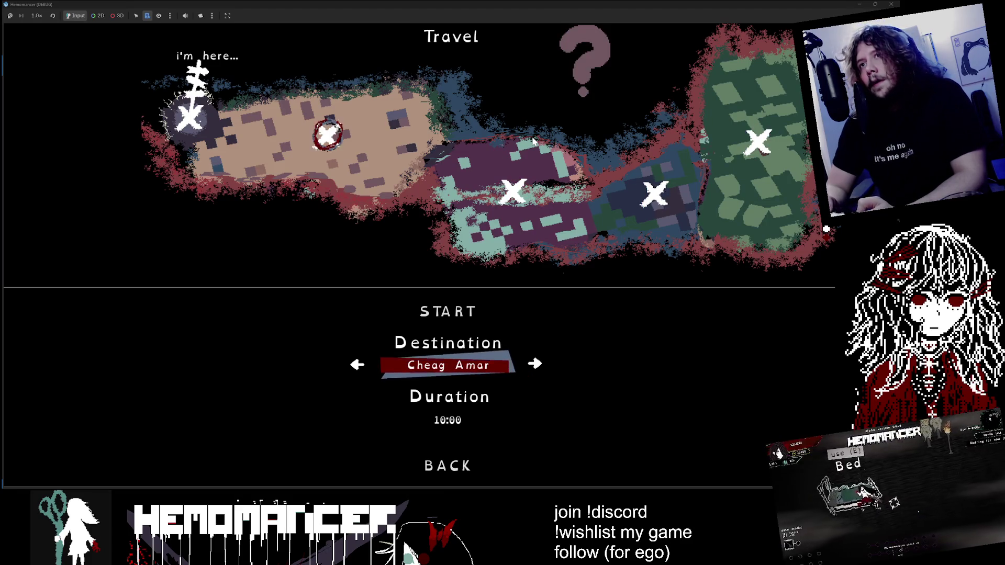
{"action": "key", "text": "Right"}
{"action": "key", "text": "Right"}
{"action": "key", "text": "Right"}
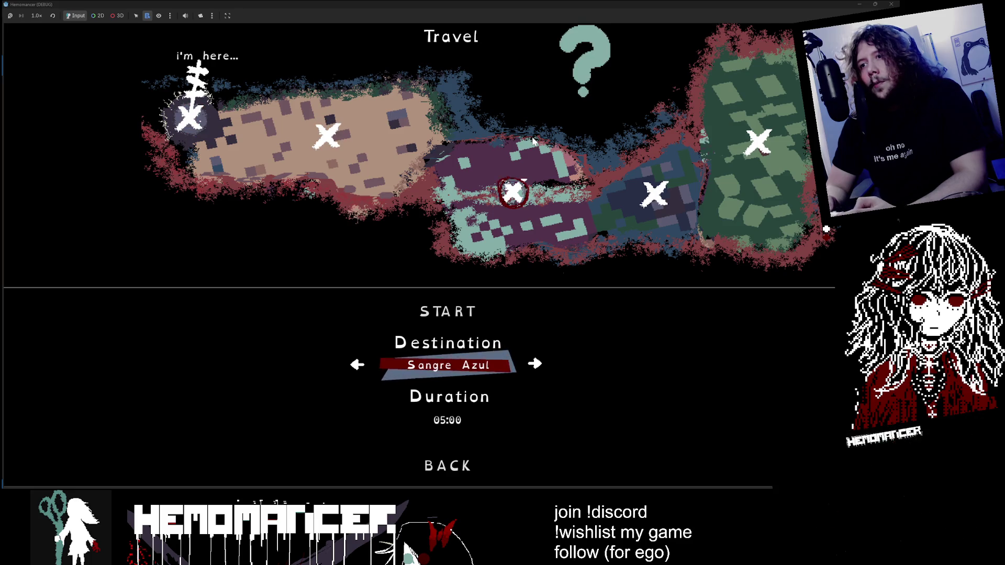
{"action": "key", "text": "Right"}
{"action": "key", "text": "Right"}
{"action": "key", "text": "Down"}
{"action": "key", "text": "Down"}
{"action": "key", "text": "a"}
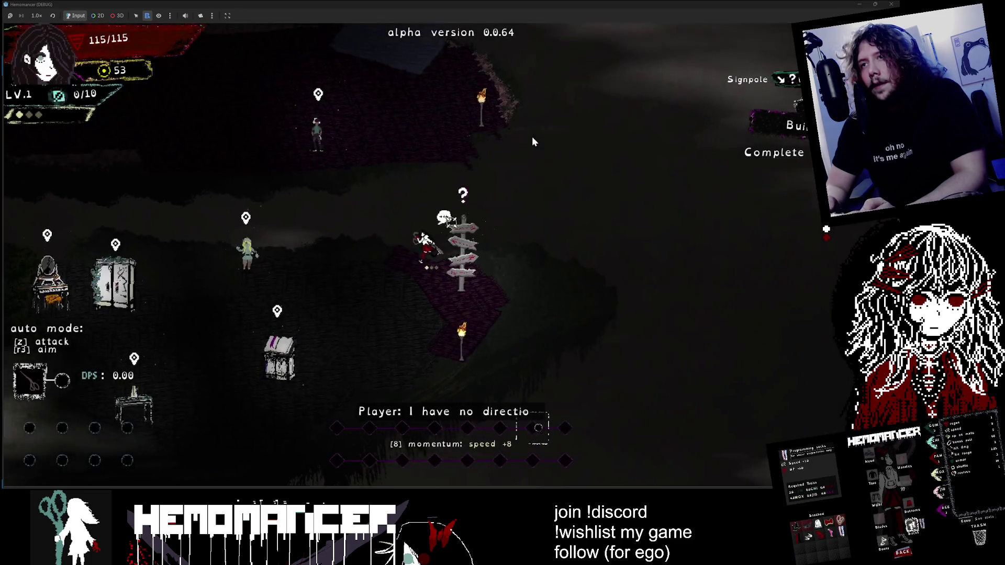
Step: Walk the character past the vanity, wardrobe and bookstand over to the Gruff Stranger
{"action": "key", "text": "Left"}
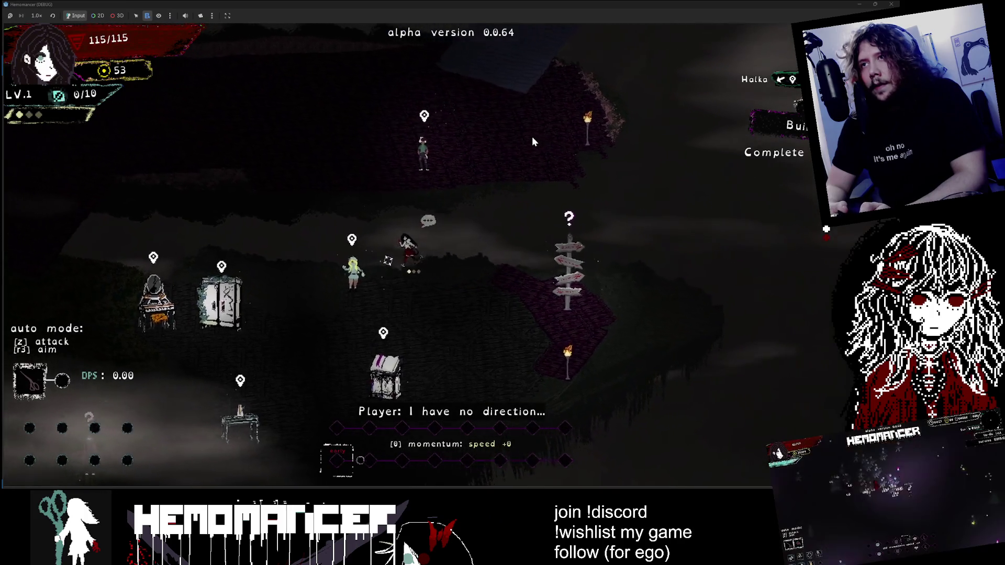
{"action": "key", "text": "Left"}
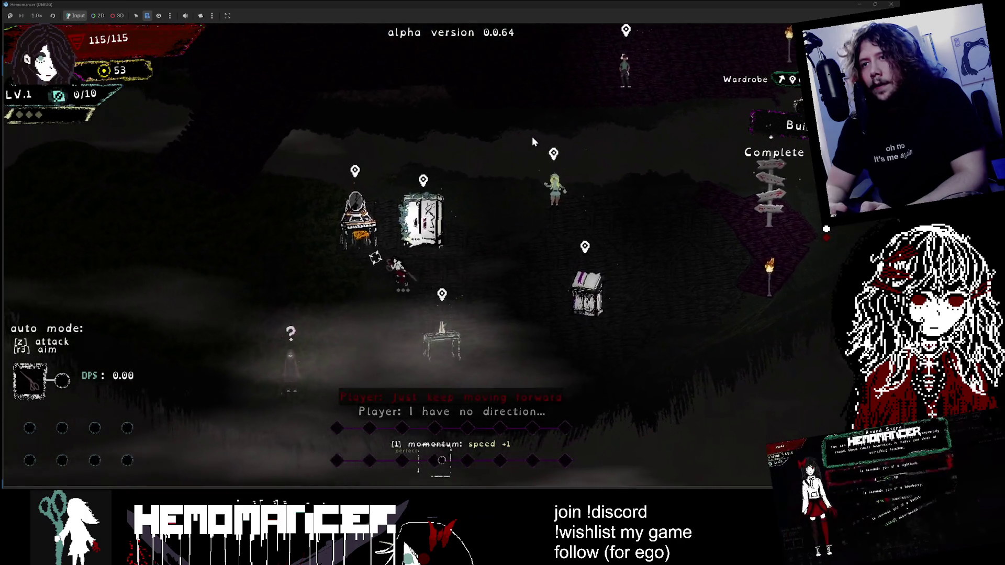
{"action": "key", "text": "Left"}
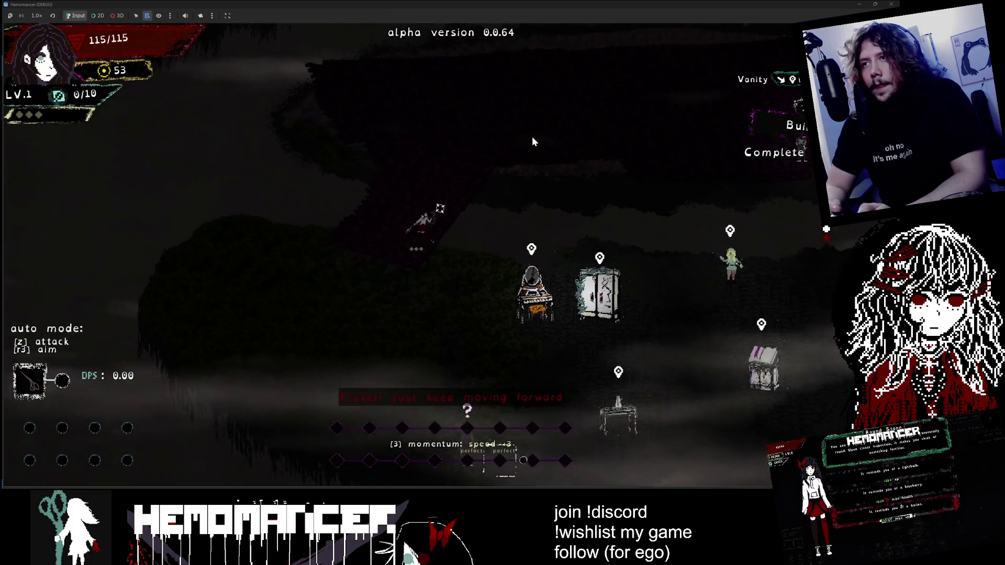
{"action": "key", "text": "Left"}
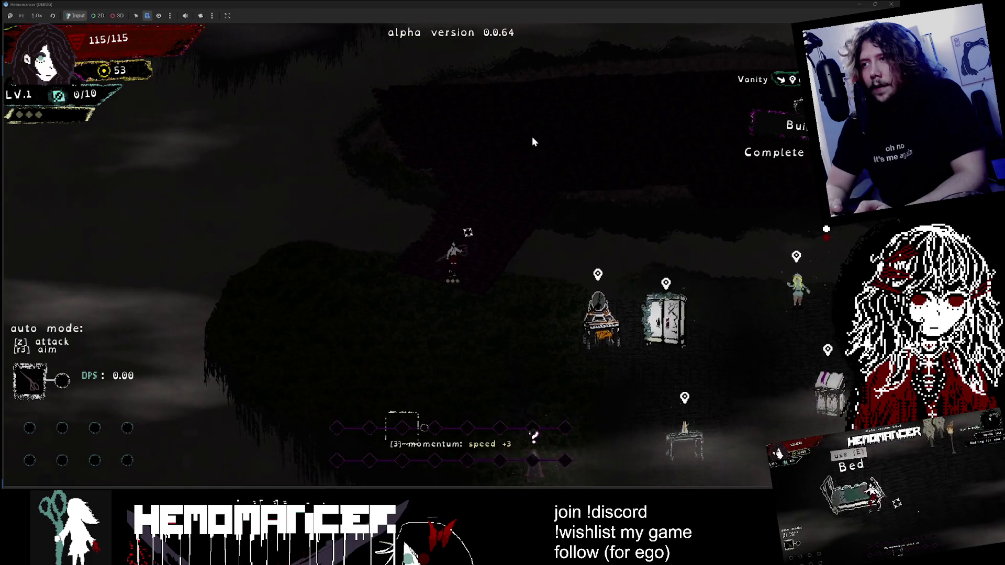
{"action": "key", "text": "Left"}
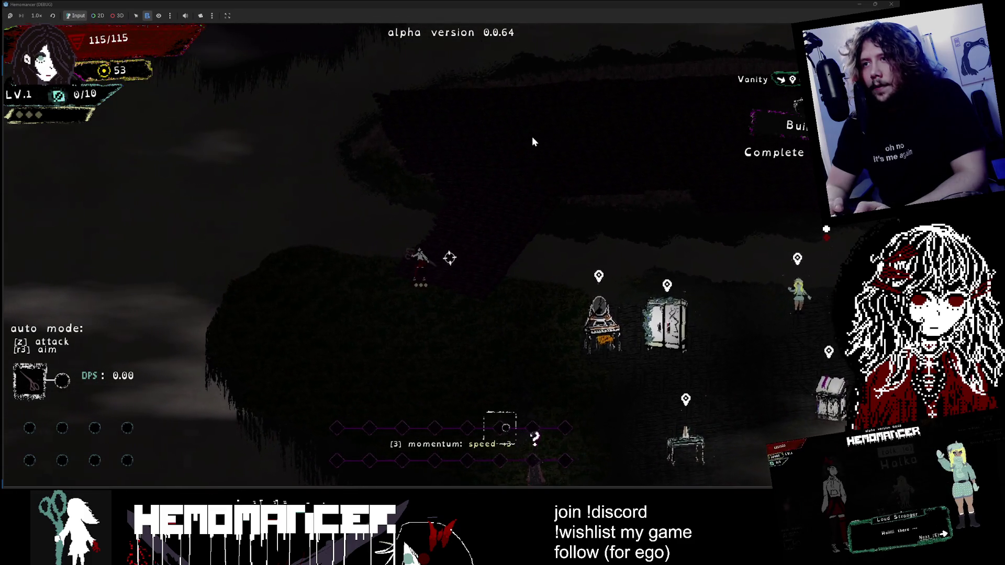
{"action": "key", "text": "Right"}
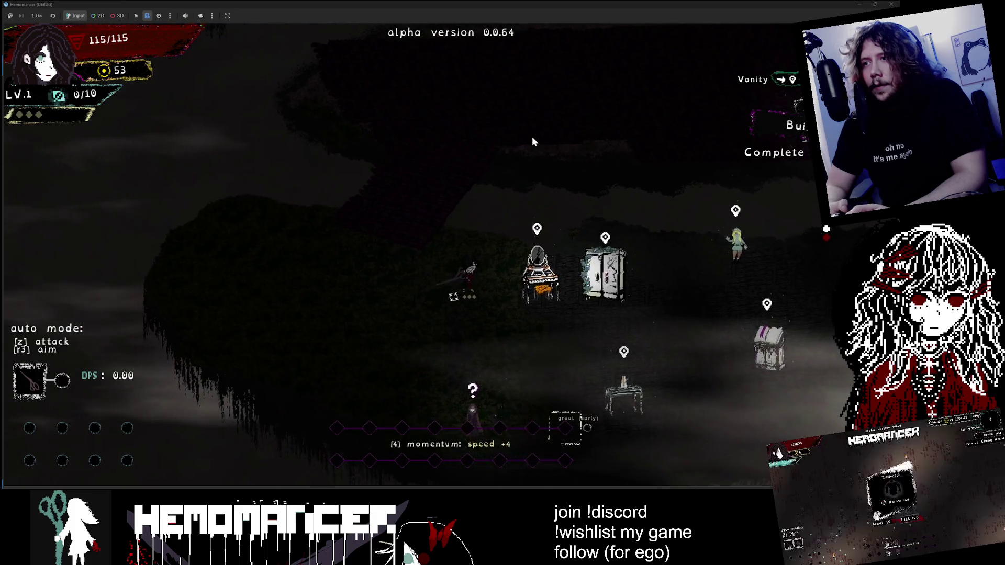
{"action": "key", "text": "Right"}
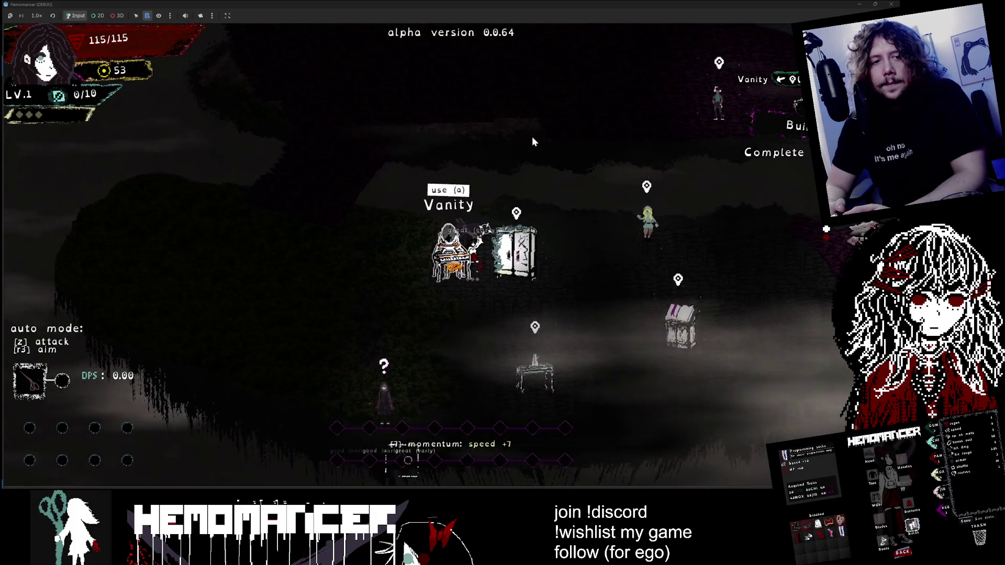
{"action": "key", "text": "Right"}
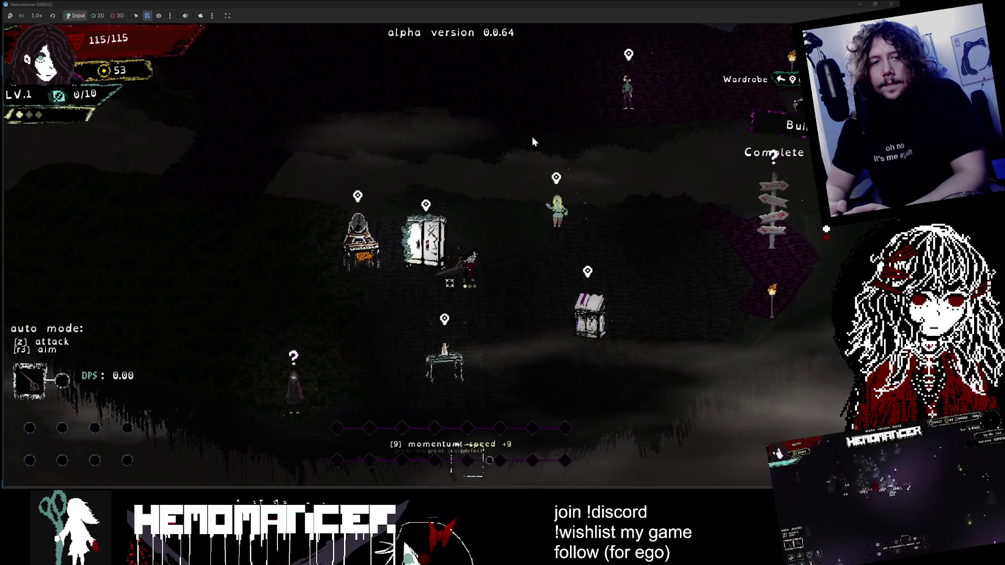
{"action": "key", "text": "Right"}
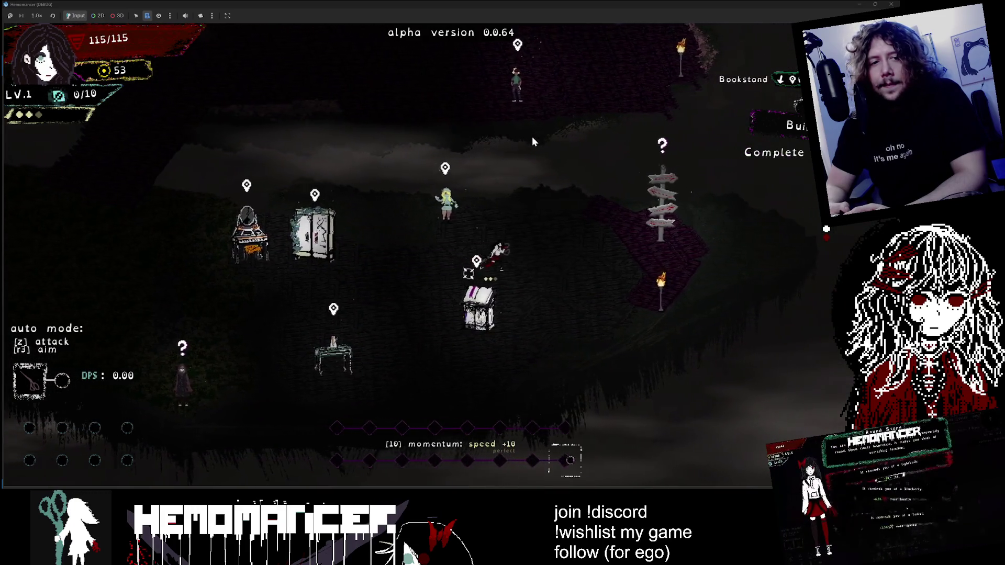
{"action": "key", "text": "Left"}
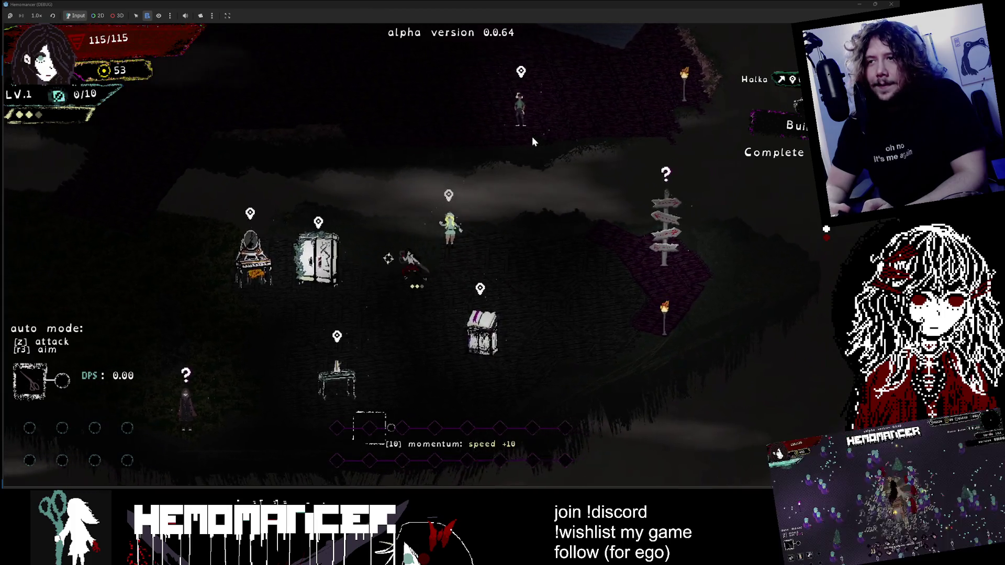
{"action": "key", "text": "Down"}
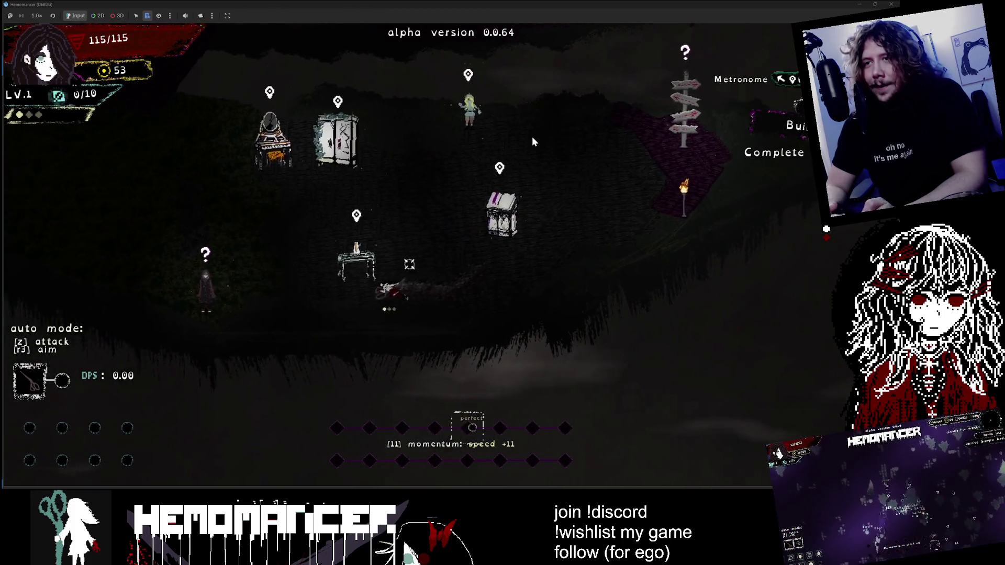
{"action": "key", "text": "Left"}
Step: Talk to the Gruff Stranger and bring up the 'Here. 50 meta.' / 'I'm keeping it.' replies
{"action": "key", "text": "e"}
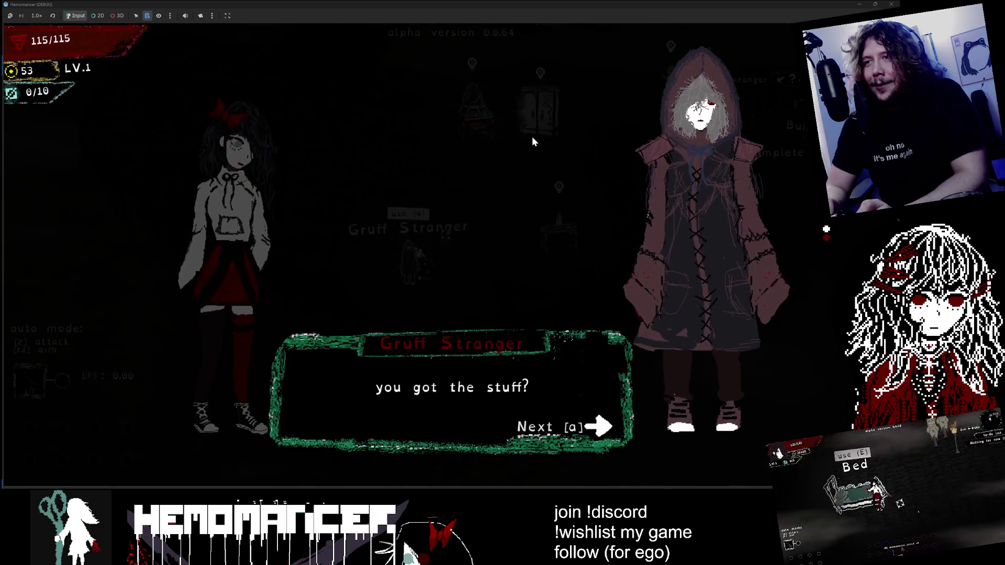
{"action": "key", "text": "a"}
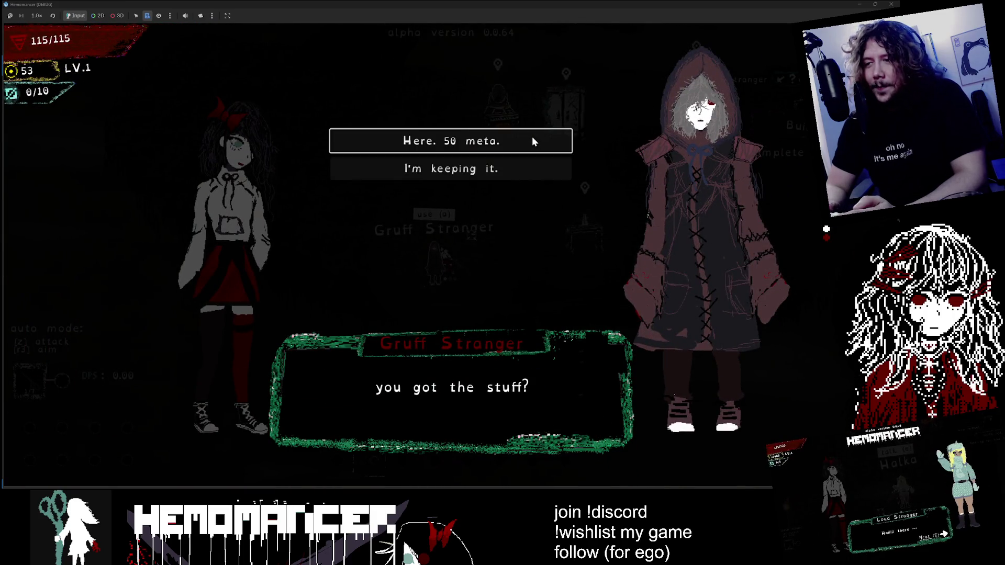
{"action": "key", "text": "Down"}
{"action": "key", "text": "Up"}
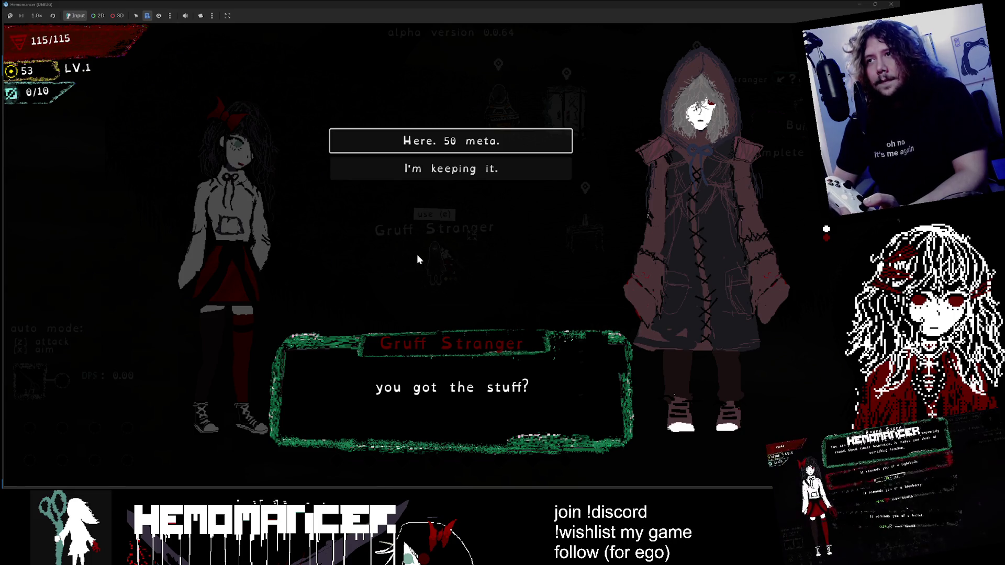
Step: Toggle between the two replies, settling on 'Here. 50 meta.'
{"action": "key", "text": "Down"}
{"action": "key", "text": "Up"}
{"action": "key", "text": "Down"}
{"action": "key", "text": "Up"}
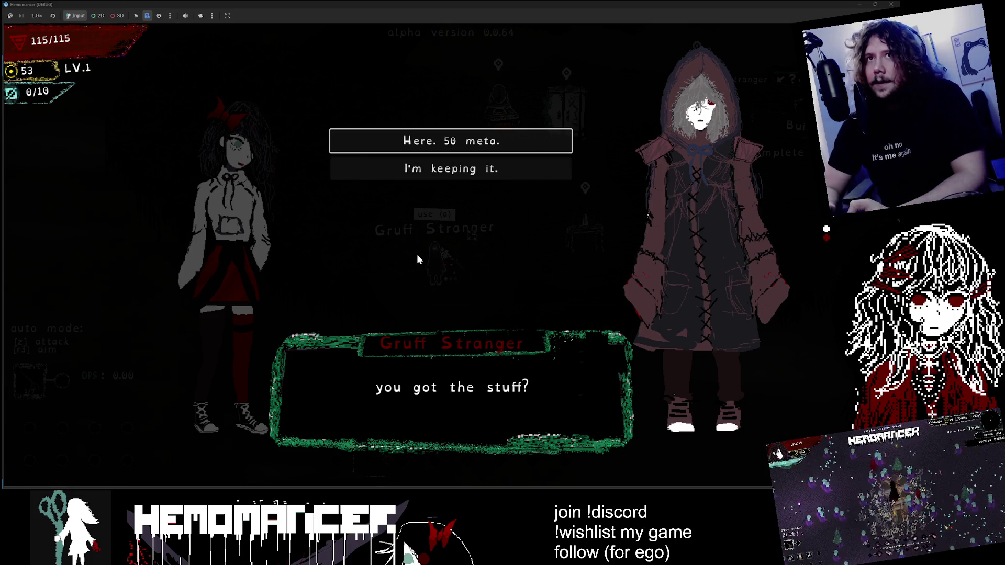
{"action": "key", "text": "Down"}
{"action": "key", "text": "Up"}
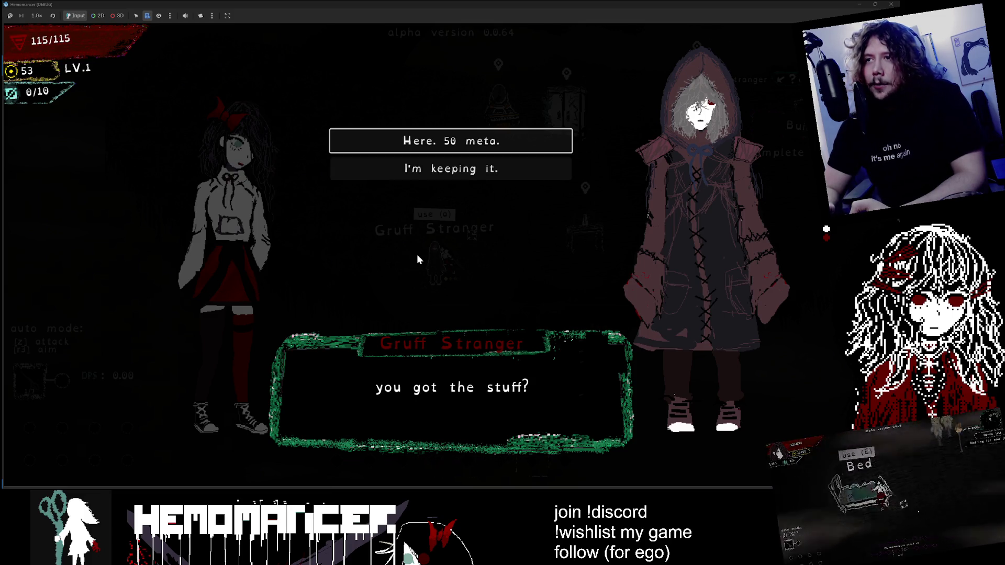
{"action": "key", "text": "Down"}
{"action": "key", "text": "Up"}
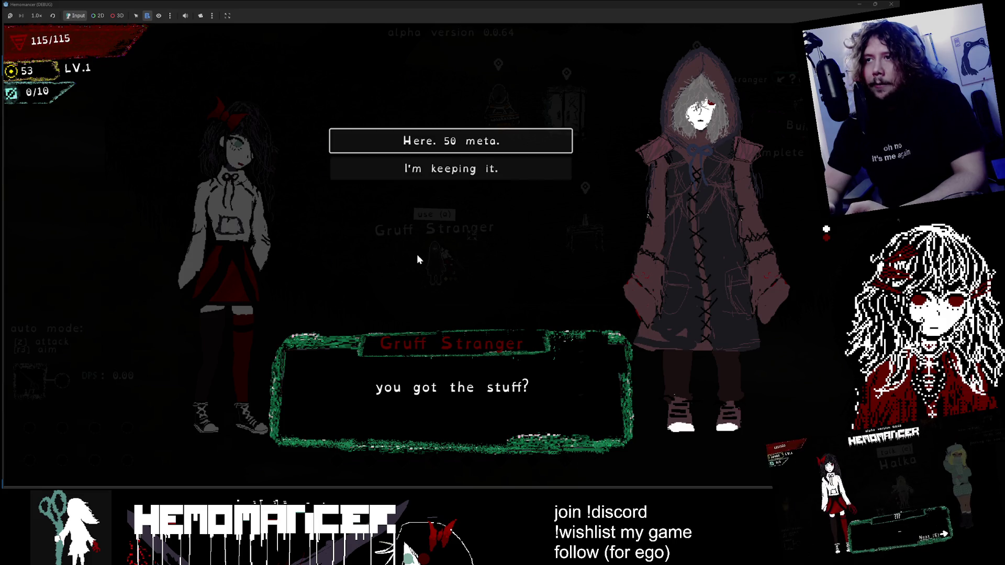
{"action": "key", "text": "Down"}
{"action": "key", "text": "Up"}
{"action": "key", "text": "Down"}
{"action": "key", "text": "Up"}
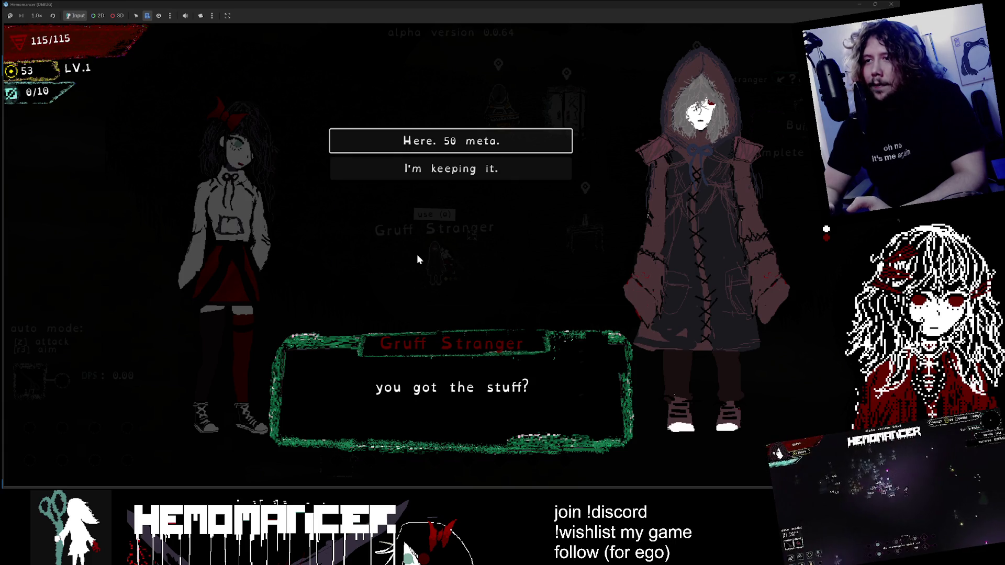
{"action": "key", "text": "Down"}
{"action": "key", "text": "Up"}
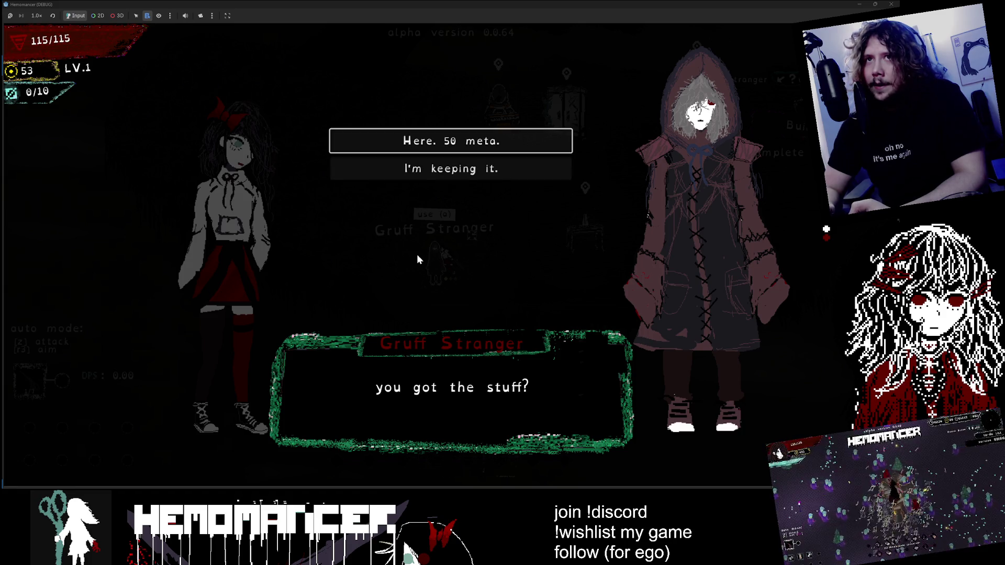
{"action": "key", "text": "Down"}
{"action": "key", "text": "Up"}
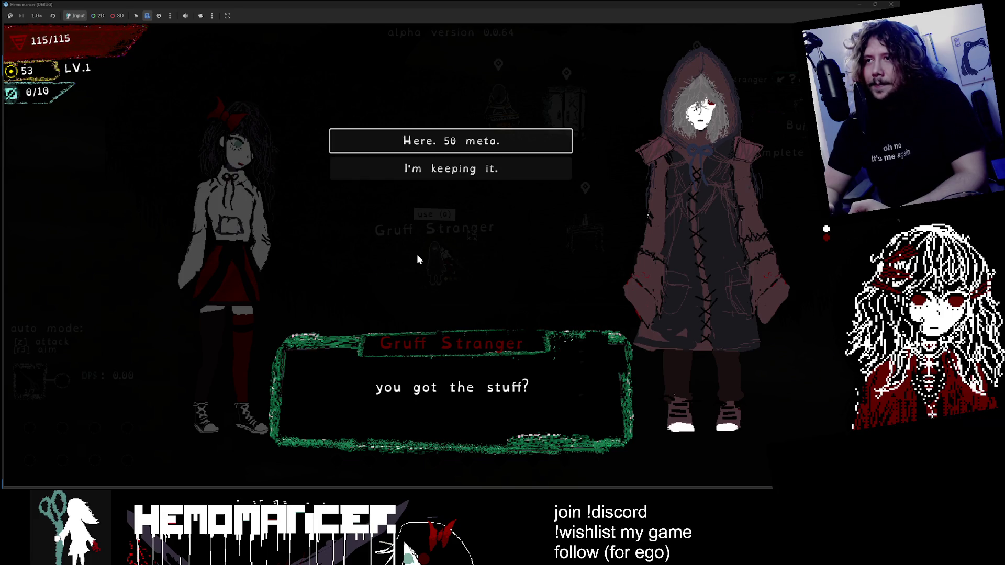
{"action": "key", "text": "Down"}
{"action": "key", "text": "Up"}
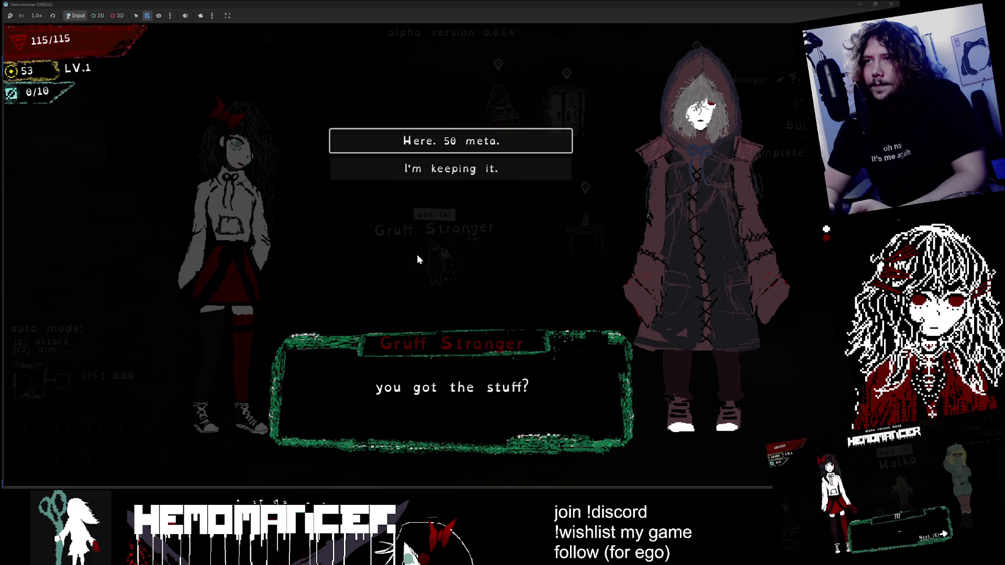
Step: Pay the stranger 50 meta and advance his lines until the conversation ends
{"action": "key", "text": "a"}
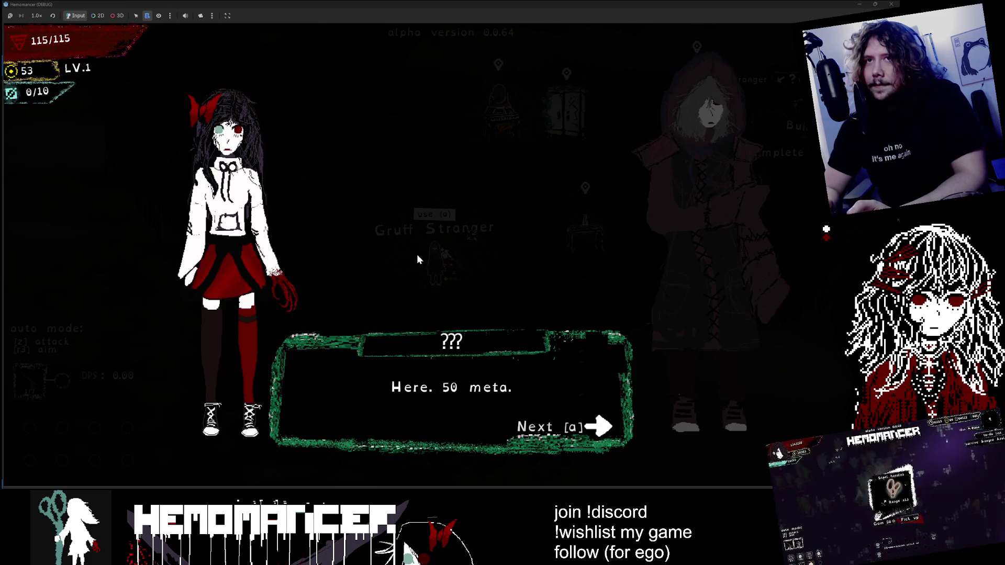
{"action": "key", "text": "a"}
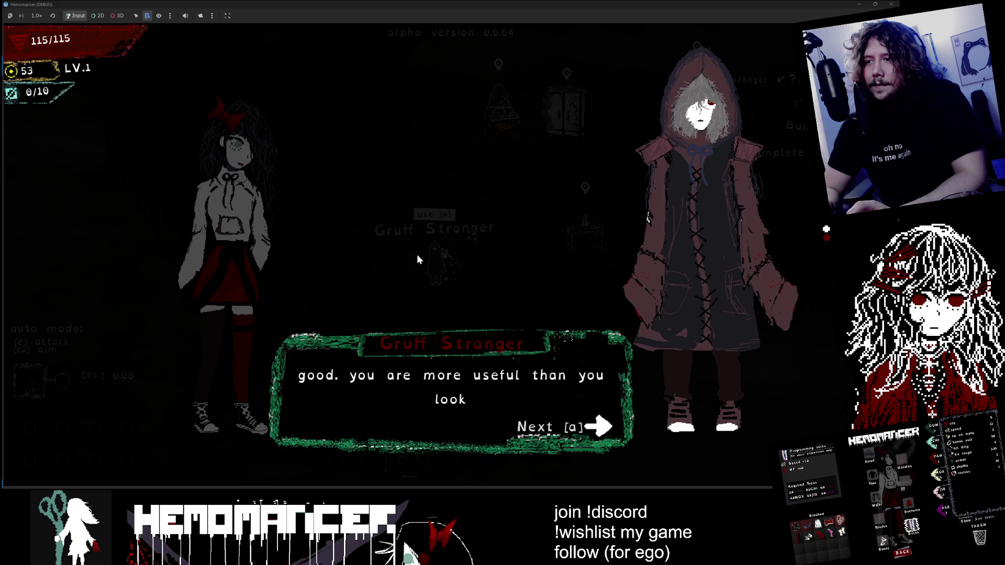
{"action": "key", "text": "a"}
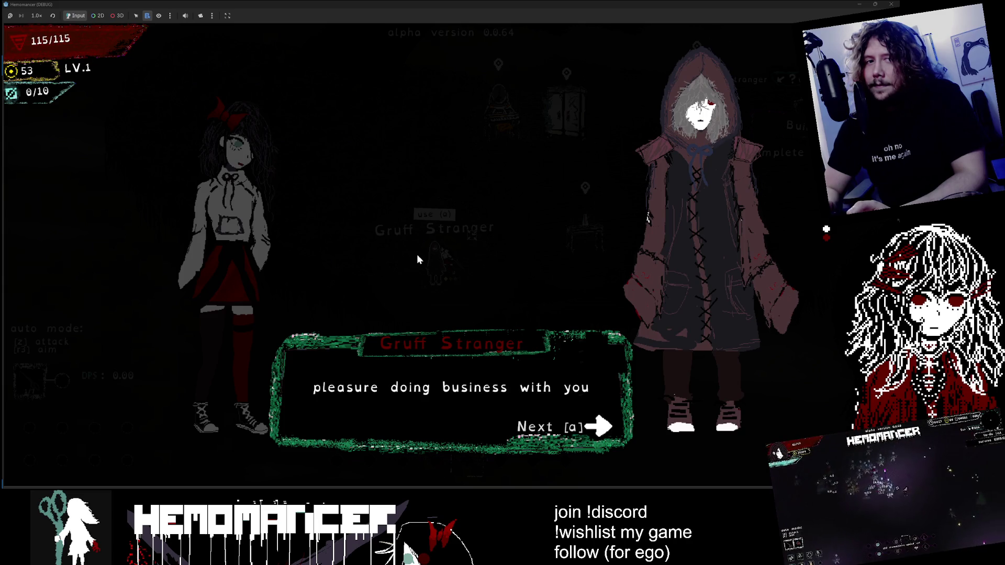
{"action": "key", "text": "a"}
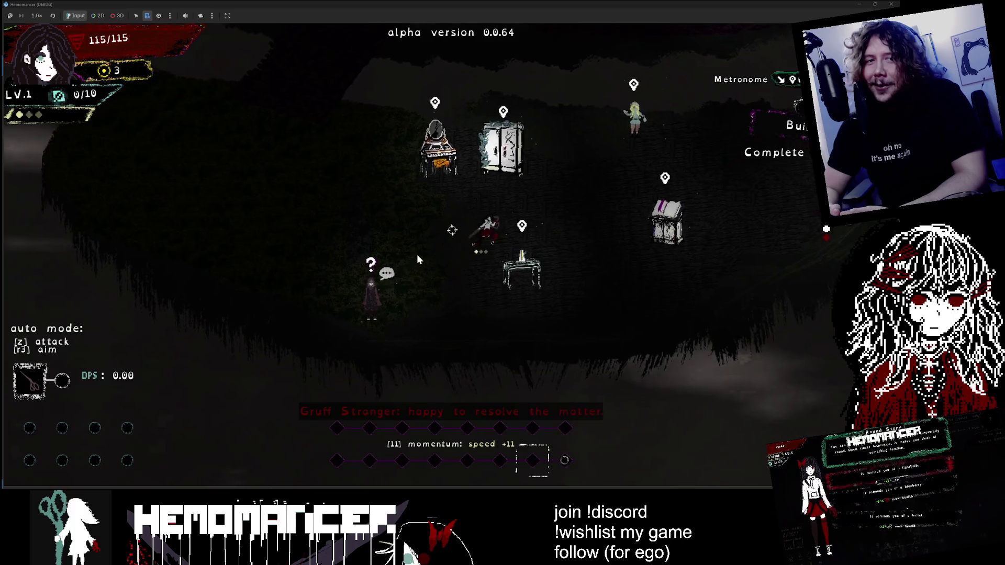
Step: Walk around the hub between the wardrobe, Gruff Stranger and metronome, ending at the vanity
{"action": "key", "text": "w"}
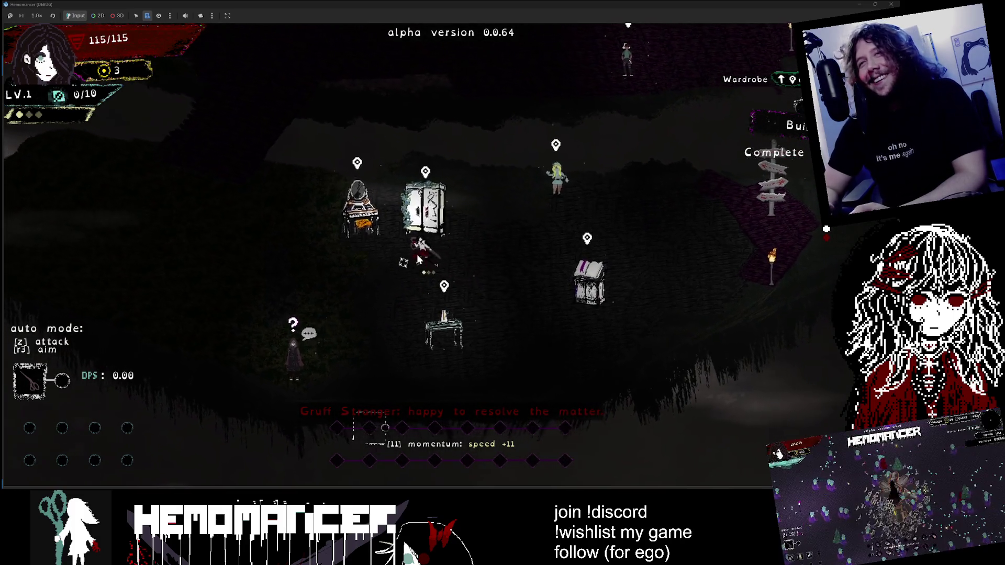
{"action": "key", "text": "a"}
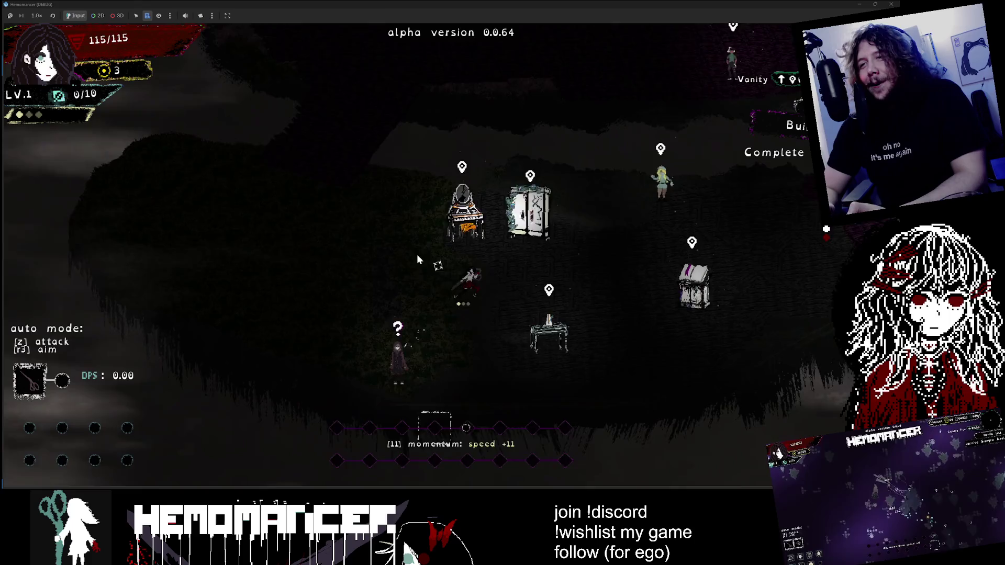
{"action": "key", "text": "a"}
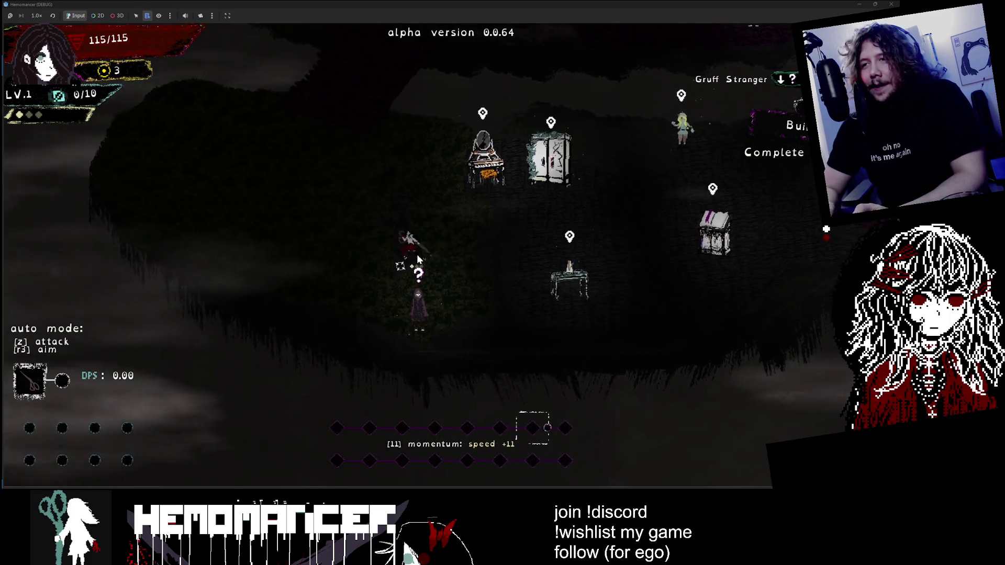
{"action": "key", "text": "d"}
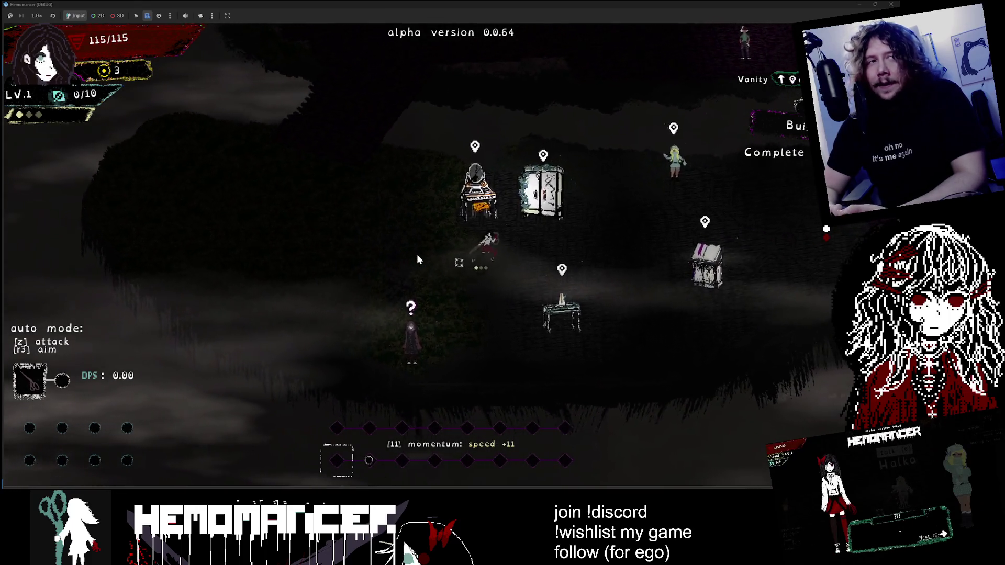
{"action": "key", "text": "d"}
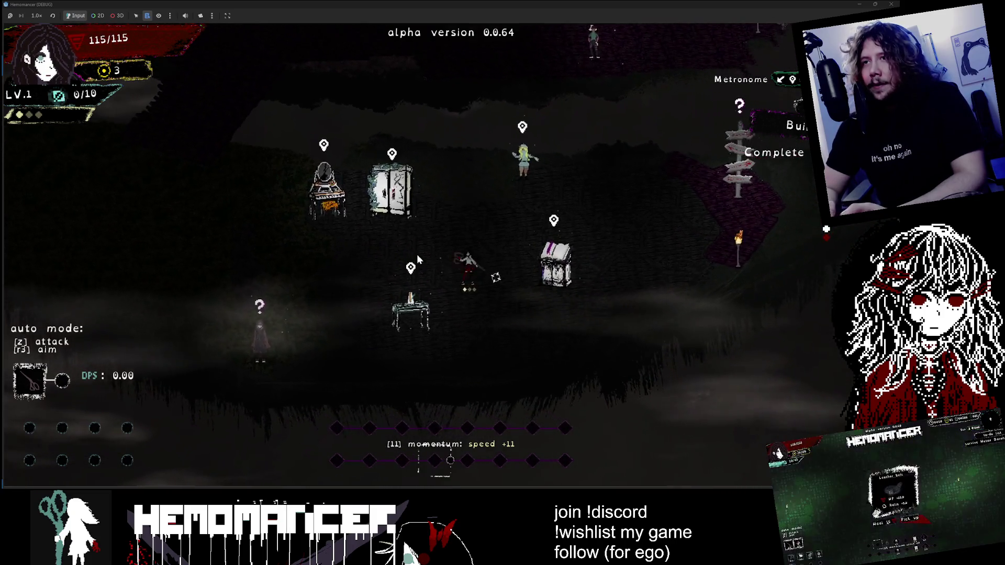
{"action": "key", "text": "a"}
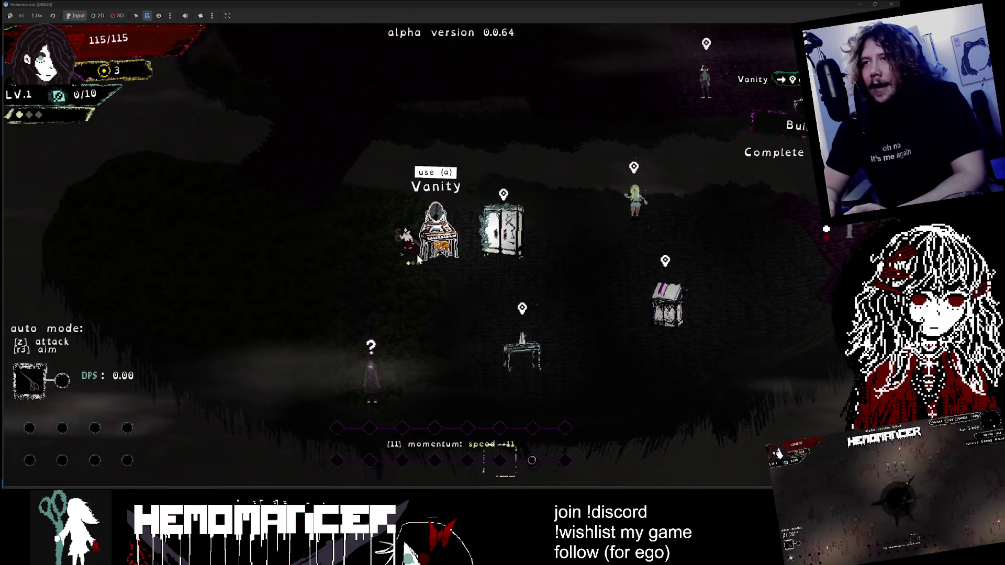
{"action": "key", "text": "d"}
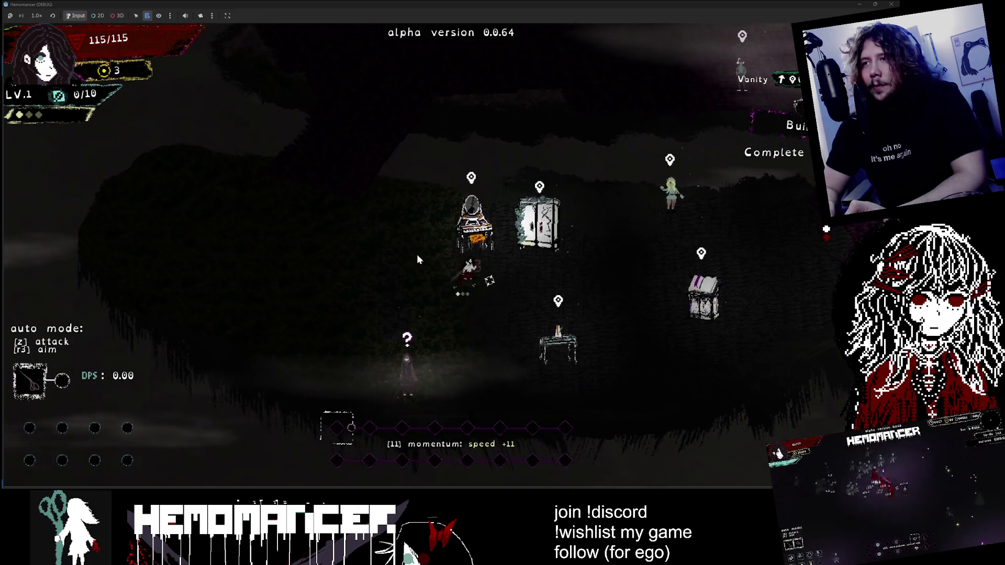
{"action": "key", "text": "Up"}
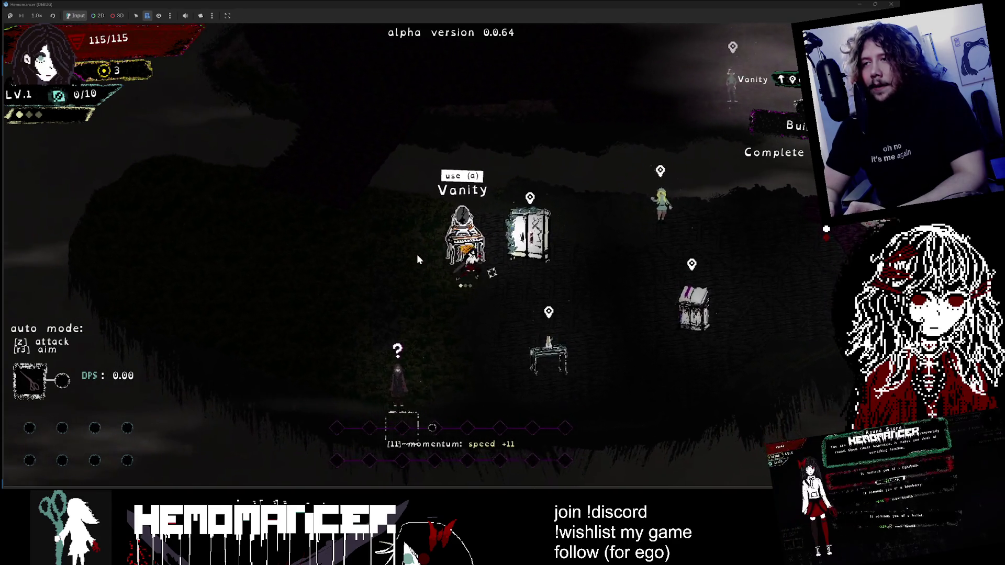
{"action": "key", "text": "Down"}
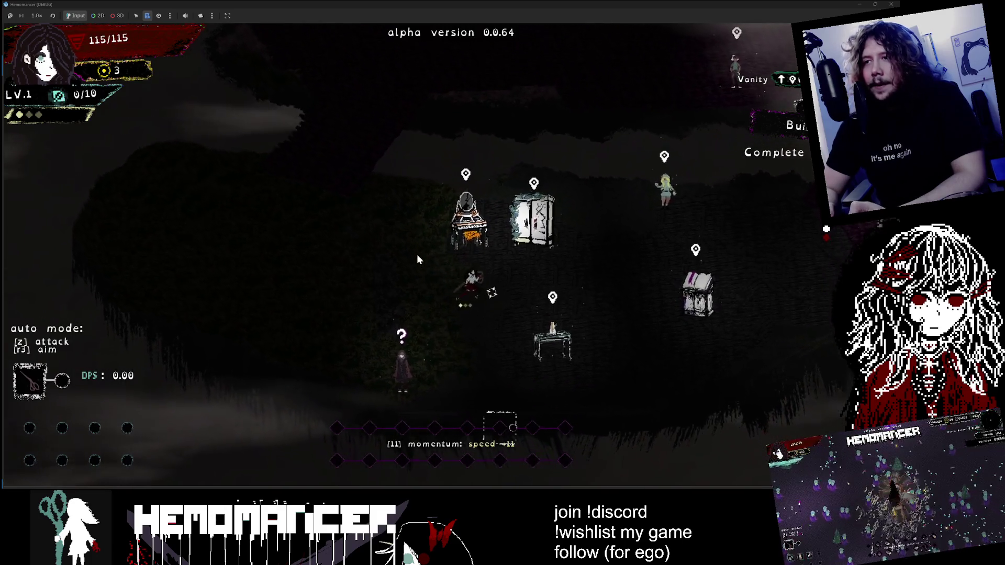
{"action": "key", "text": "Up"}
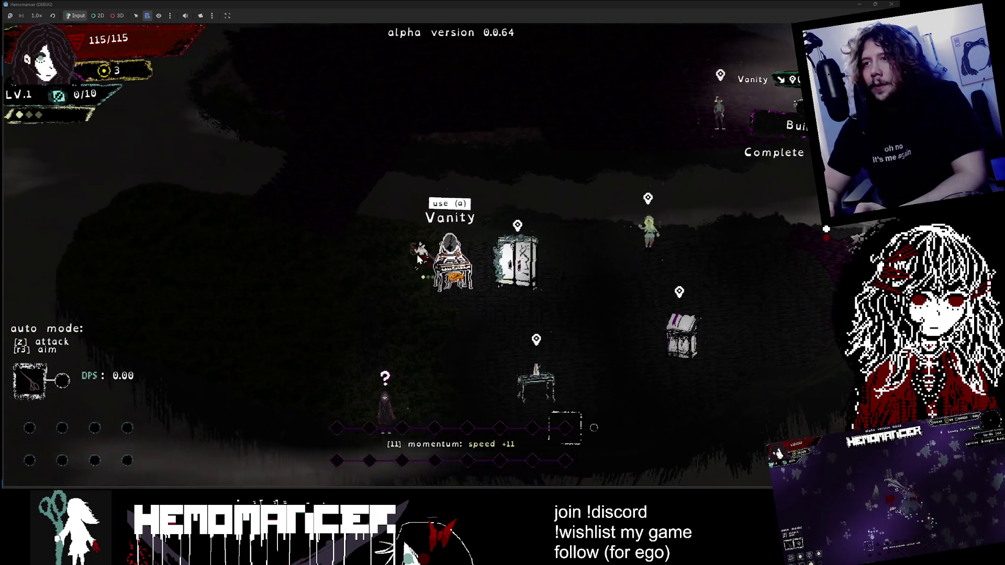
{"action": "key", "text": "Left"}
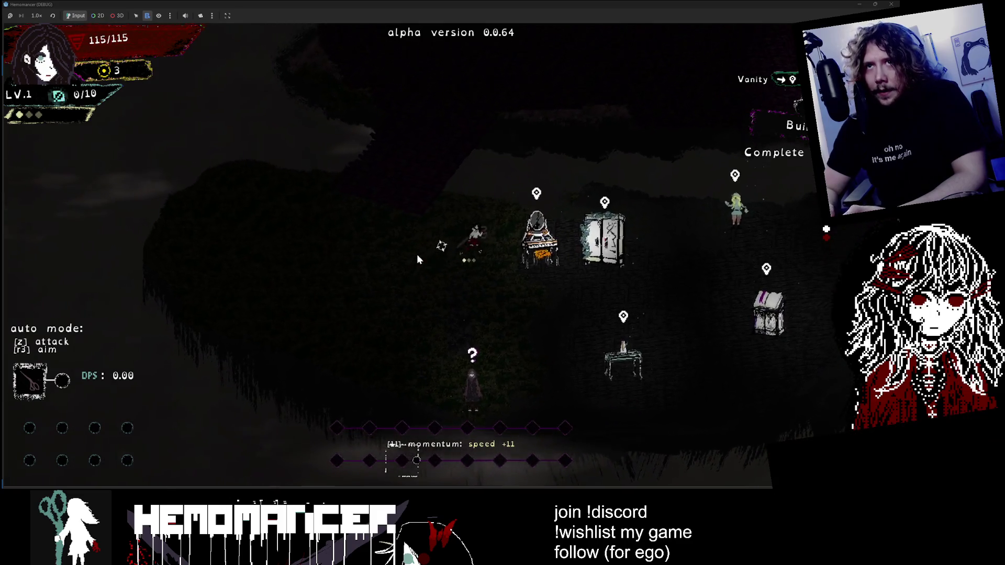
{"action": "key", "text": "Right"}
Step: Open the vanity's invest menu, browse down to Moxie, and close it
{"action": "key", "text": "a"}
{"action": "key", "text": "Down"}
{"action": "key", "text": "Escape"}
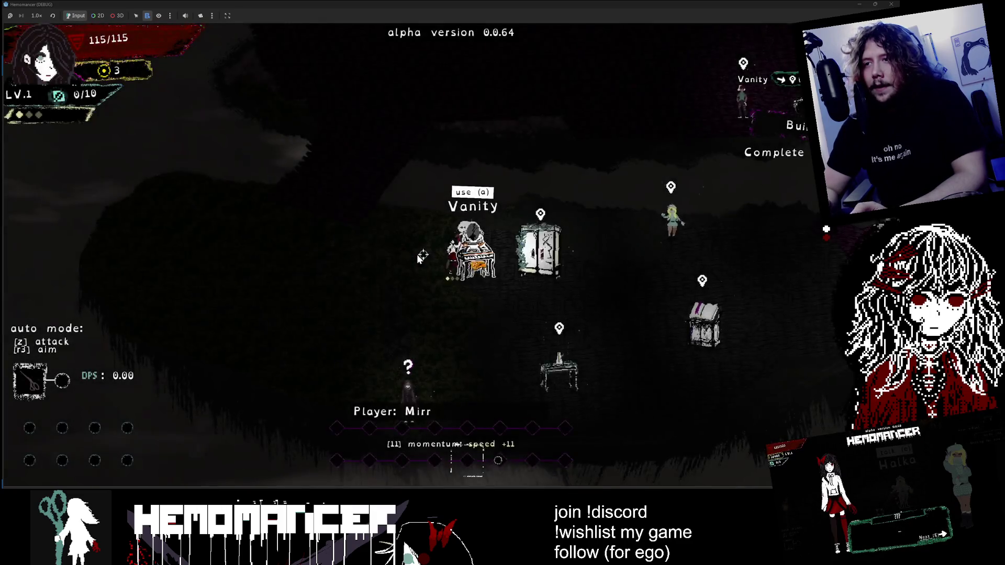
Step: Walk past the Gruff Stranger and wardrobe back to the vanity and reopen its invest menu
{"action": "key", "text": "Down"}
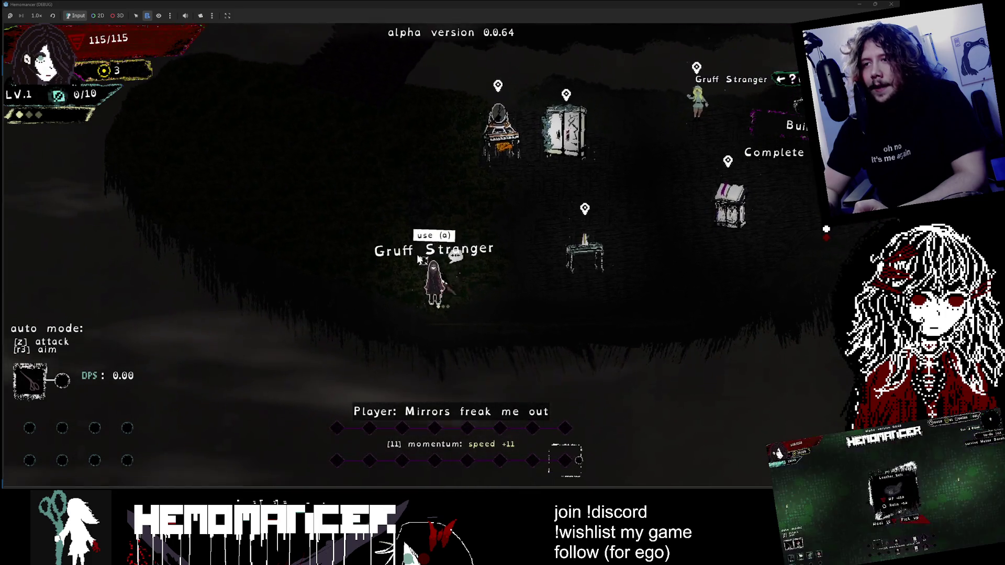
{"action": "key", "text": "Left"}
{"action": "key", "text": "Right"}
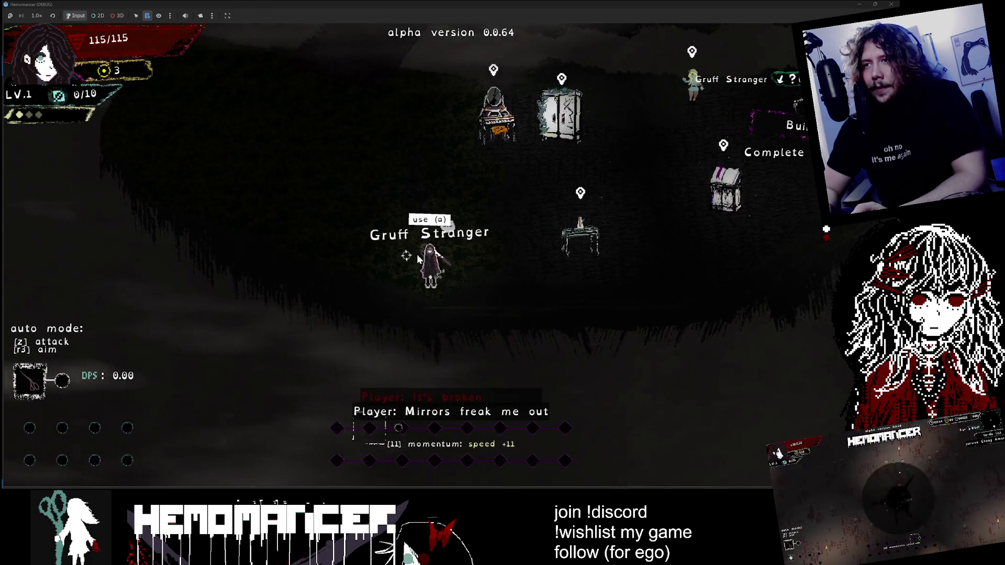
{"action": "key", "text": "Up"}
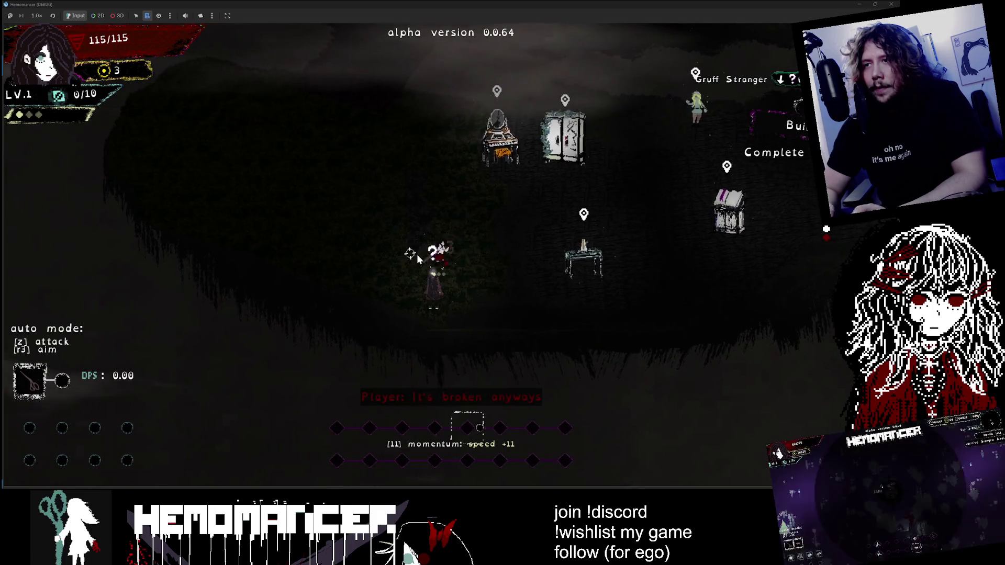
{"action": "key", "text": "Up"}
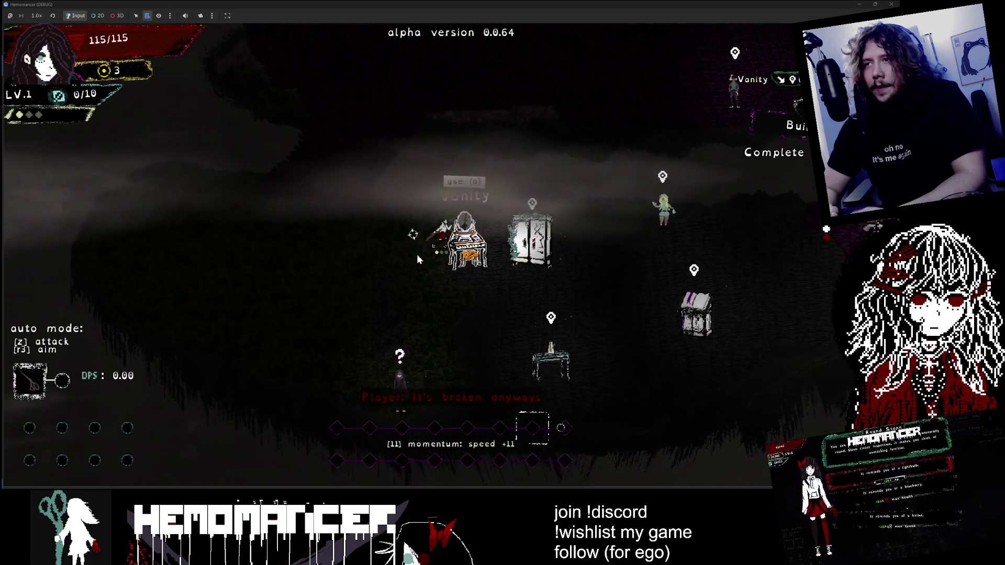
{"action": "key", "text": "Up"}
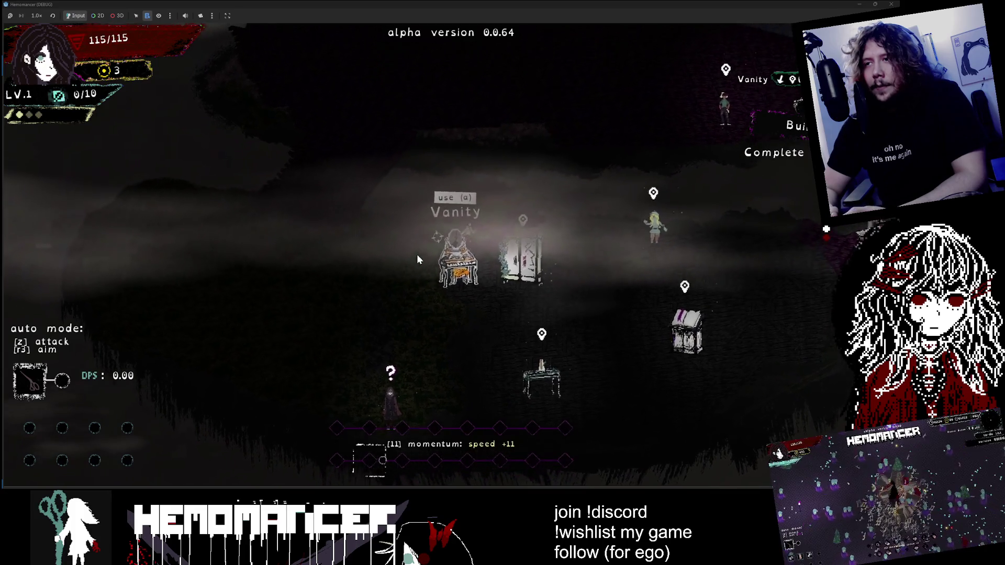
{"action": "key", "text": "Left"}
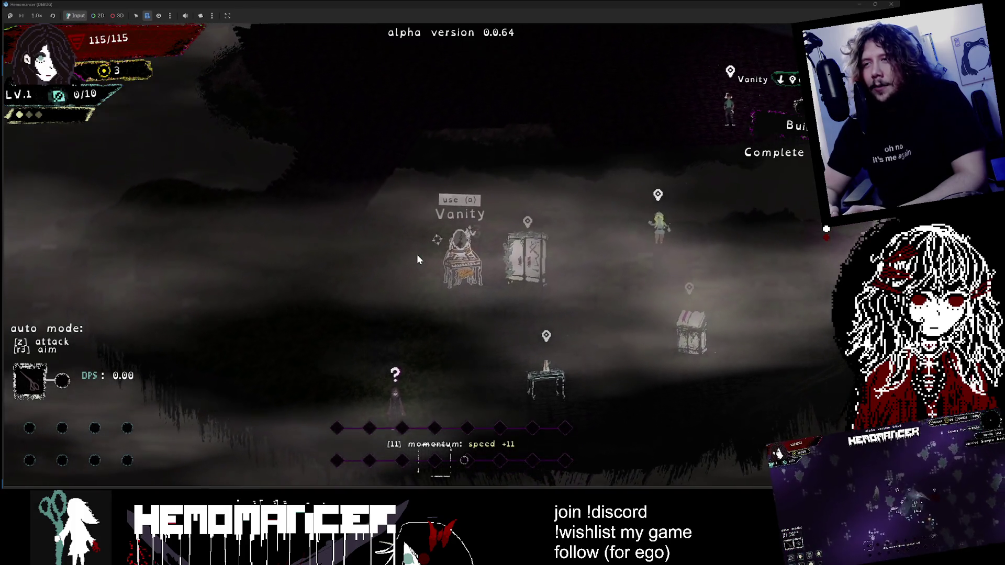
{"action": "key", "text": "Right"}
{"action": "key", "text": "Left"}
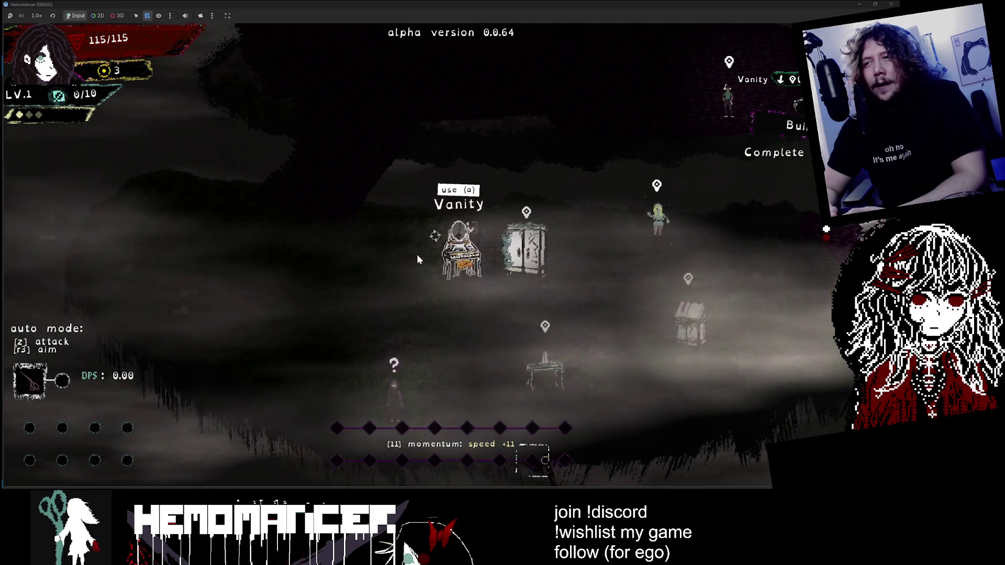
{"action": "key", "text": "Right"}
{"action": "key", "text": "Down"}
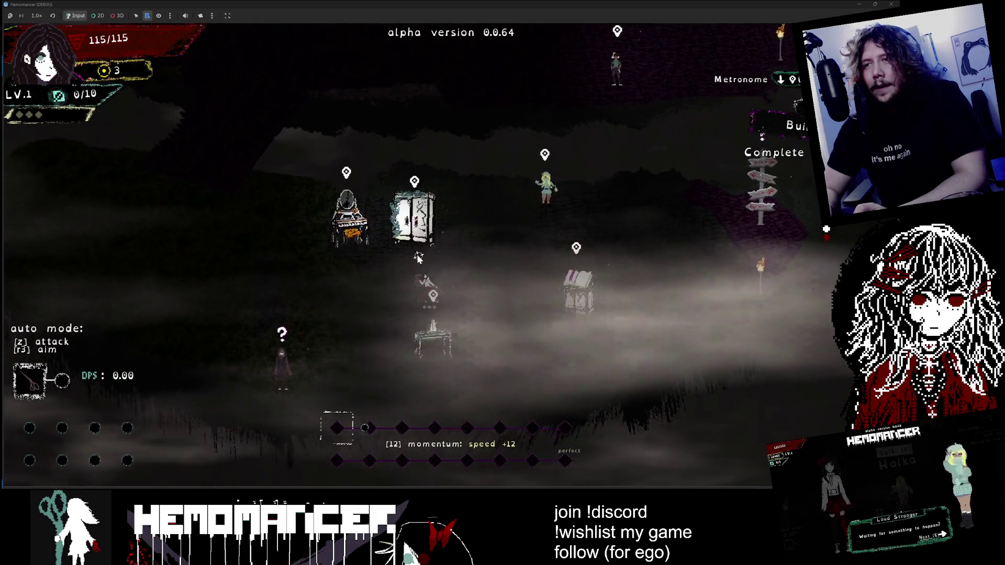
{"action": "key", "text": "Left"}
{"action": "key", "text": "Up"}
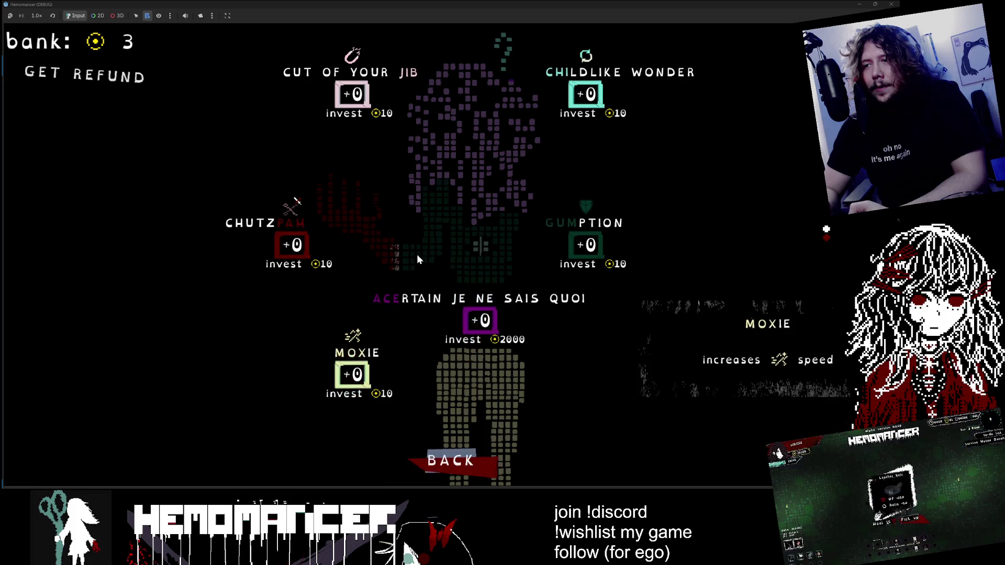
Step: Close the invest menu and walk past the wardrobe and vanity to the bookstand
{"action": "key", "text": "Escape"}
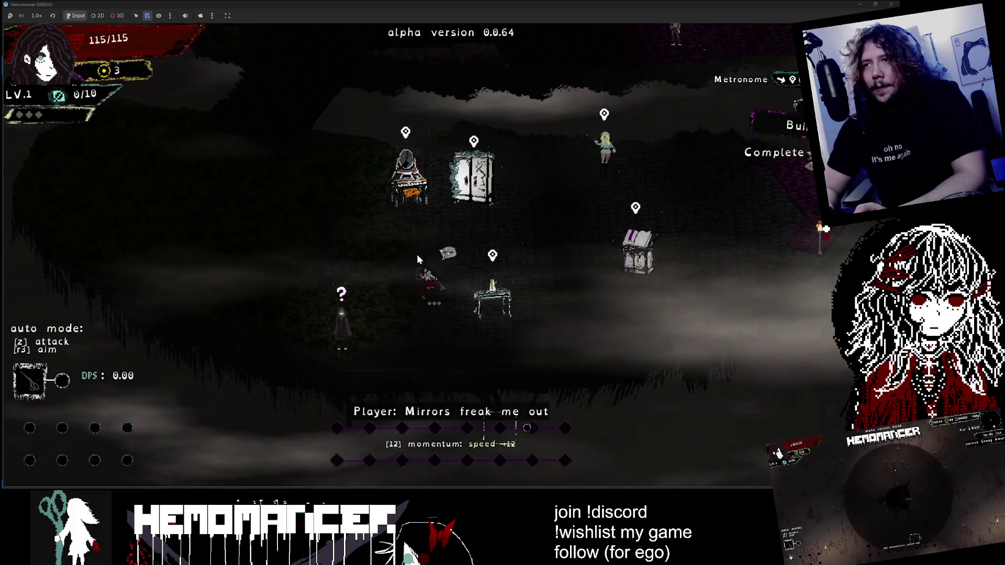
{"action": "key", "text": "w"}
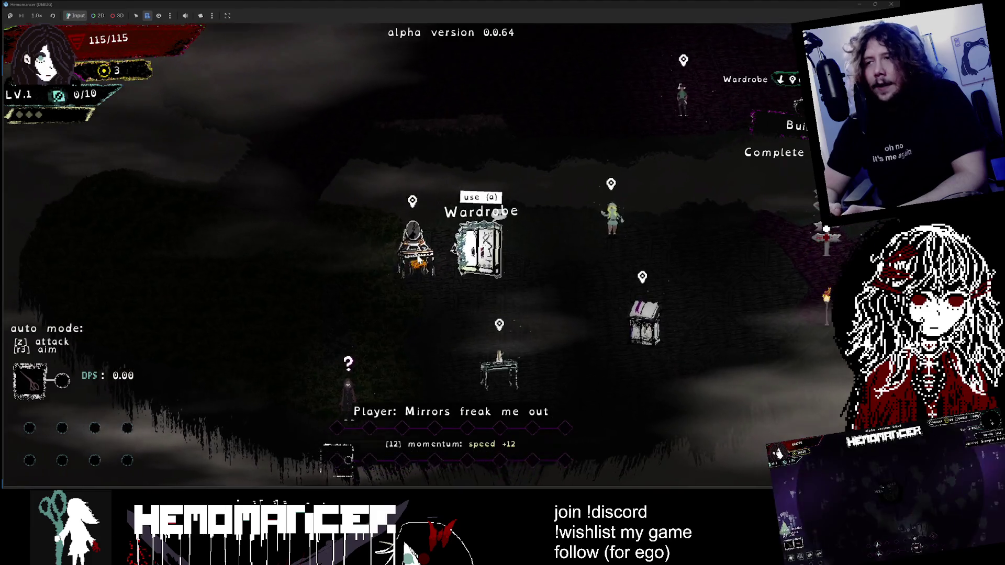
{"action": "key", "text": "d"}
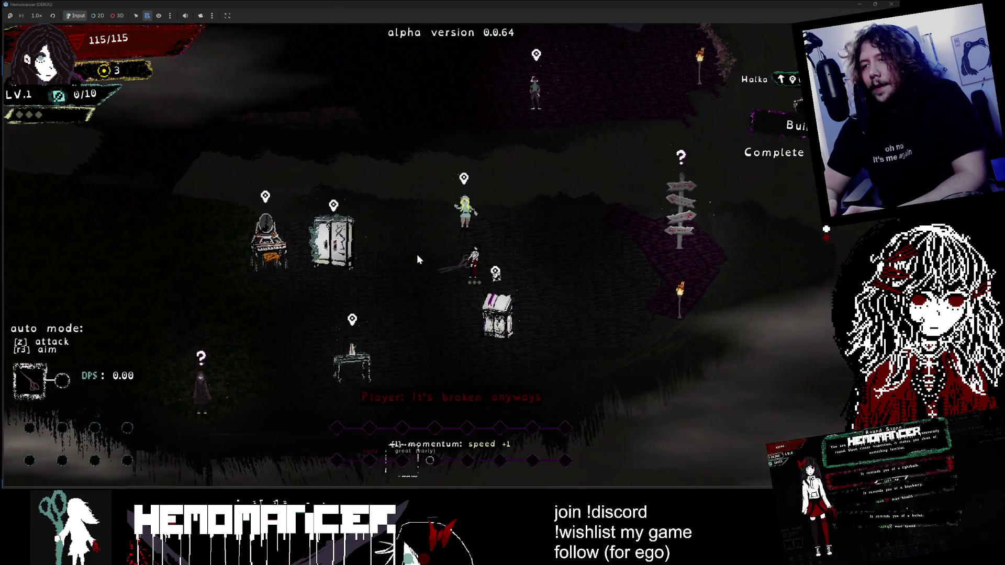
{"action": "key", "text": "a"}
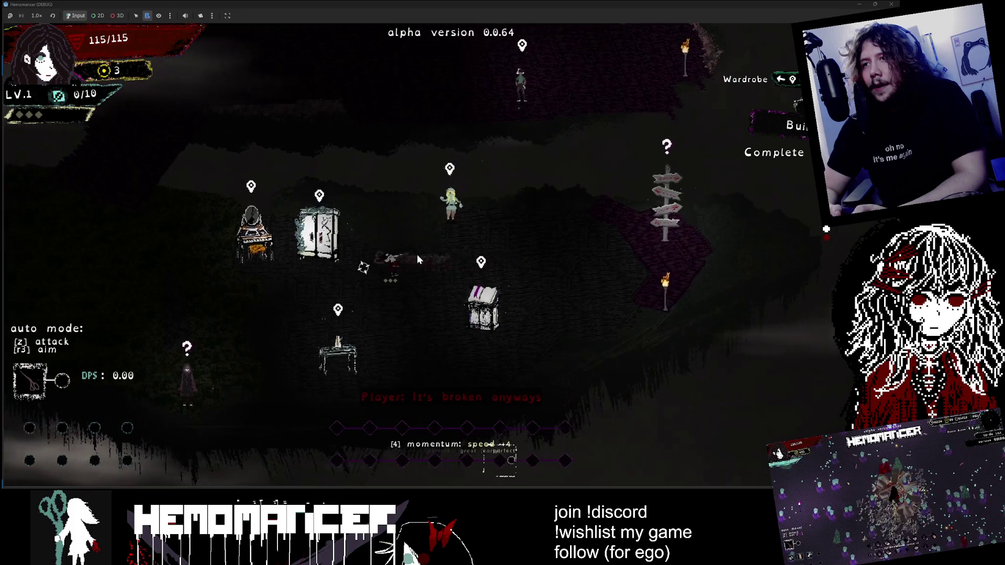
{"action": "key", "text": "a"}
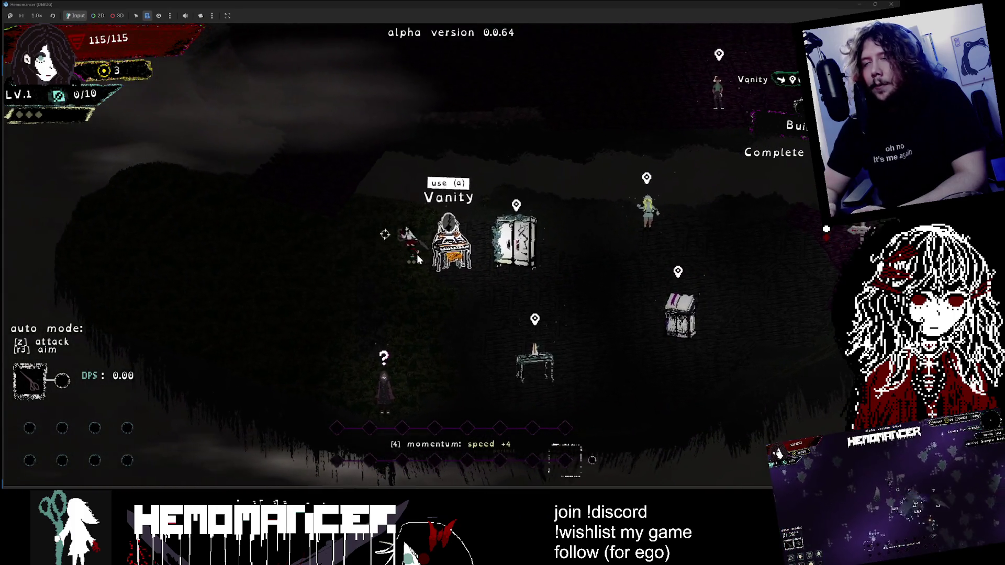
{"action": "key", "text": "d"}
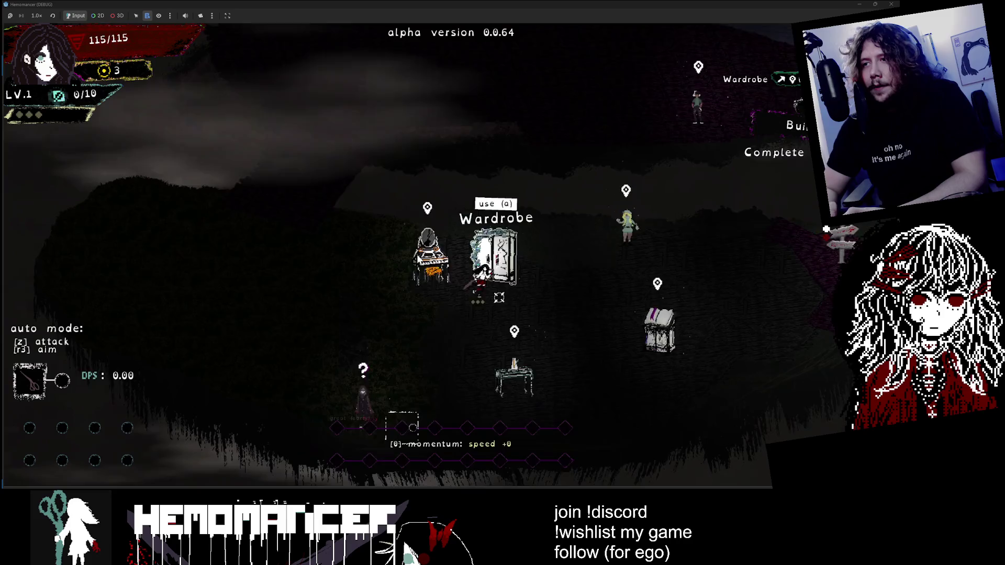
{"action": "key", "text": "d"}
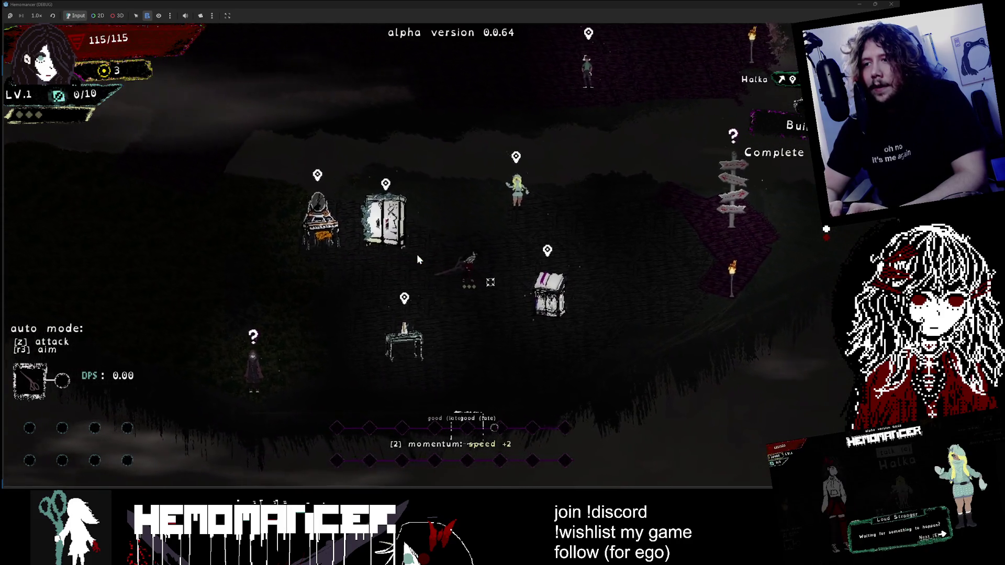
{"action": "key", "text": "d"}
{"action": "key", "text": "s"}
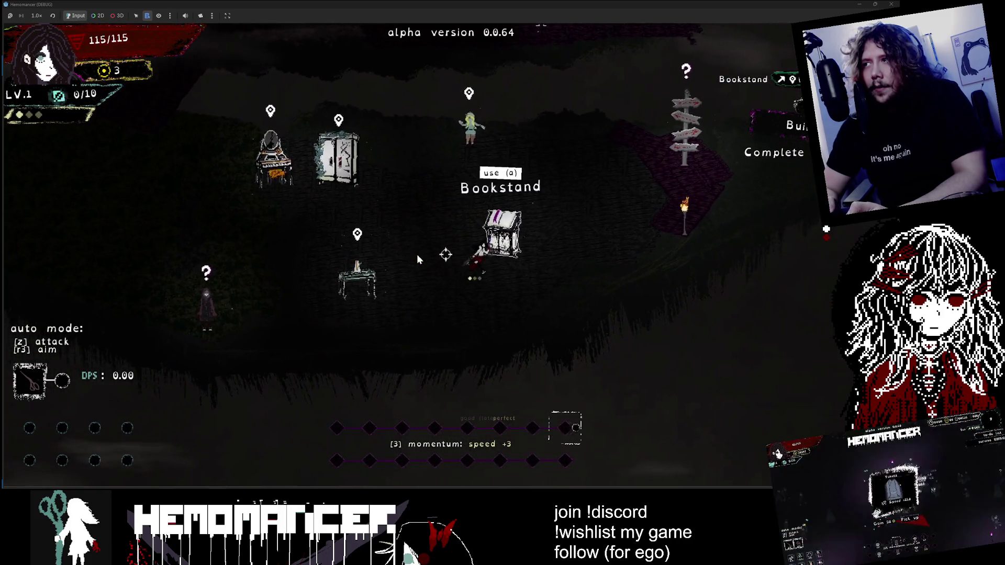
Step: Walk to the signpost, open the travel map, and confirm START
{"action": "key", "text": "d"}
{"action": "key", "text": "w"}
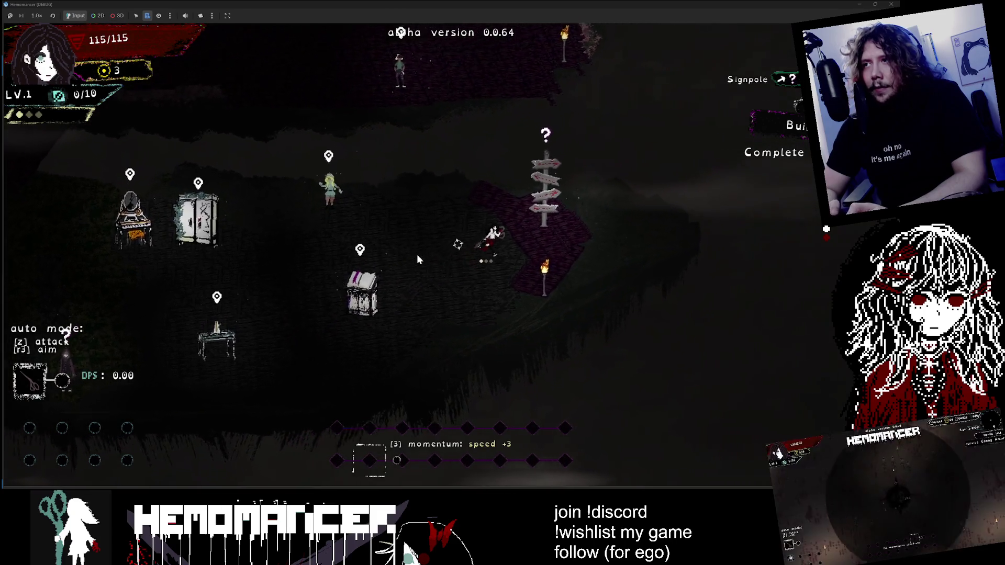
{"action": "key", "text": "w"}
{"action": "key", "text": "s"}
{"action": "key", "text": "a"}
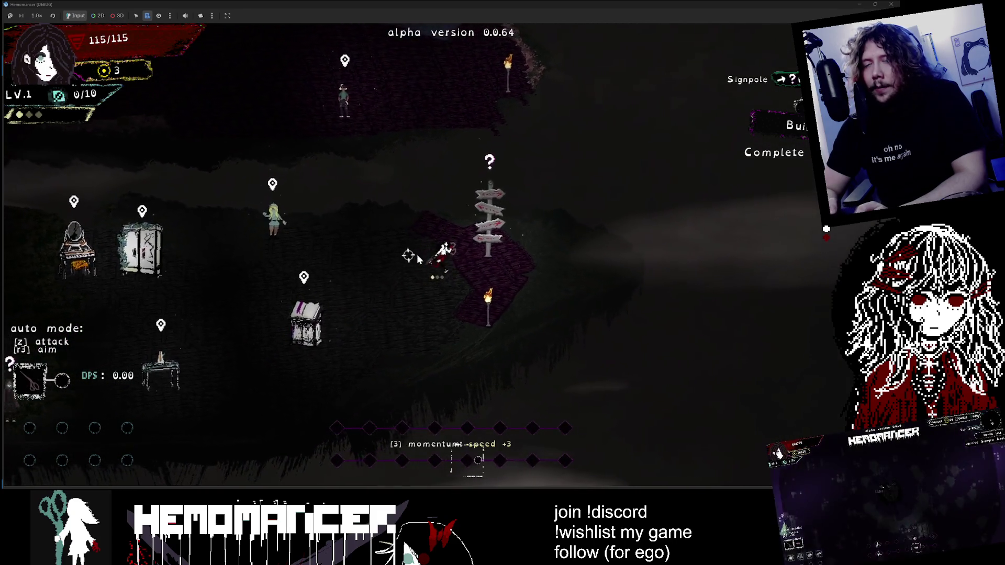
{"action": "key", "text": "e"}
{"action": "key", "text": "Return"}
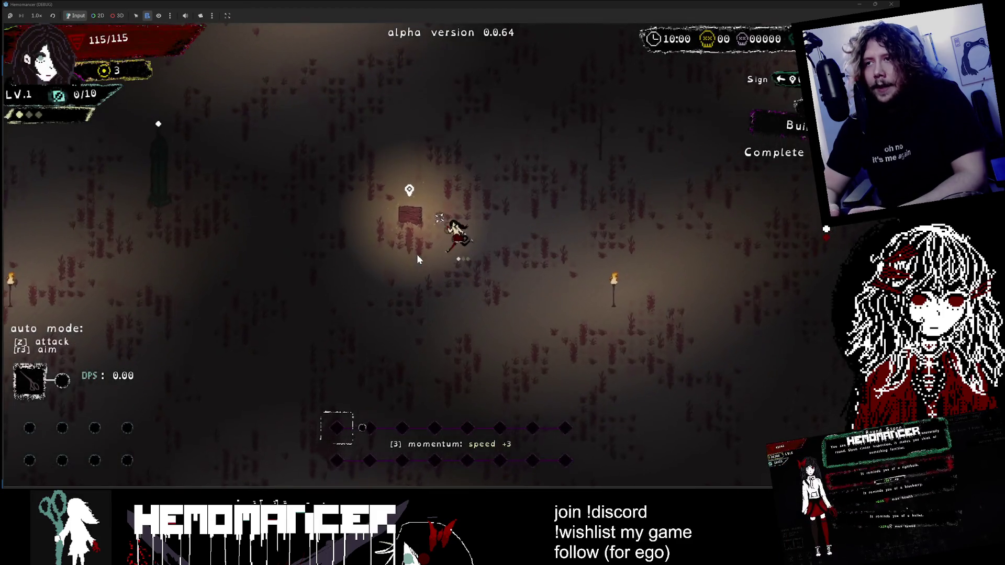
Step: Read the field sign, fight enemies until perishing, continue past the Perished screen, then switch to Trello
{"action": "key", "text": "e"}
{"action": "key", "text": "w"}
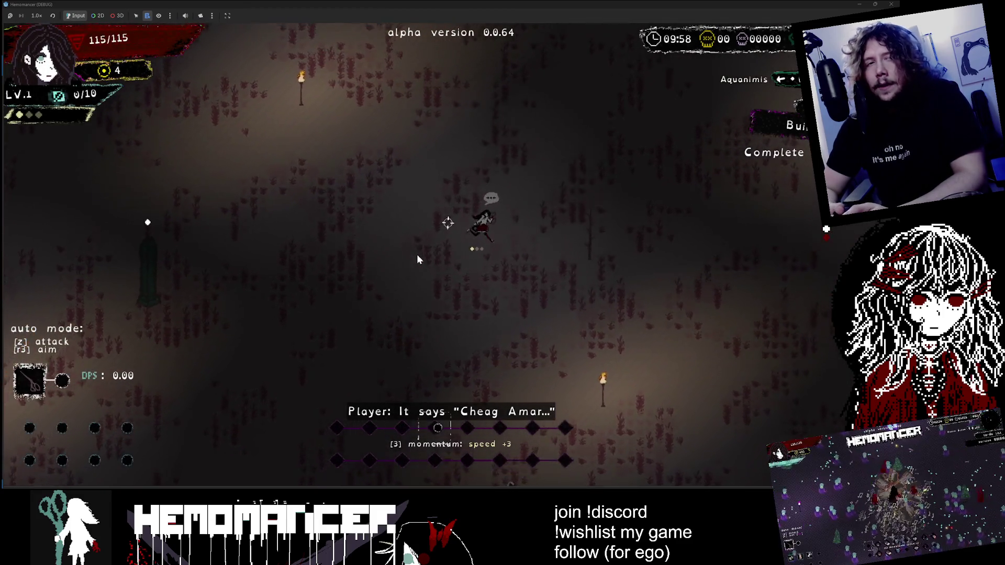
{"action": "key", "text": "s"}
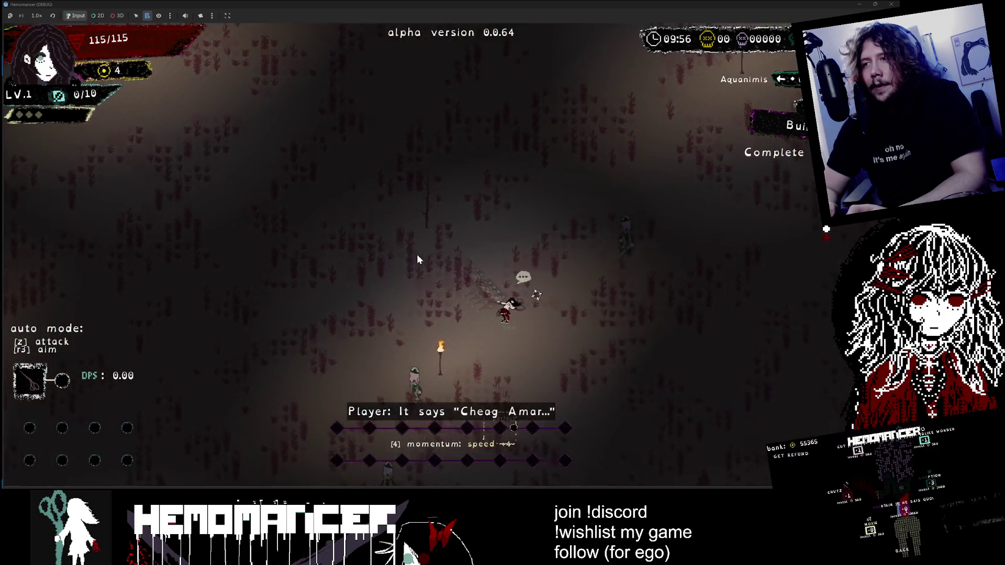
{"action": "key", "text": "d"}
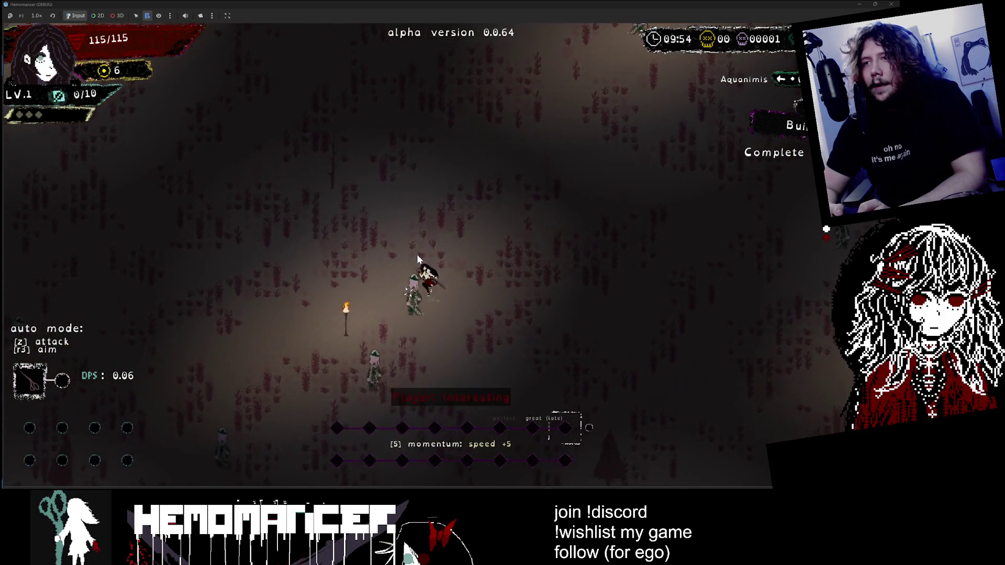
{"action": "key", "text": "a"}
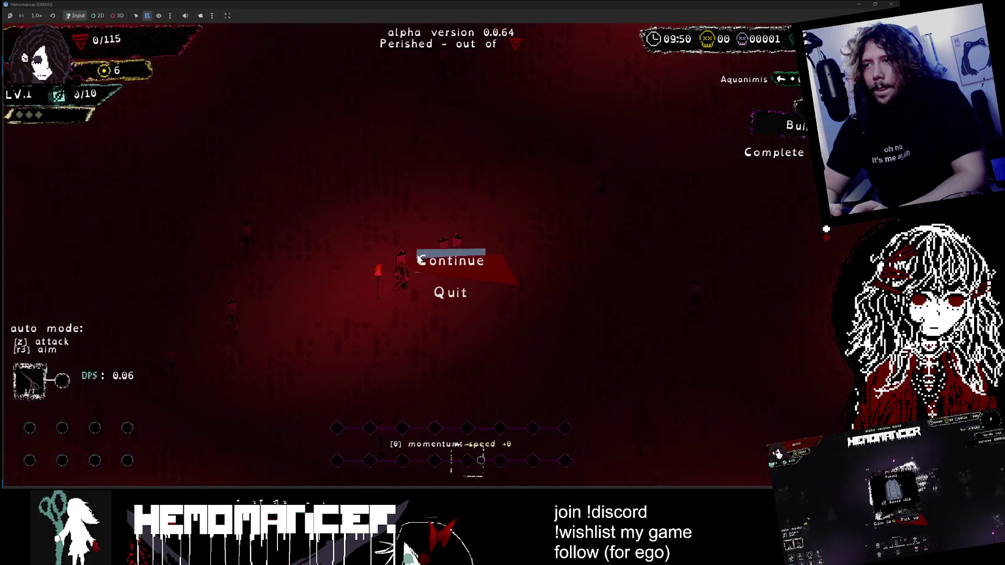
{"action": "left_click", "coordinate": [419, 259]}
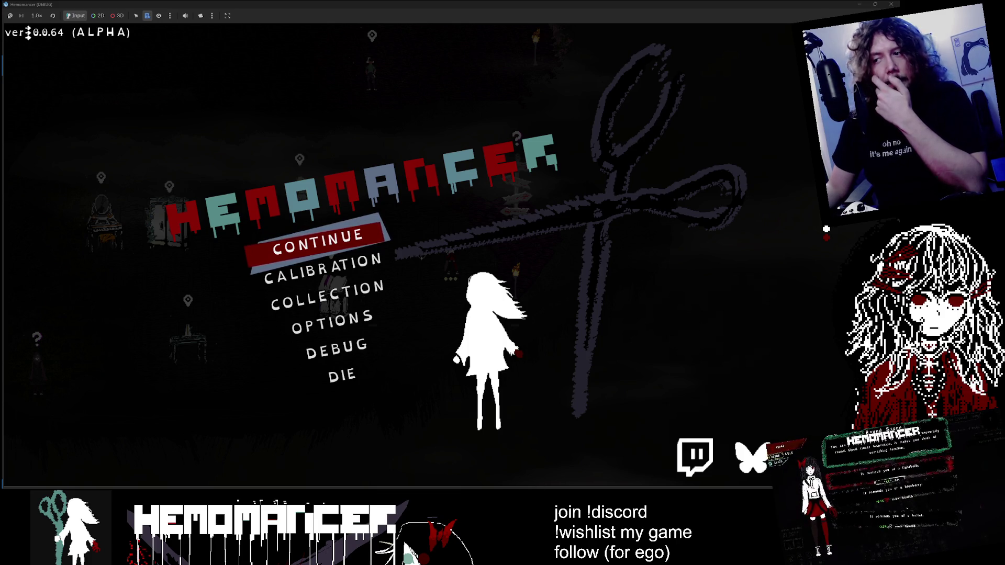
{"action": "key", "text": "alt+Tab"}
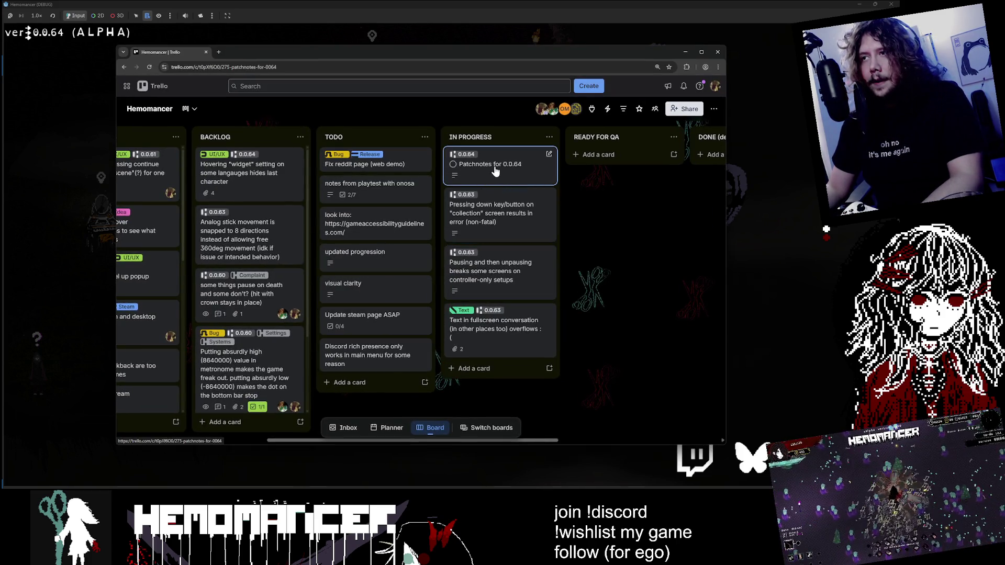
Step: Add a blank line after the suggestions line in the 'Patchnotes for 0.0.64' description, save, close
{"action": "left_click", "coordinate": [494, 166]}
{"action": "scroll", "coordinate": [373, 274], "scroll_direction": "down", "scroll_amount": 2}
{"action": "left_click", "coordinate": [311, 381]}
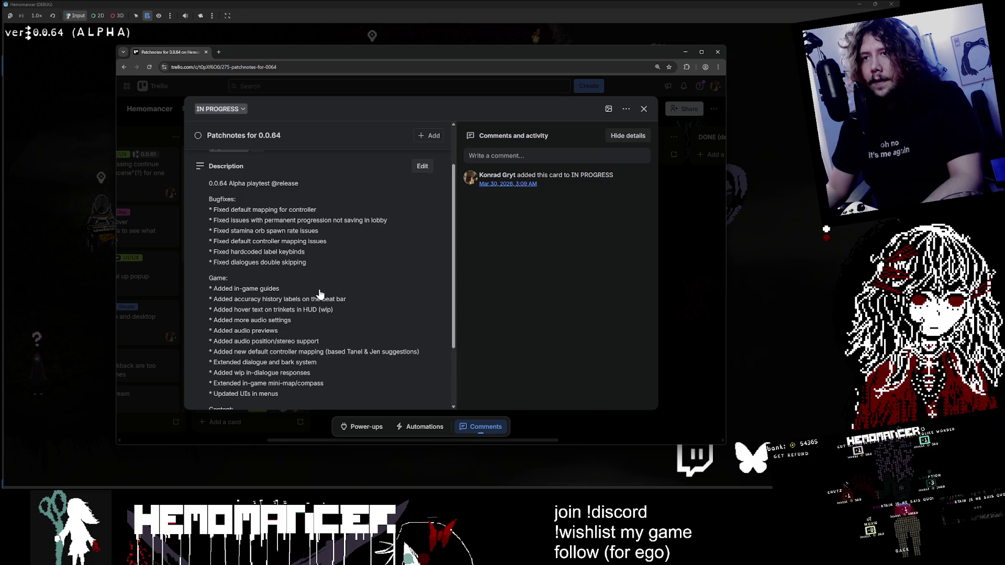
{"action": "left_click", "coordinate": [320, 295]}
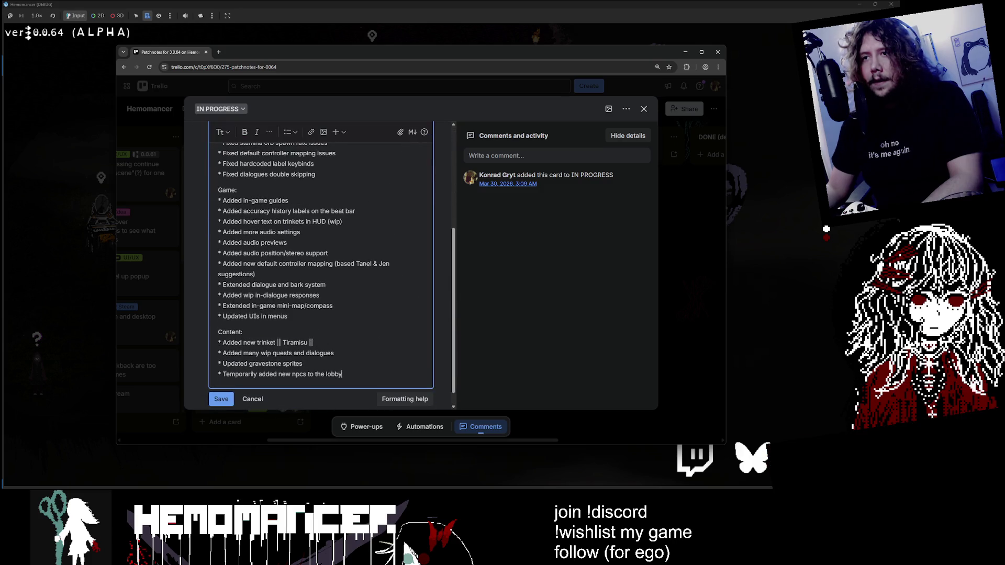
{"action": "left_click", "coordinate": [255, 274]}
{"action": "key", "text": "Return"}
{"action": "type", "text": "* Added vibrations to controller on hurt"}
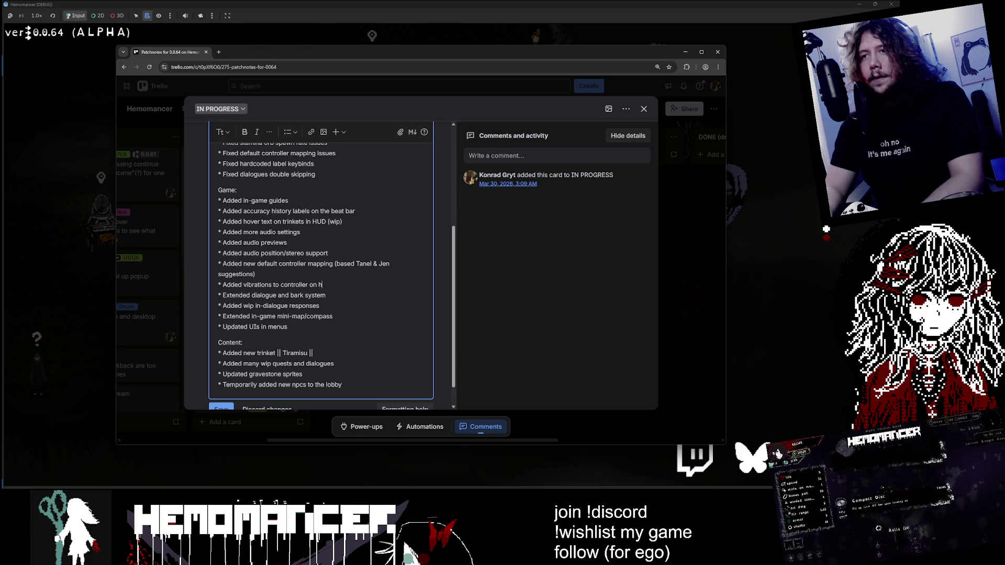
{"action": "left_click", "coordinate": [221, 408]}
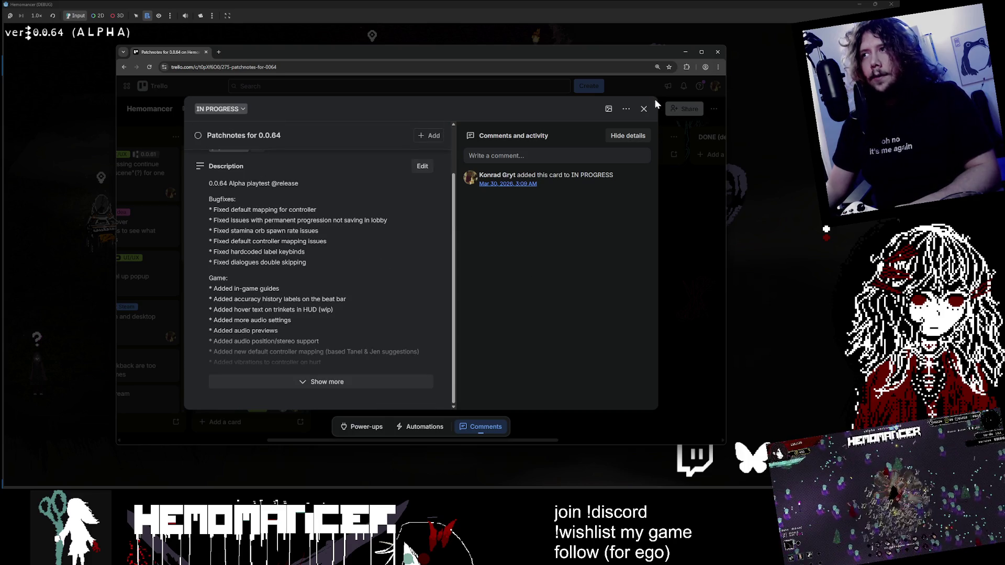
{"action": "left_click", "coordinate": [645, 109]}
Step: Continue from the title menu into the hub and walk left to the Vanity, then right to the Metronome
{"action": "left_click", "coordinate": [684, 52]}
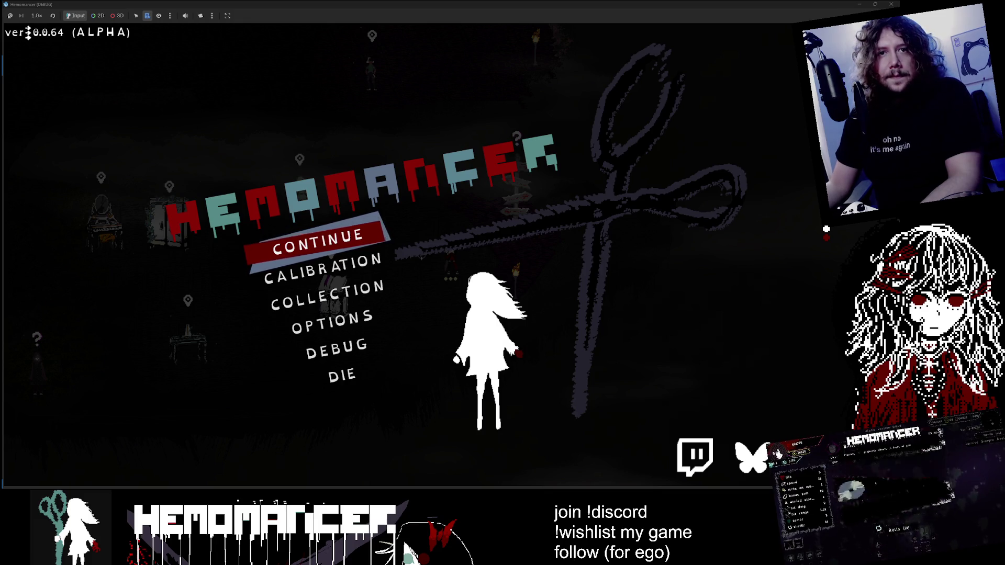
{"action": "key", "text": "Down"}
{"action": "key", "text": "Return"}
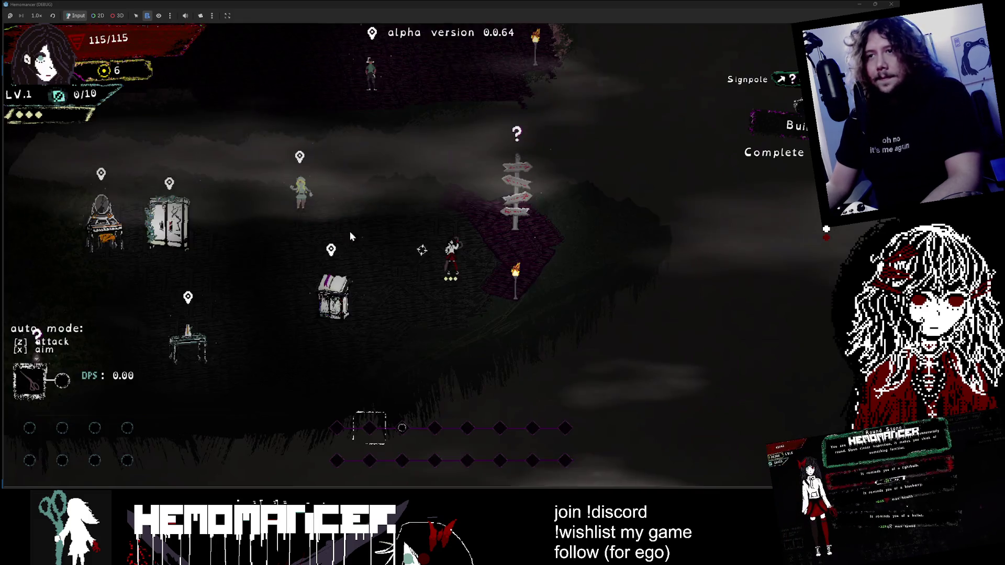
{"action": "key", "text": "Left"}
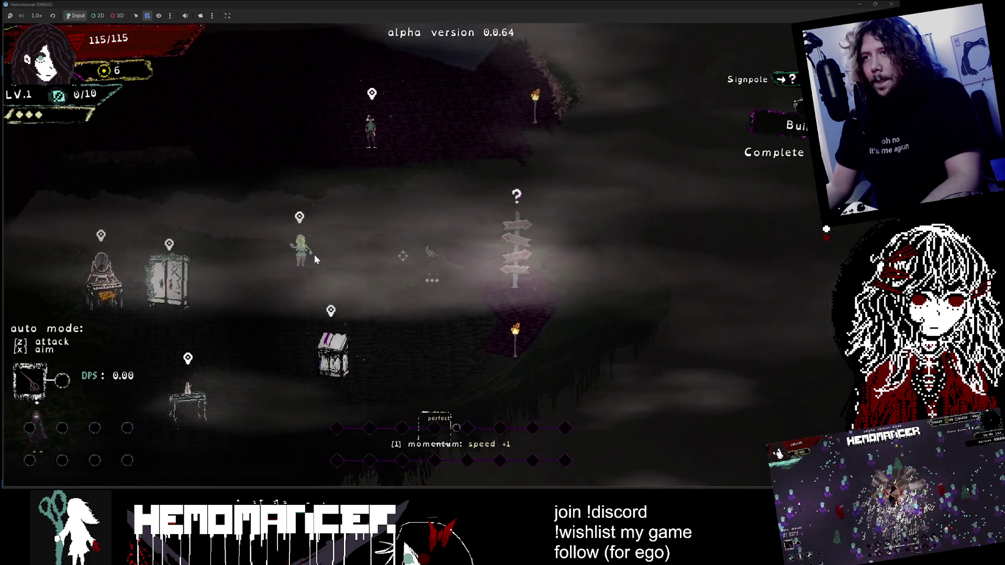
{"action": "key", "text": "Left"}
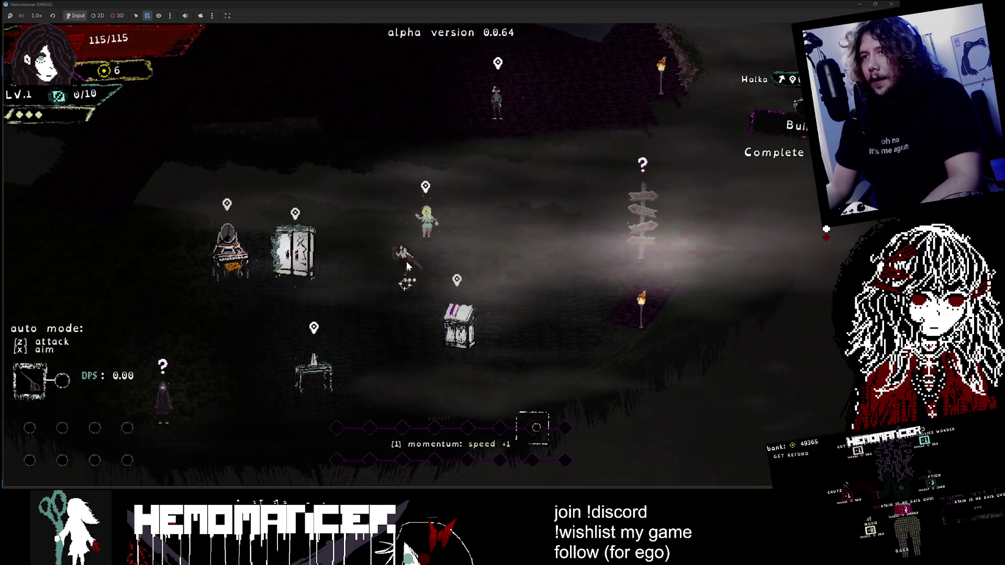
{"action": "key", "text": "Left"}
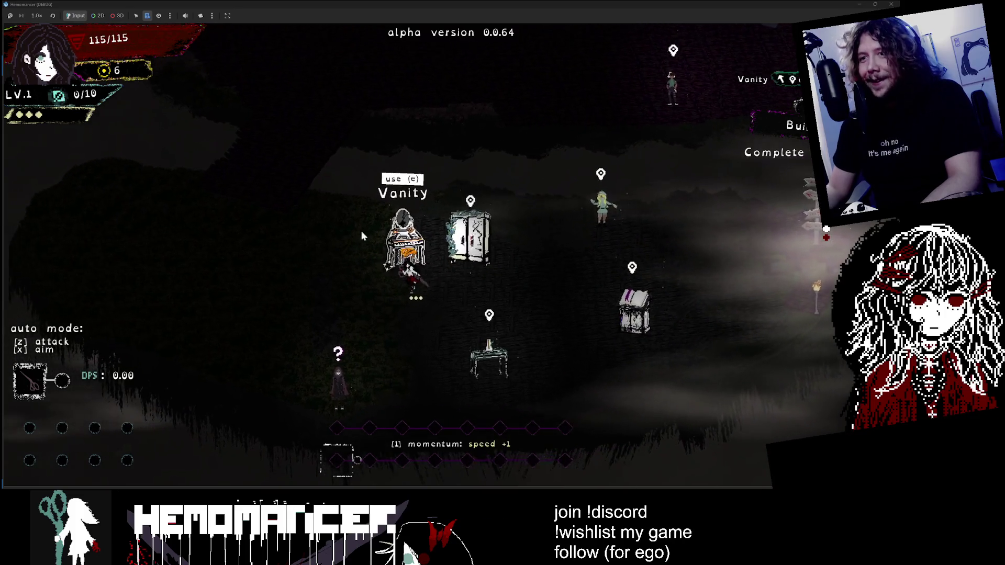
{"action": "key", "text": "Right"}
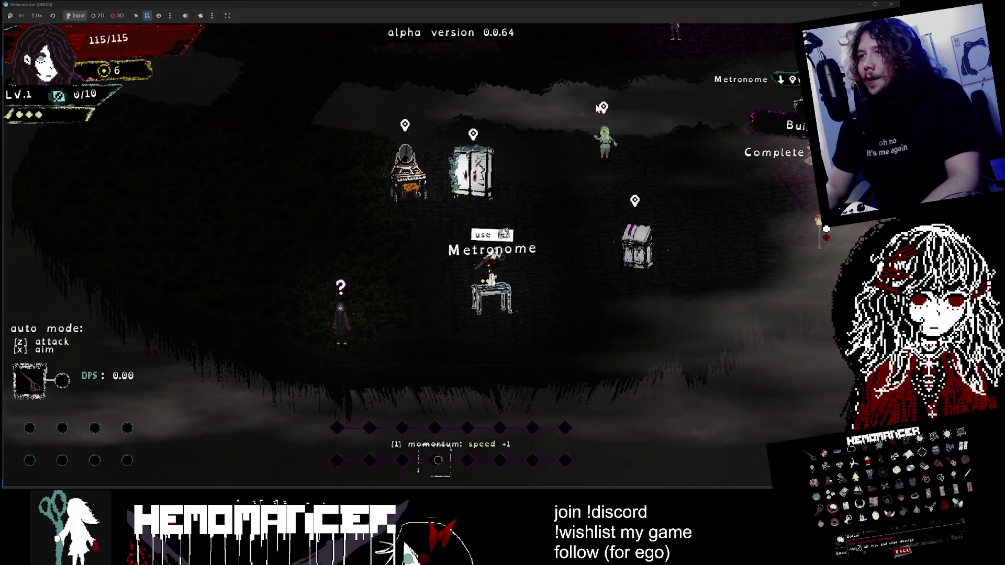
Step: Delete the save file via Options > Gameplay, confirming Yes, and close the debug game
{"action": "key", "text": "Escape"}
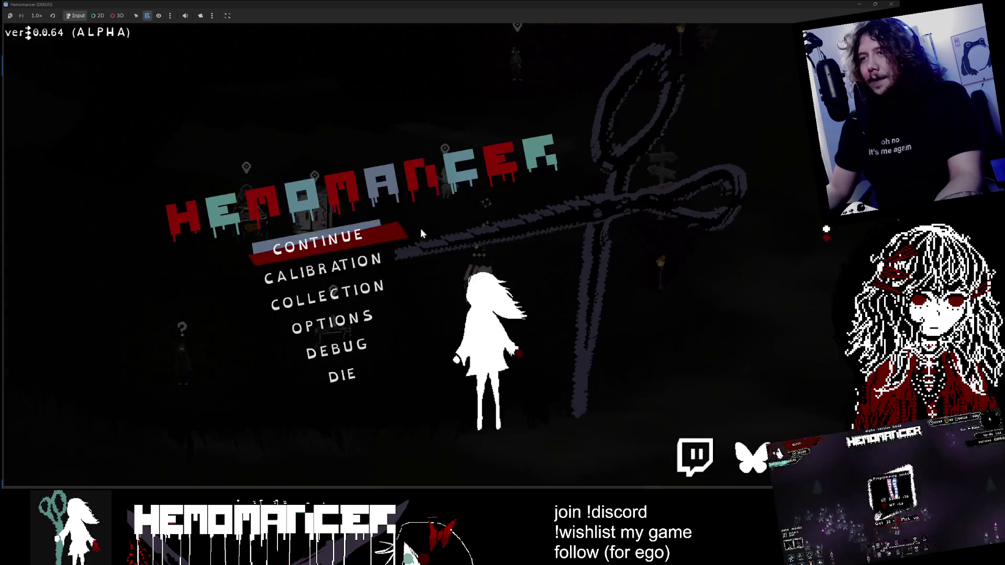
{"action": "left_click", "coordinate": [352, 320]}
{"action": "left_click", "coordinate": [449, 203]}
{"action": "left_click", "coordinate": [454, 433]}
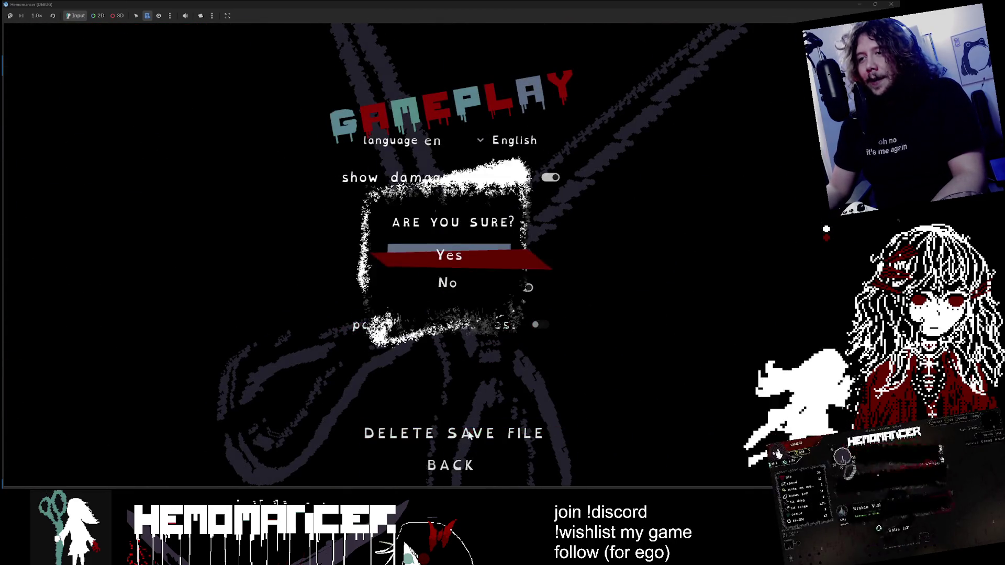
{"action": "left_click", "coordinate": [471, 267]}
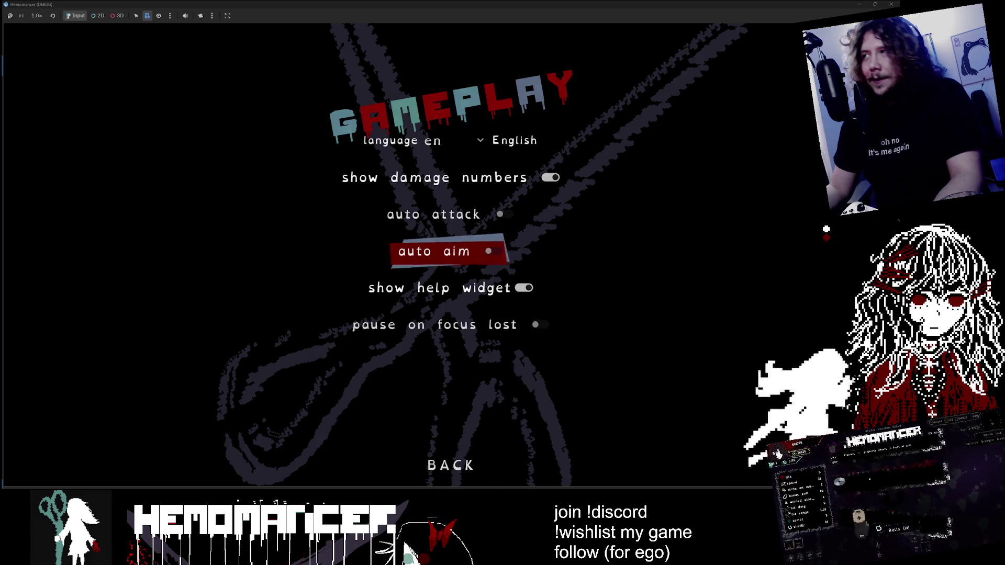
{"action": "key", "text": "Escape"}
{"action": "left_click", "coordinate": [891, 3]}
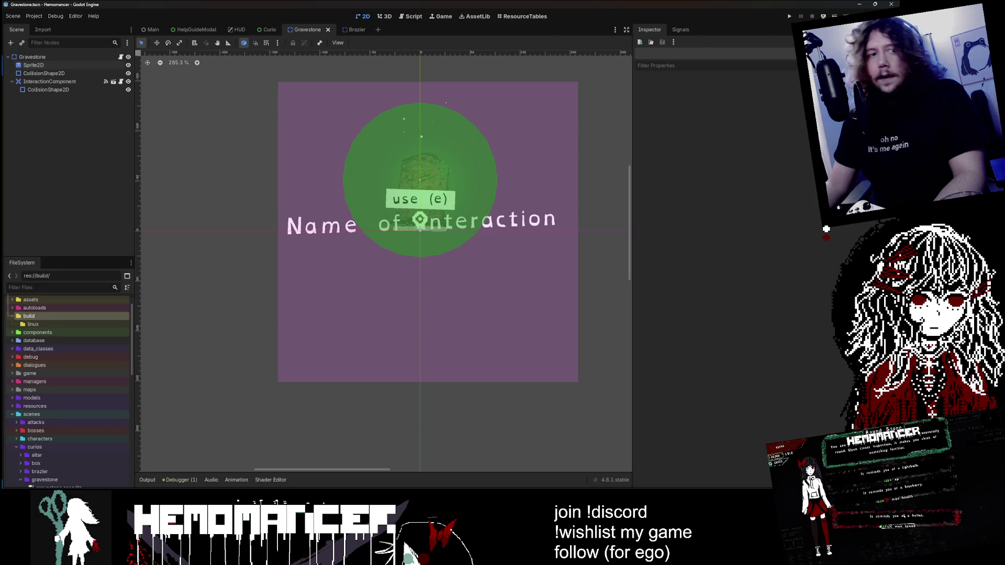
Step: Open save_game_5.json from the Hemomancer app-data folder
{"action": "left_click", "coordinate": [793, 559]}
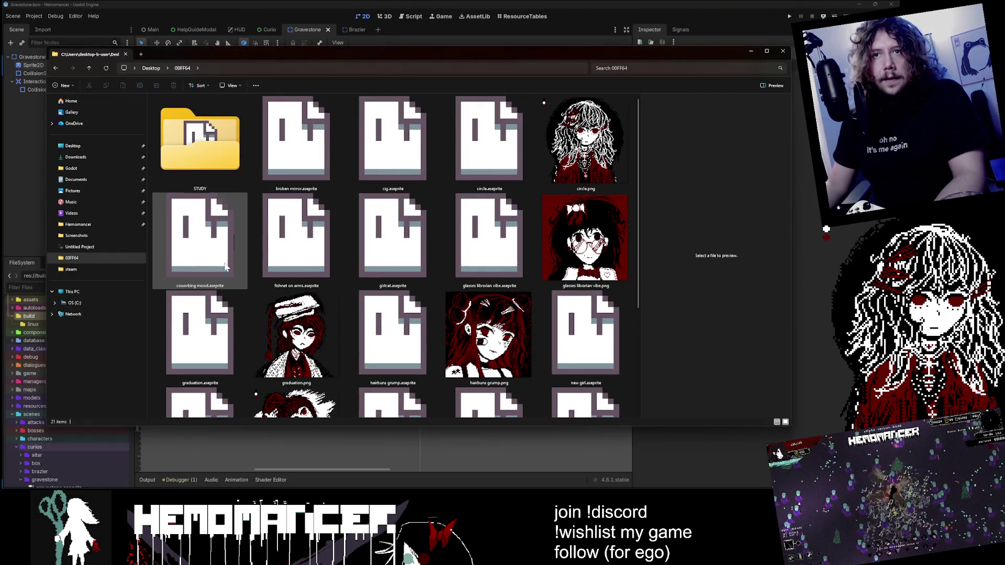
{"action": "left_click", "coordinate": [123, 224]}
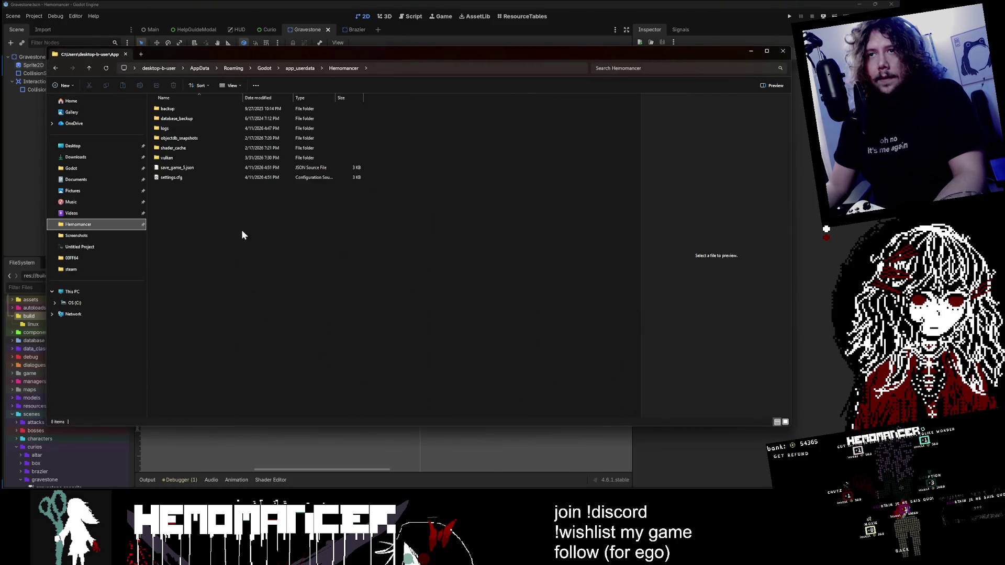
{"action": "left_click", "coordinate": [203, 168]}
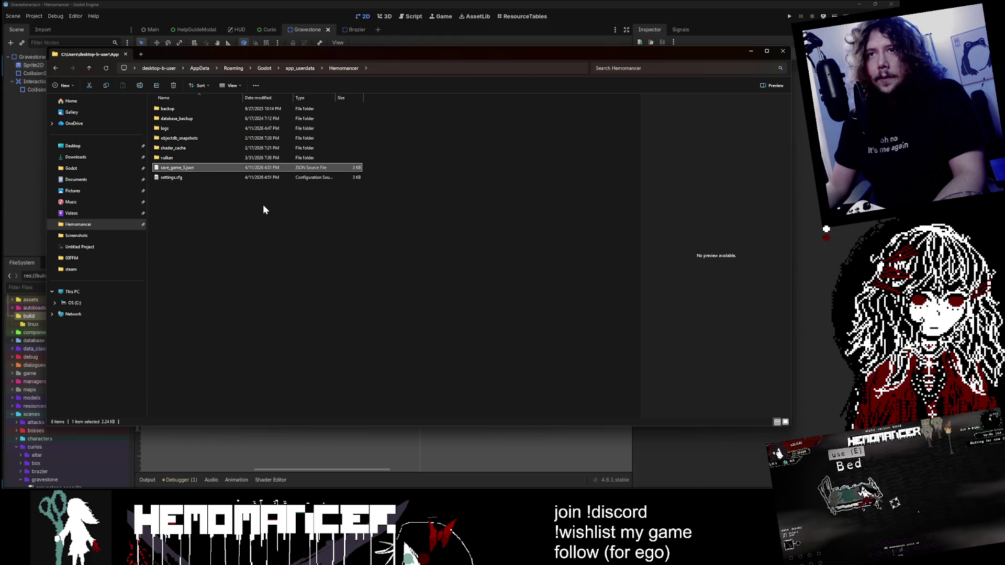
{"action": "double_click", "coordinate": [200, 168]}
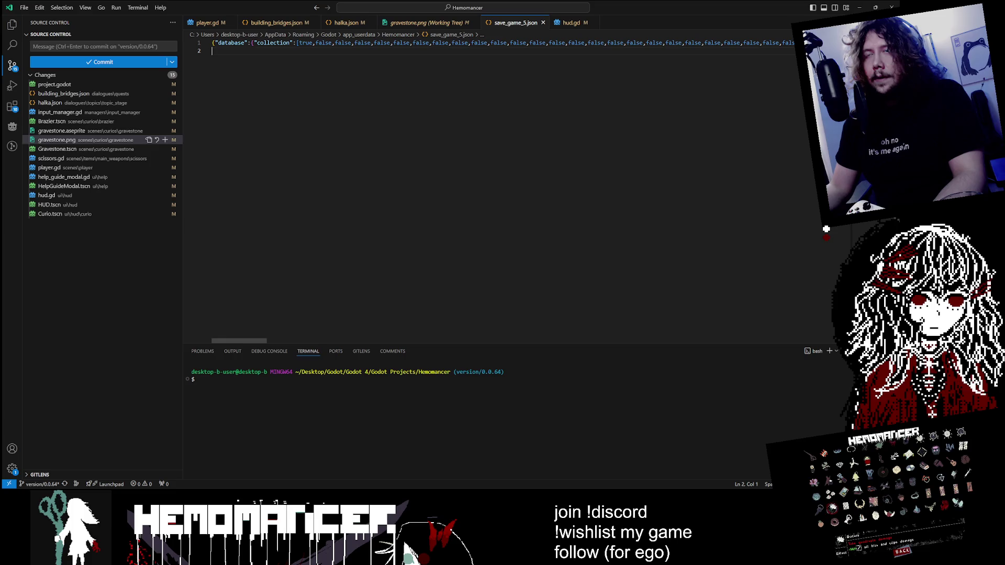
Step: Reformat the one-line save_game_5.json into readable, indented JSON
{"action": "right_click", "coordinate": [321, 93]}
{"action": "mouse_move", "coordinate": [415, 169]}
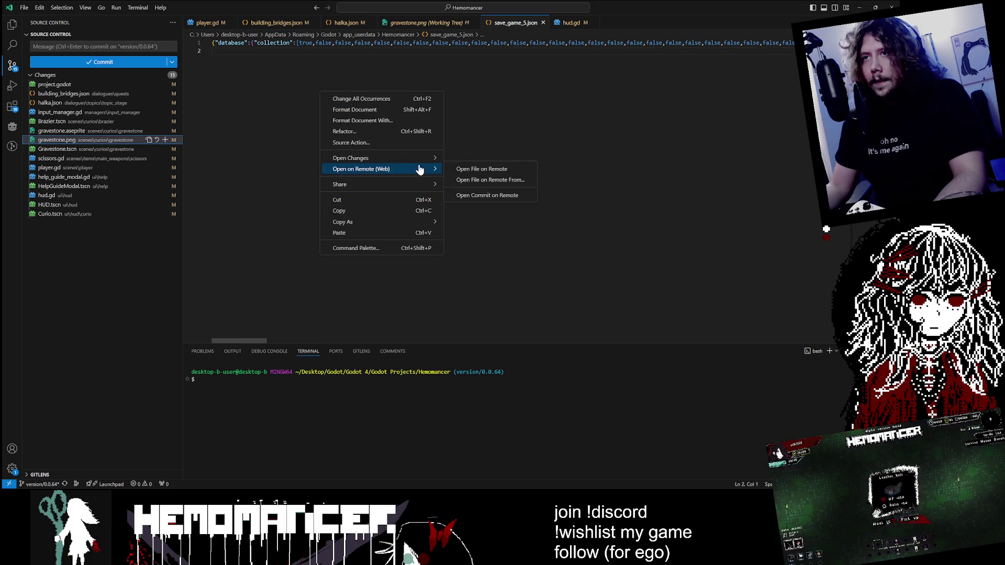
{"action": "left_click", "coordinate": [420, 111]}
{"action": "key", "text": "Escape"}
{"action": "right_click", "coordinate": [294, 63]}
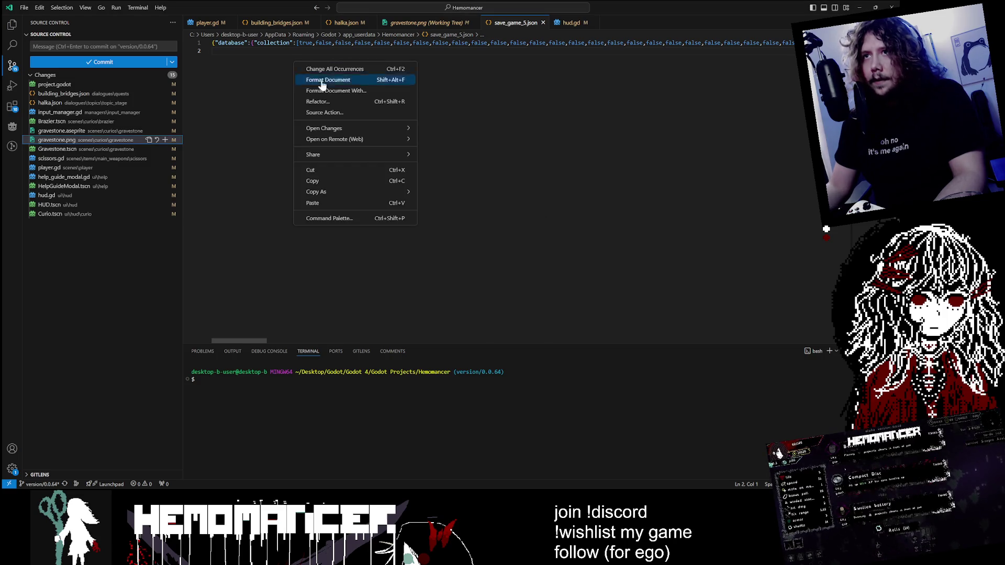
{"action": "left_click", "coordinate": [356, 91]}
{"action": "left_click", "coordinate": [367, 33]}
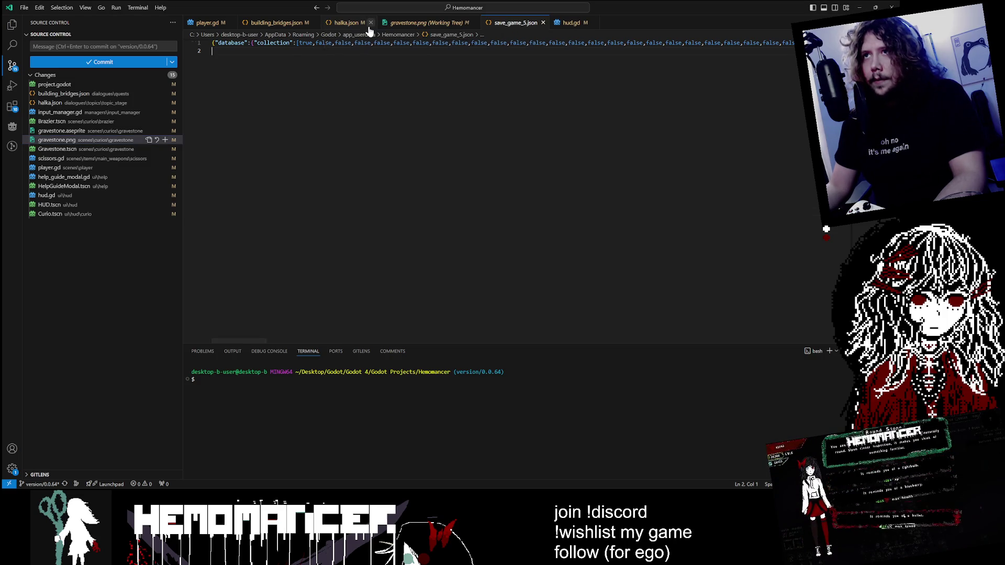
Step: Collapse the collection and storage arrays and move to the game_progress block
{"action": "scroll", "coordinate": [367, 198], "scroll_direction": "up", "scroll_amount": 10}
{"action": "scroll", "coordinate": [366, 199], "scroll_direction": "up", "scroll_amount": 20}
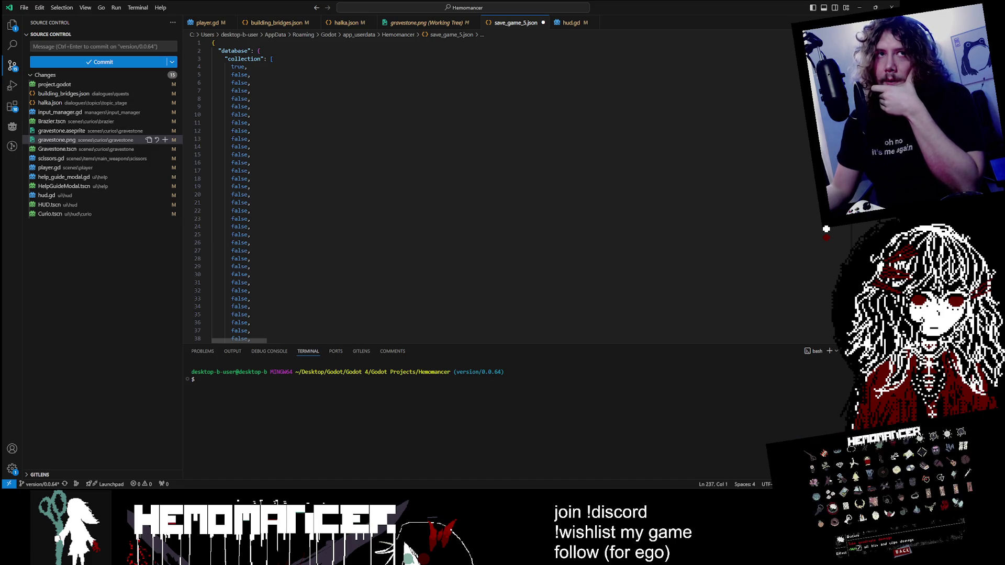
{"action": "scroll", "coordinate": [367, 198], "scroll_direction": "down", "scroll_amount": 20}
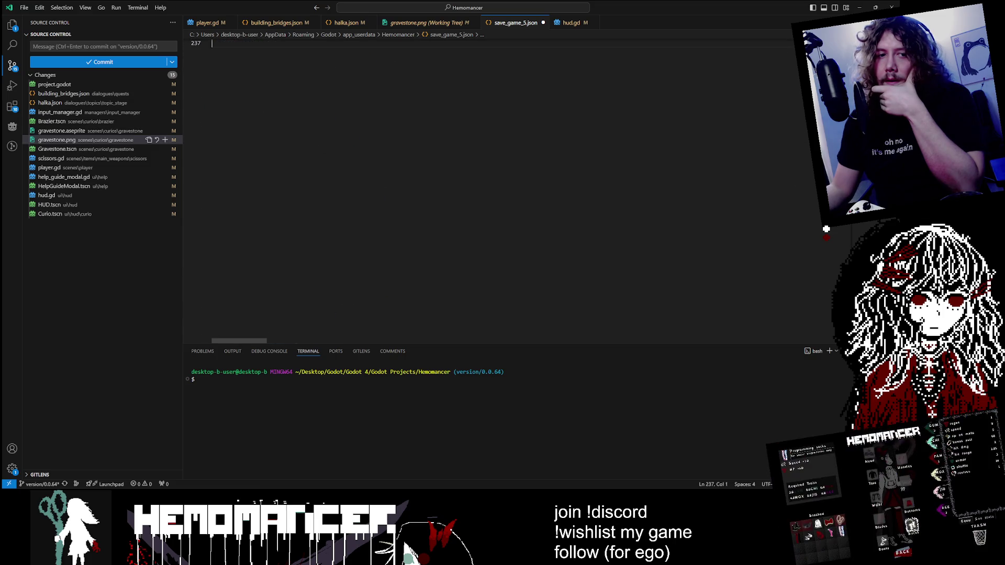
{"action": "scroll", "coordinate": [367, 199], "scroll_direction": "up", "scroll_amount": 20}
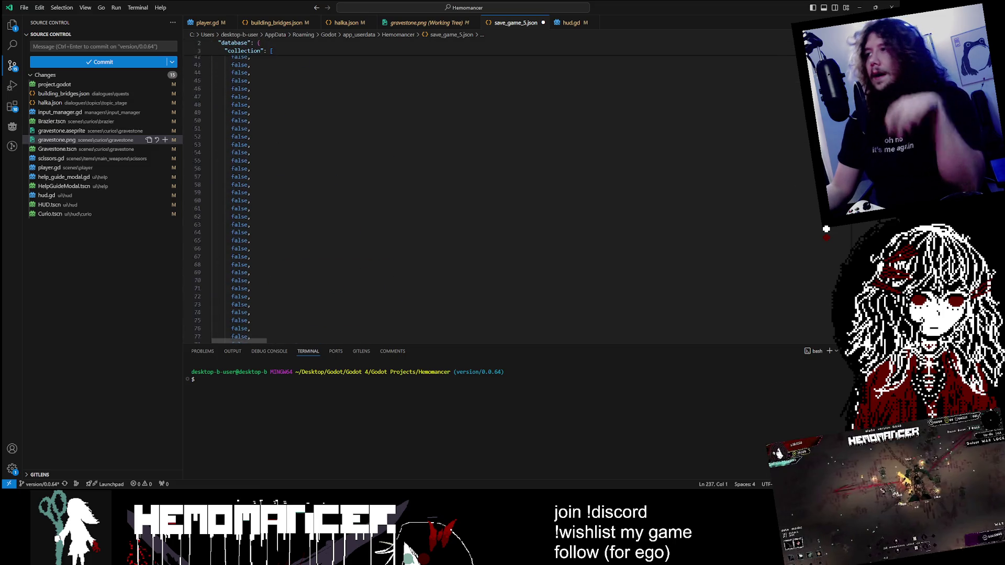
{"action": "left_click", "coordinate": [207, 60]}
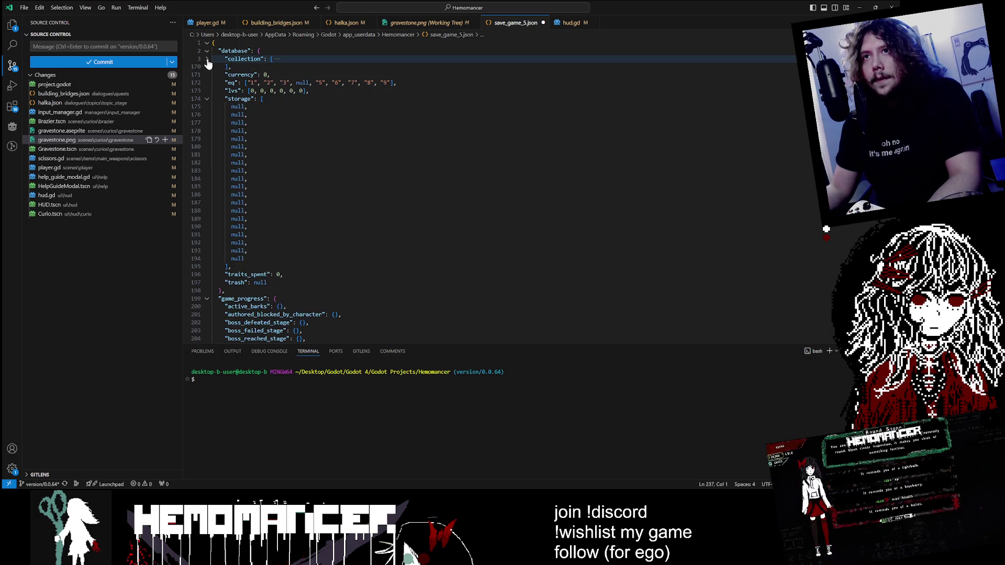
{"action": "scroll", "coordinate": [291, 199], "scroll_direction": "down", "scroll_amount": 10}
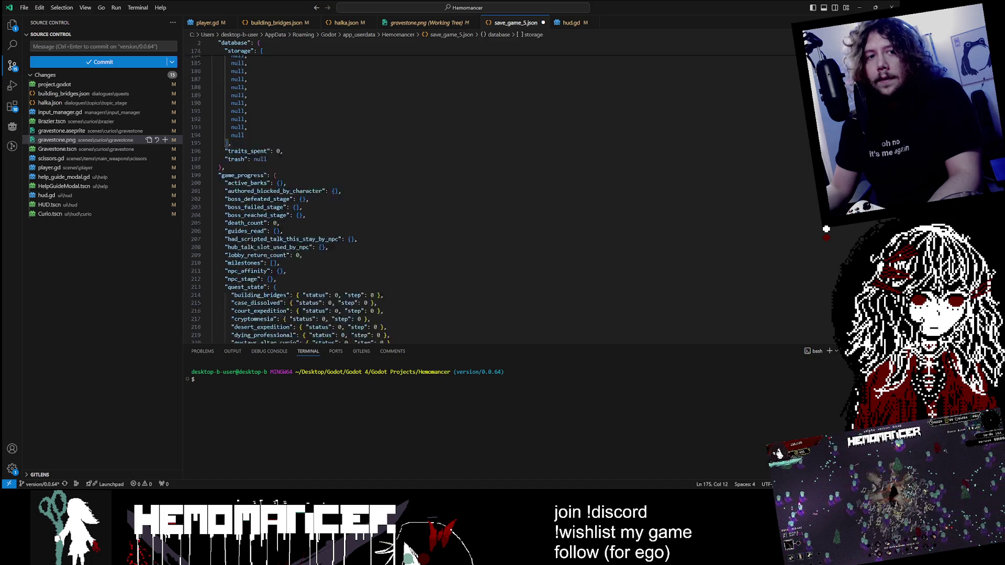
{"action": "scroll", "coordinate": [291, 199], "scroll_direction": "up", "scroll_amount": 10}
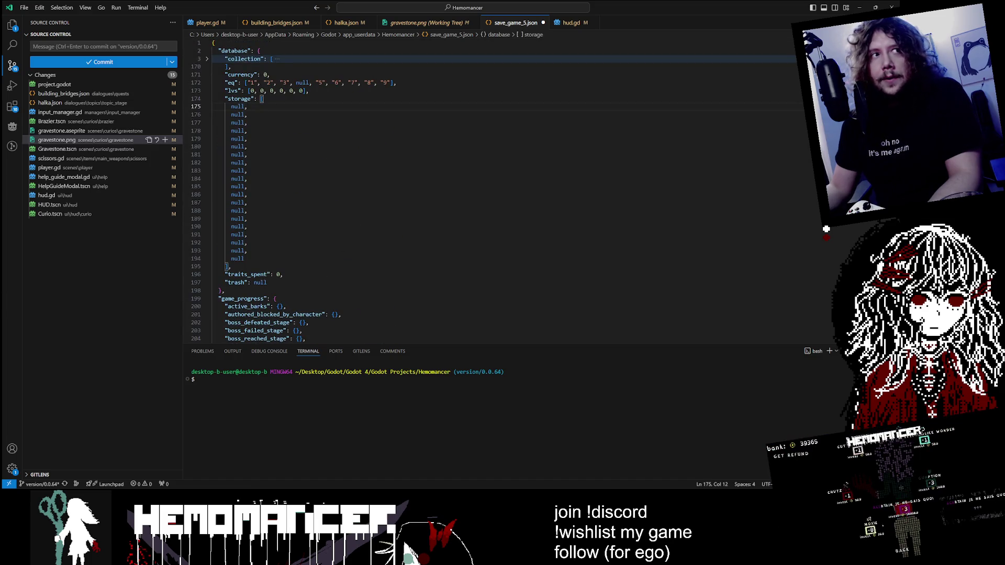
{"action": "left_click", "coordinate": [206, 59]}
{"action": "left_click", "coordinate": [207, 59]}
{"action": "left_click", "coordinate": [207, 99]}
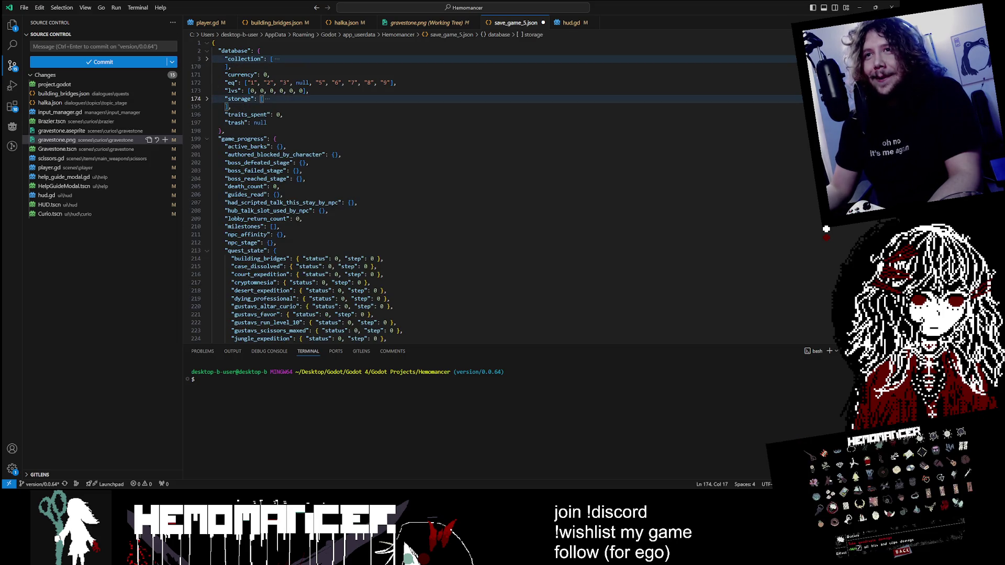
{"action": "left_click", "coordinate": [274, 139]}
{"action": "scroll", "coordinate": [366, 188], "scroll_direction": "down", "scroll_amount": 5}
Step: Select the counters from seen_hub_talk_ids_this_stay to total_xp, then the quest_state block
{"action": "mouse_move", "coordinate": [383, 135]}
{"action": "left_mouse_down"}
{"action": "mouse_move", "coordinate": [367, 240]}
{"action": "mouse_move", "coordinate": [384, 135]}
{"action": "left_mouse_up"}
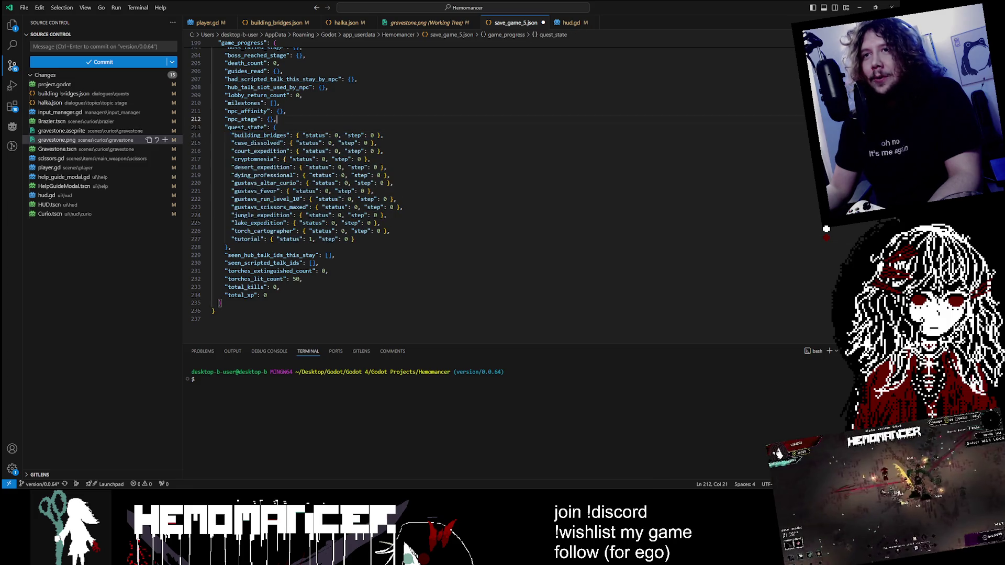
{"action": "scroll", "coordinate": [471, 189], "scroll_direction": "up", "scroll_amount": 5}
{"action": "scroll", "coordinate": [471, 188], "scroll_direction": "down", "scroll_amount": 5}
{"action": "left_click", "coordinate": [277, 101]}
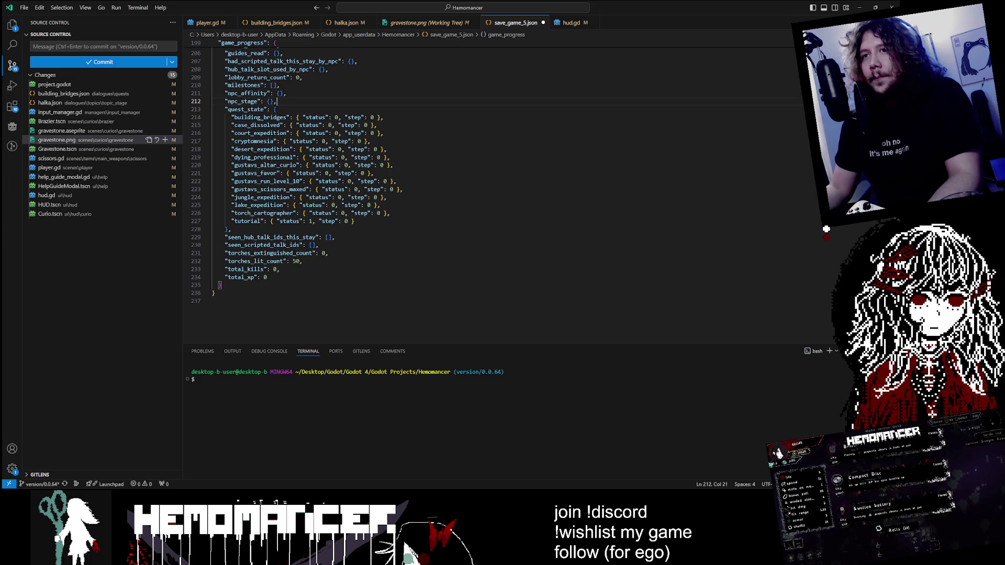
{"action": "left_click_drag", "start_coordinate": [267, 277], "coordinate": [174, 242]}
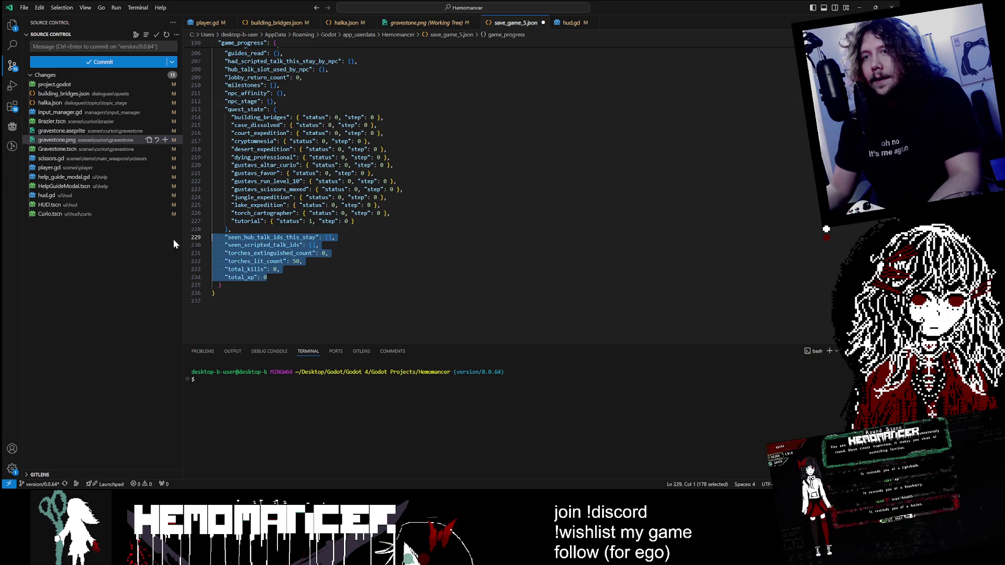
{"action": "left_click", "coordinate": [309, 213]}
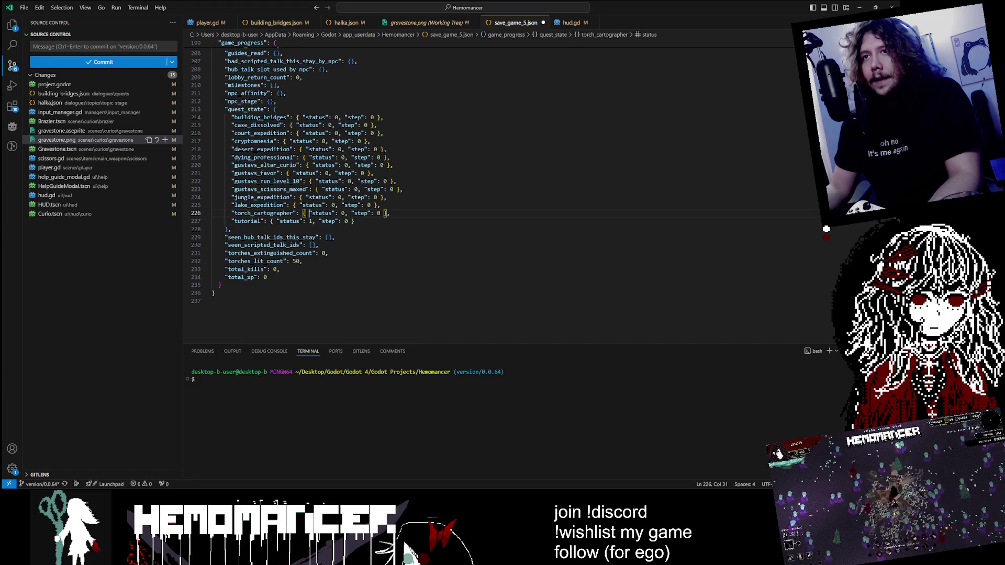
{"action": "key", "text": "shift+alt+Right"}
{"action": "key", "text": "shift+alt+Right"}
{"action": "key", "text": "Left"}
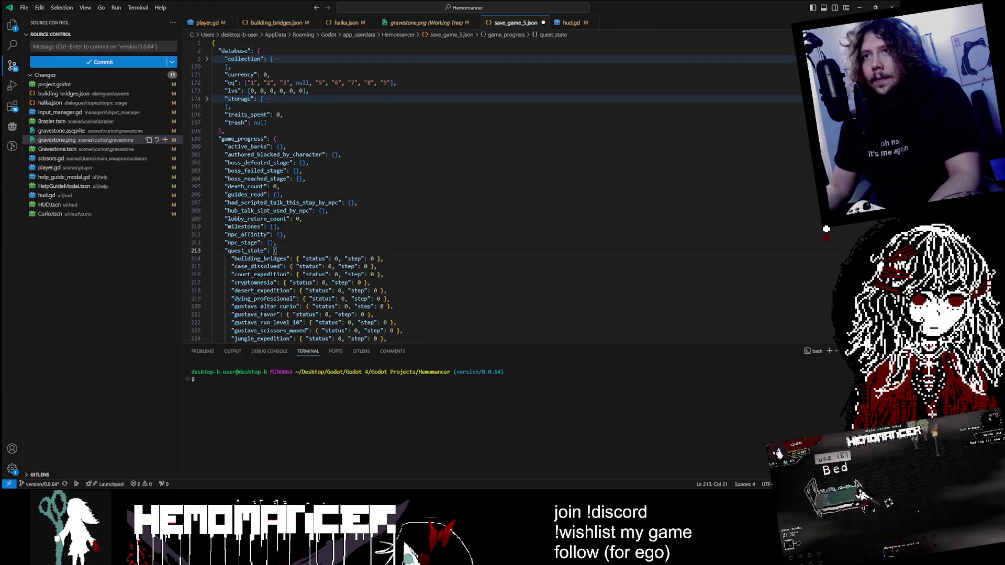
Step: Select and deselect the quest_state entries below building_bridges, then minimize VS Code
{"action": "left_click", "coordinate": [208, 99]}
{"action": "left_click", "coordinate": [207, 98]}
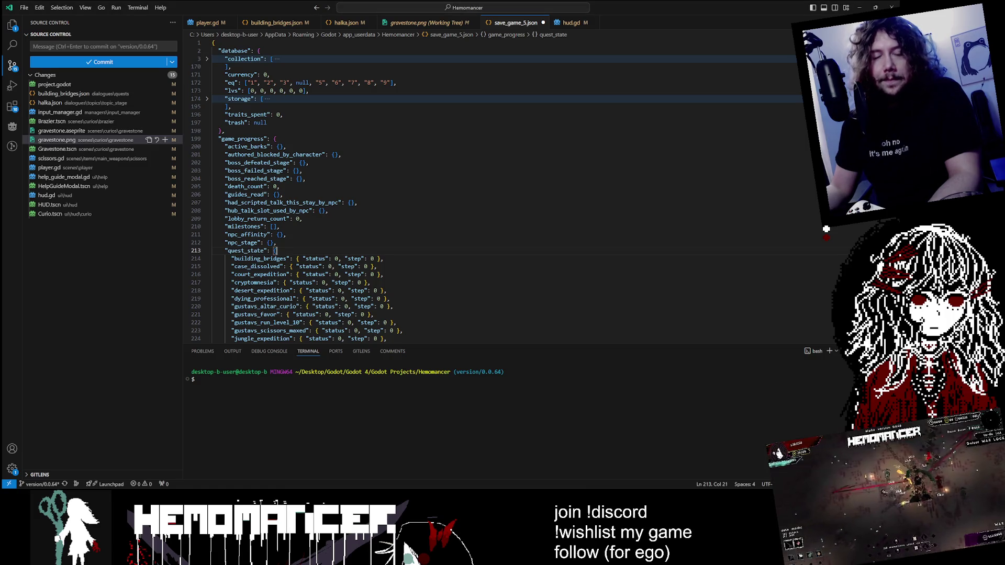
{"action": "left_click", "coordinate": [312, 203]}
{"action": "scroll", "coordinate": [312, 203], "scroll_direction": "down", "scroll_amount": 2}
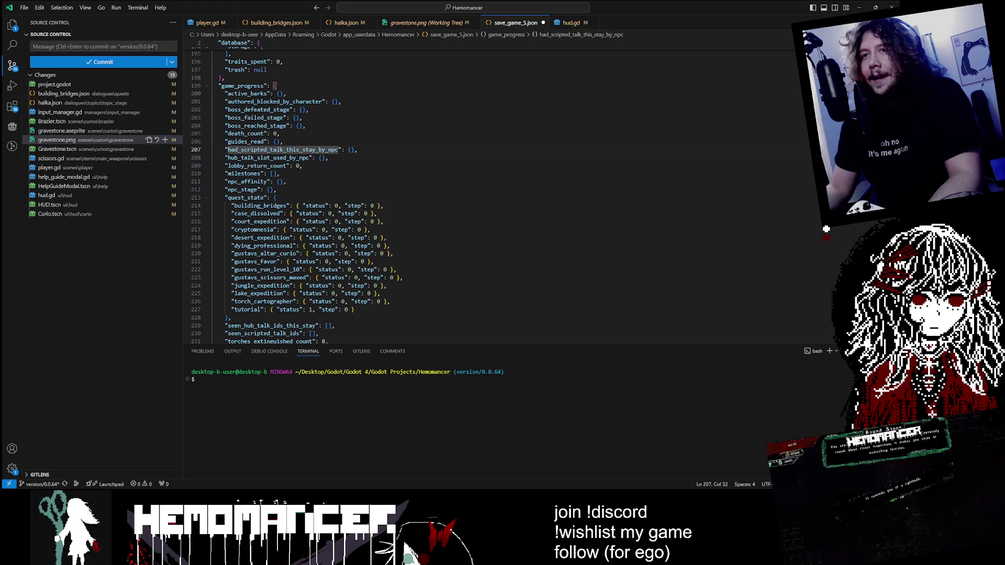
{"action": "mouse_move", "coordinate": [355, 309]}
{"action": "left_mouse_down"}
{"action": "mouse_move", "coordinate": [212, 237]}
{"action": "mouse_move", "coordinate": [212, 213]}
{"action": "left_mouse_up"}
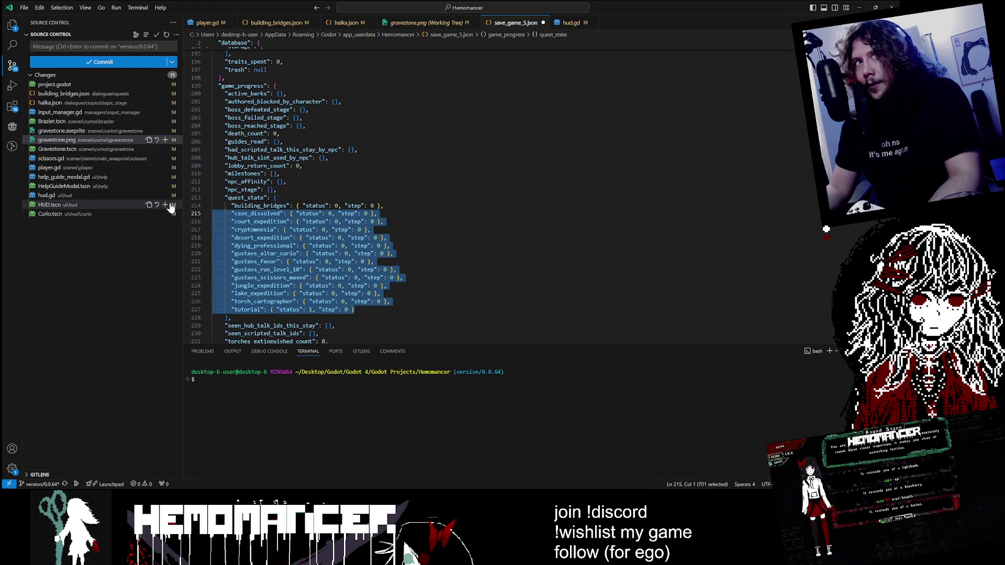
{"action": "left_click", "coordinate": [283, 142]}
{"action": "scroll", "coordinate": [283, 142], "scroll_direction": "up", "scroll_amount": 2}
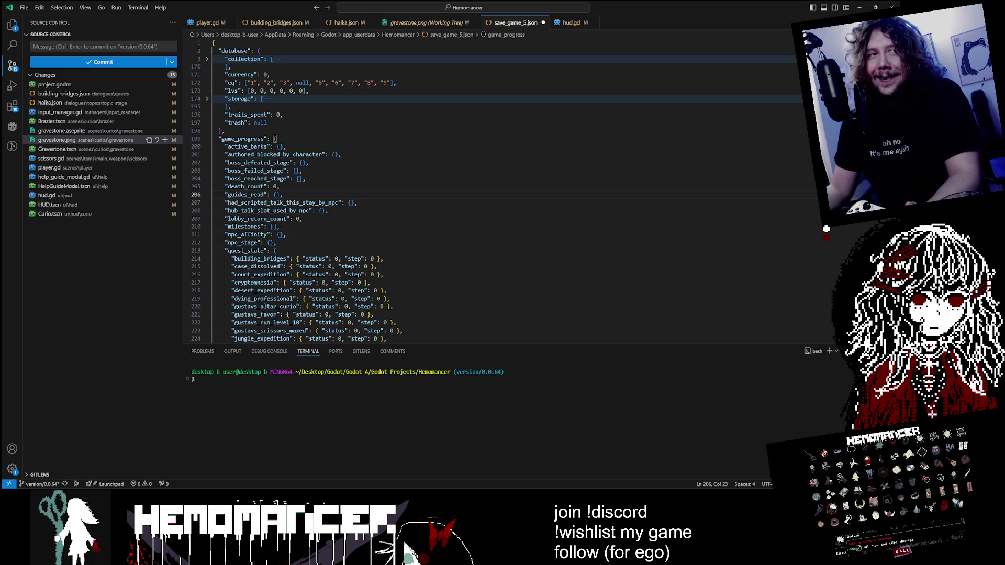
{"action": "left_click", "coordinate": [861, 8]}
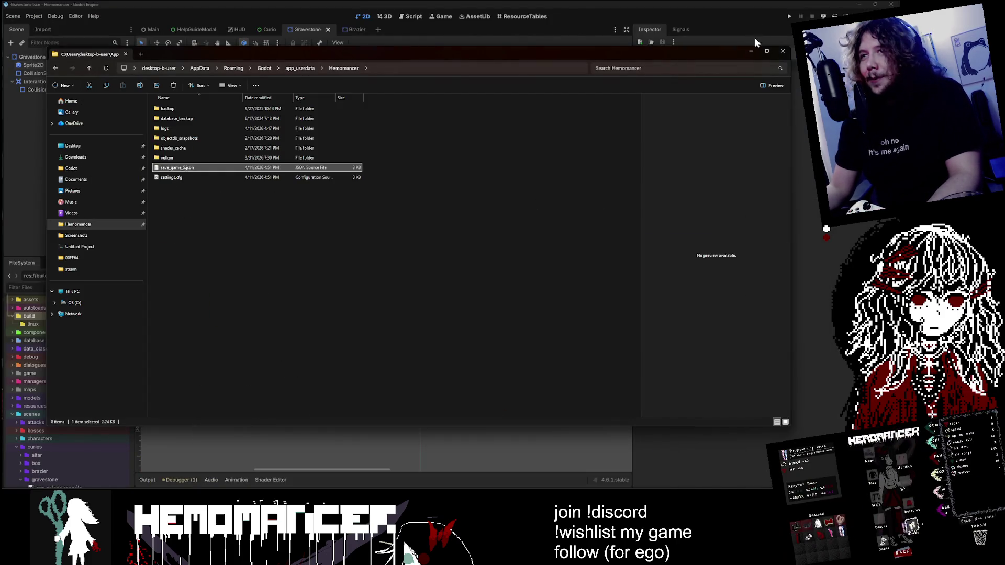
Step: Delete save_game_5.json from the Hemomancer save folder and close File Explorer
{"action": "left_click", "coordinate": [196, 165]}
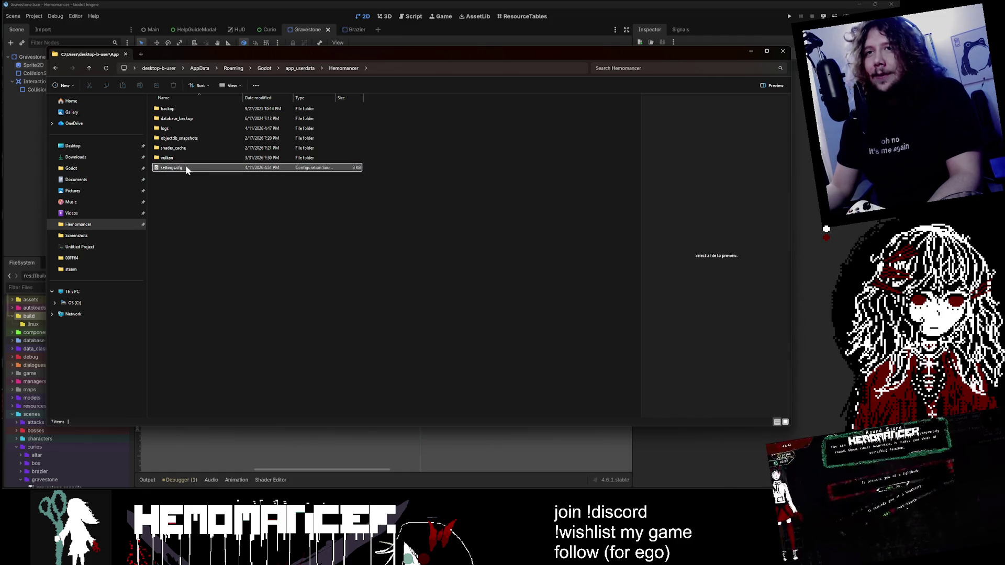
{"action": "key", "text": "Delete"}
{"action": "key", "text": "Delete"}
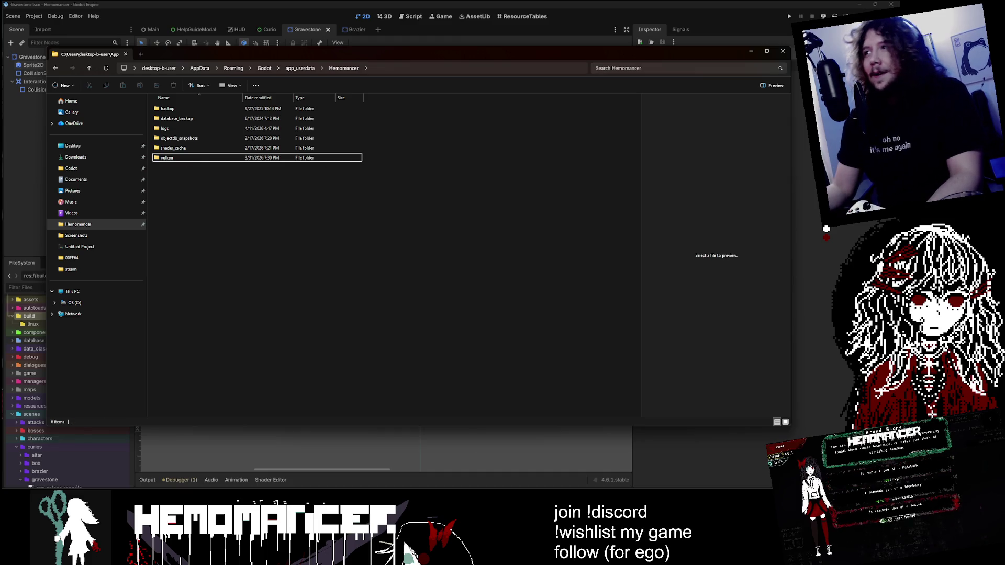
{"action": "left_click", "coordinate": [751, 51]}
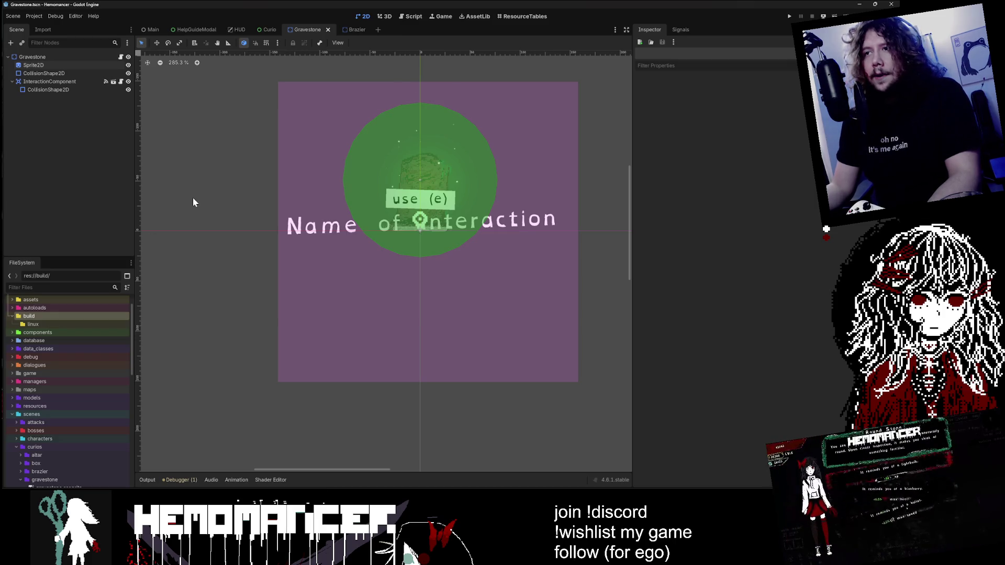
Step: Run the project with F5, choose START on the title menu and close the Guides dialog
{"action": "key", "text": "F5"}
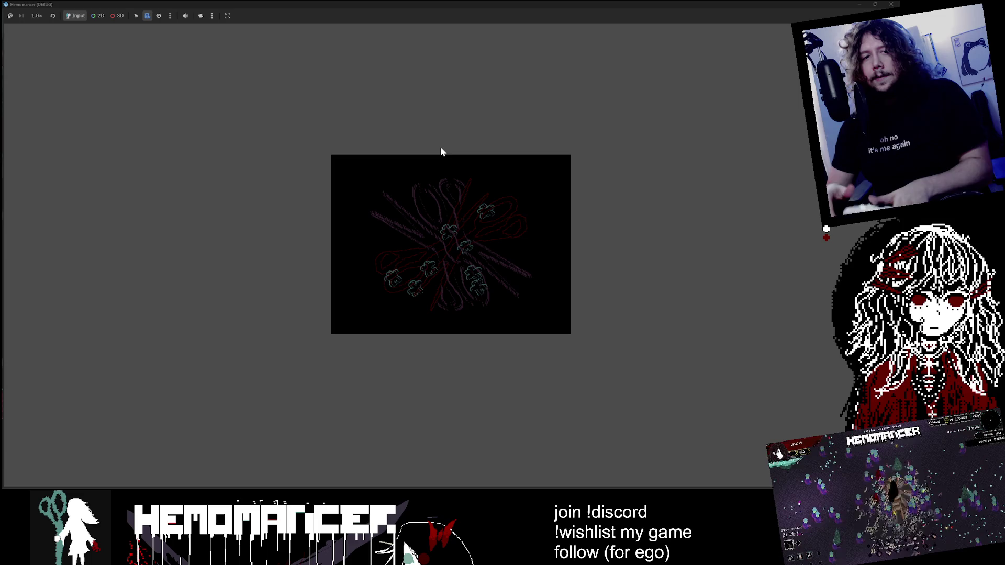
{"action": "key", "text": "Down"}
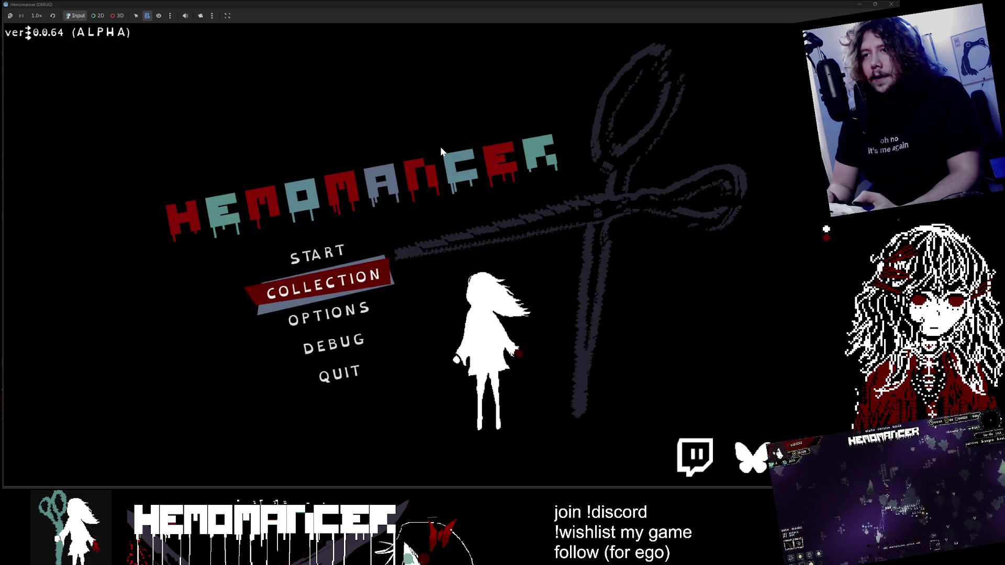
{"action": "key", "text": "Down"}
{"action": "key", "text": "Up"}
{"action": "key", "text": "Up"}
{"action": "key", "text": "Return"}
{"action": "key", "text": "Down"}
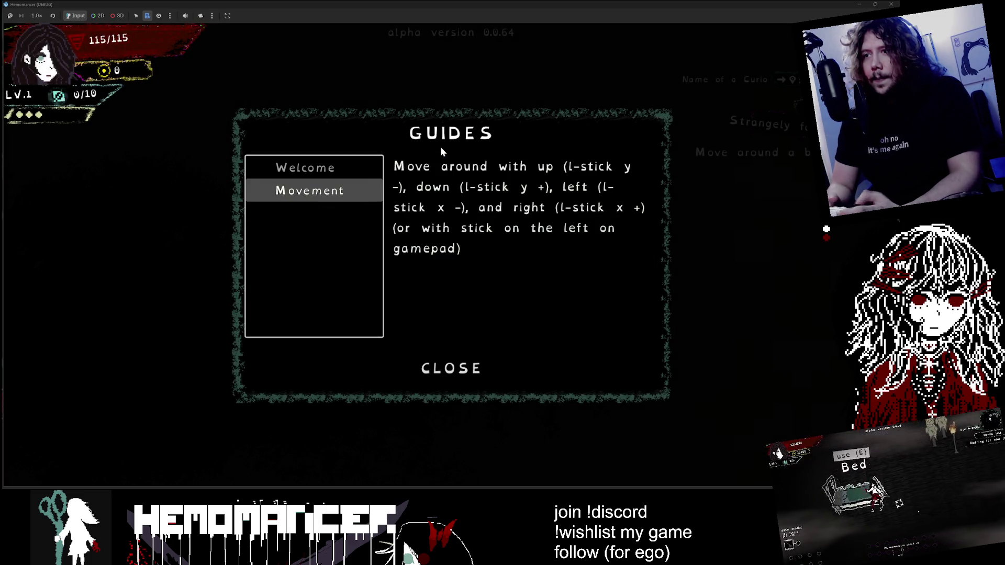
{"action": "key", "text": "Down"}
{"action": "key", "text": "Return"}
Step: Walk the character around the dark field with the WASD keys
{"action": "key", "text": "a"}
{"action": "key", "text": "s"}
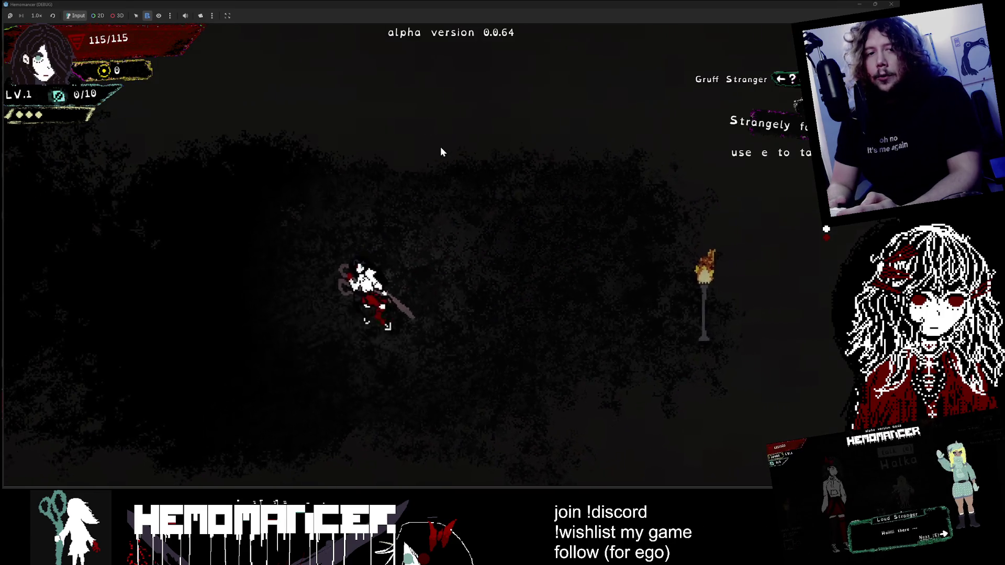
{"action": "key", "text": "d"}
{"action": "key", "text": "w"}
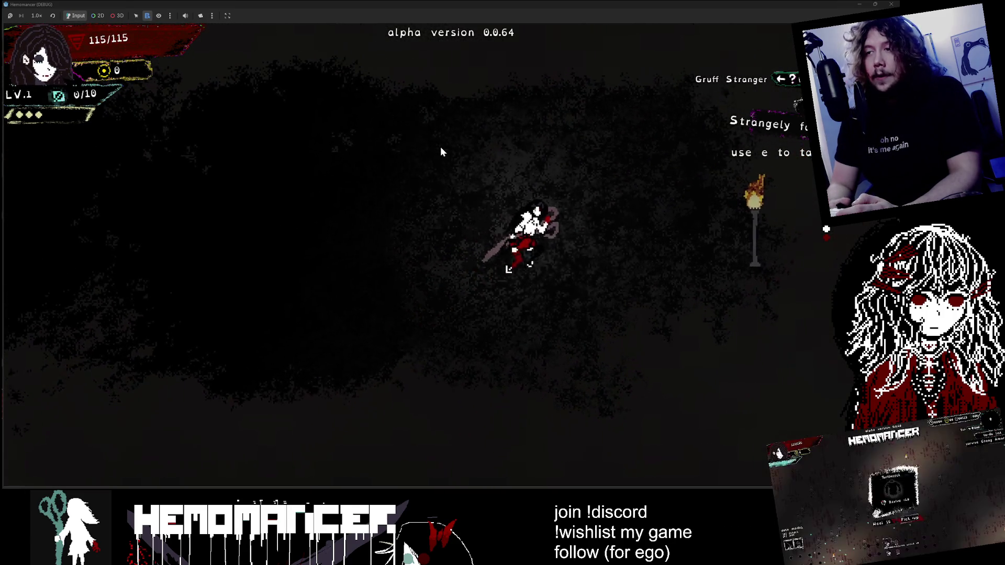
{"action": "key", "text": "a"}
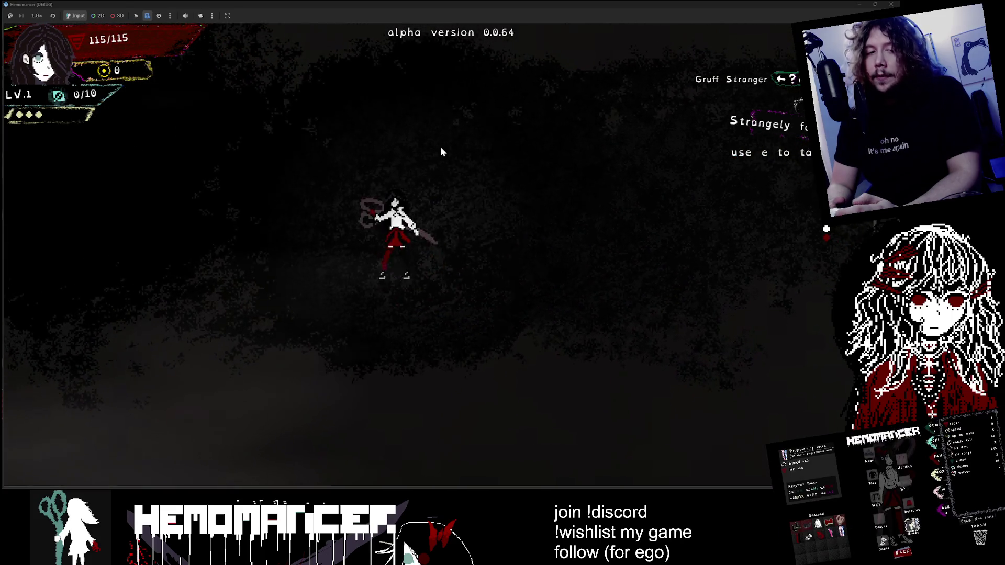
{"action": "key", "text": "s"}
{"action": "key", "text": "d"}
{"action": "key", "text": "a"}
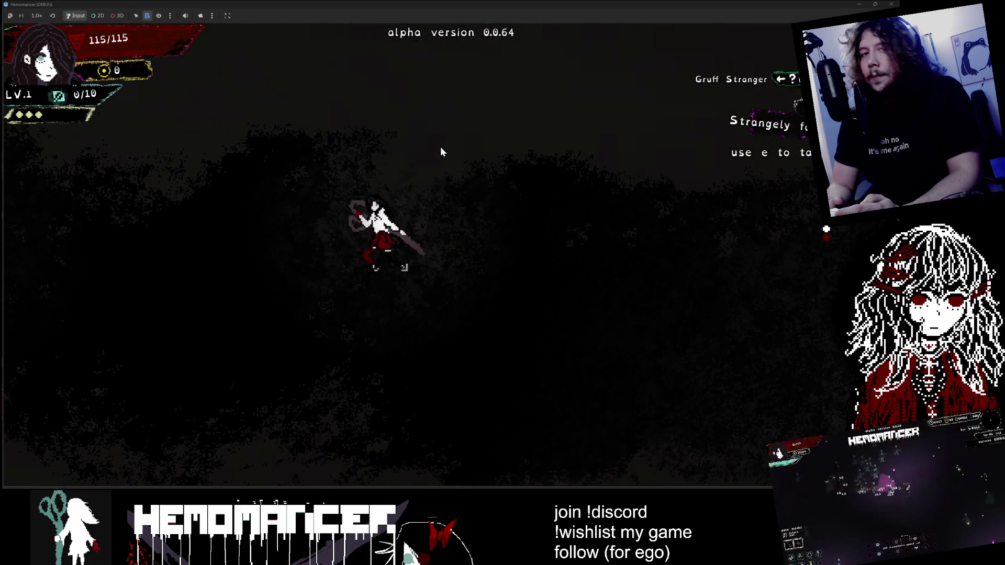
Step: Walk to the Gruff Stranger and talk through his dialogue to the metronome hint
{"action": "key", "text": "a"}
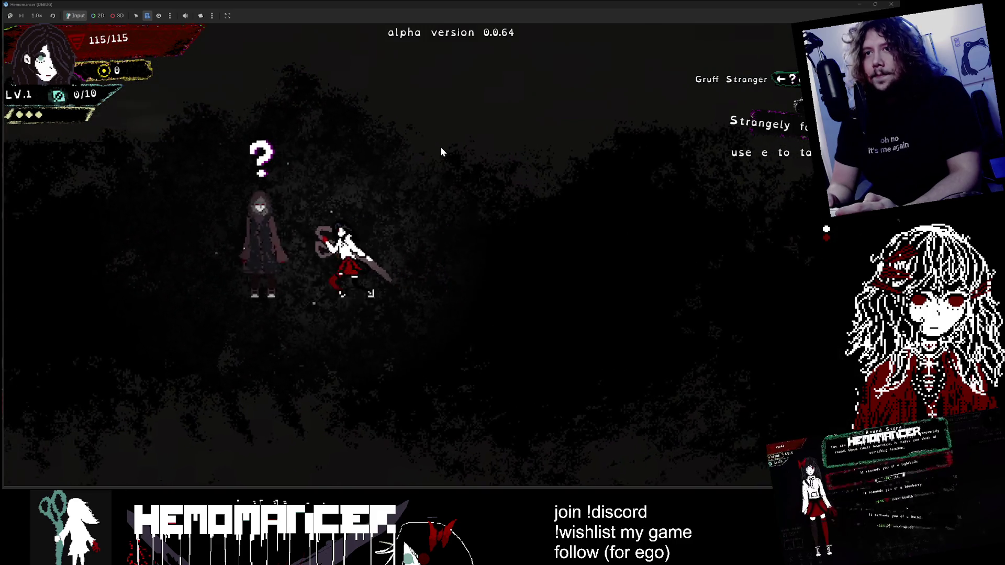
{"action": "key", "text": "a"}
{"action": "key", "text": "w"}
{"action": "key", "text": "d"}
{"action": "key", "text": "s"}
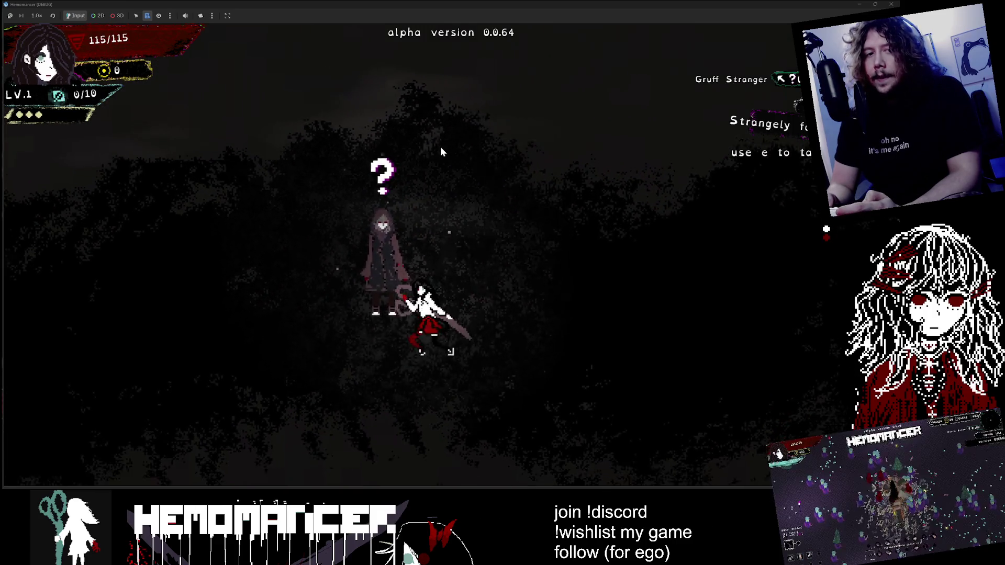
{"action": "key", "text": "e"}
{"action": "key", "text": "e"}
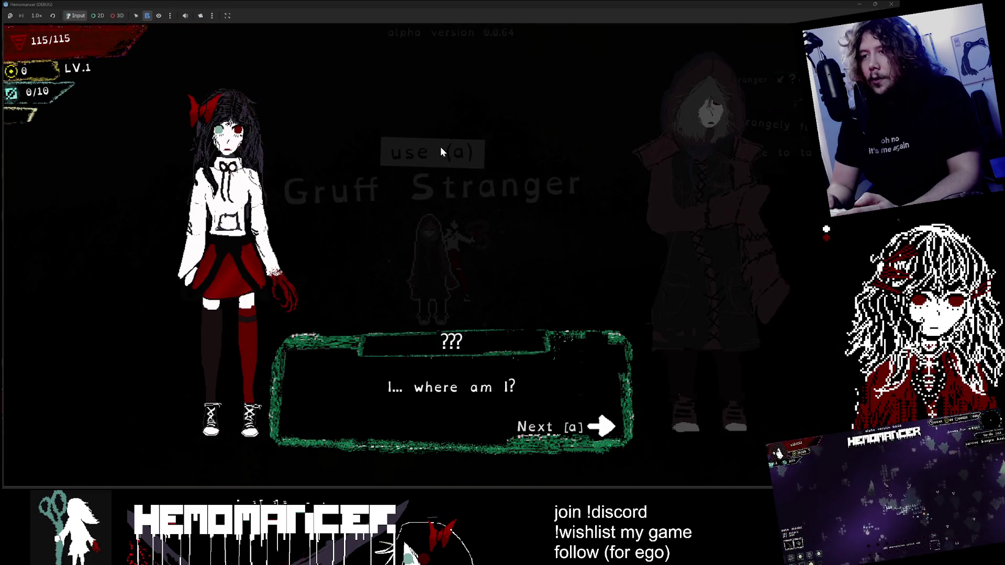
{"action": "key", "text": "e"}
{"action": "key", "text": "e"}
{"action": "key", "text": "e"}
{"action": "key", "text": "e"}
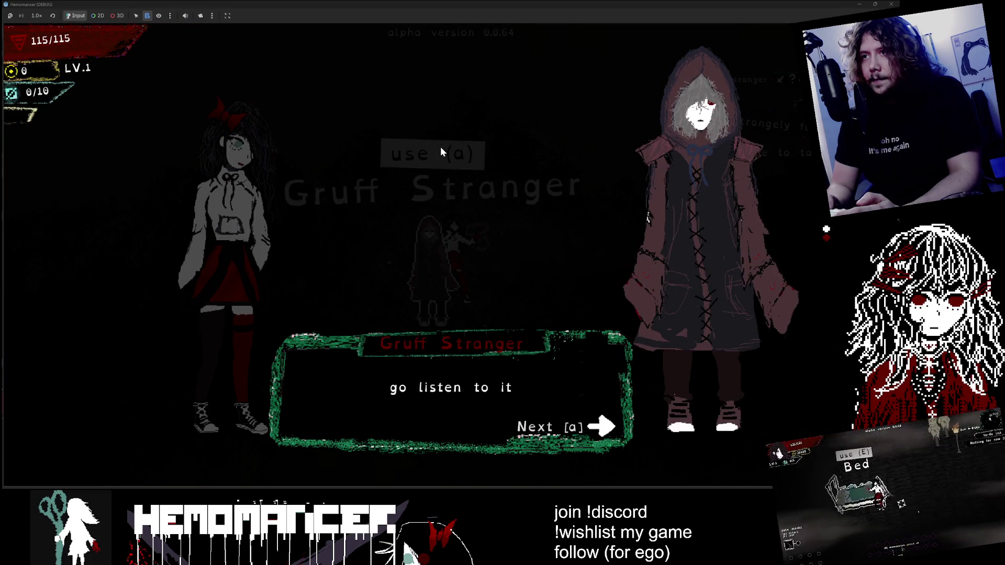
{"action": "key", "text": "e"}
{"action": "key", "text": "e"}
{"action": "key", "text": "e"}
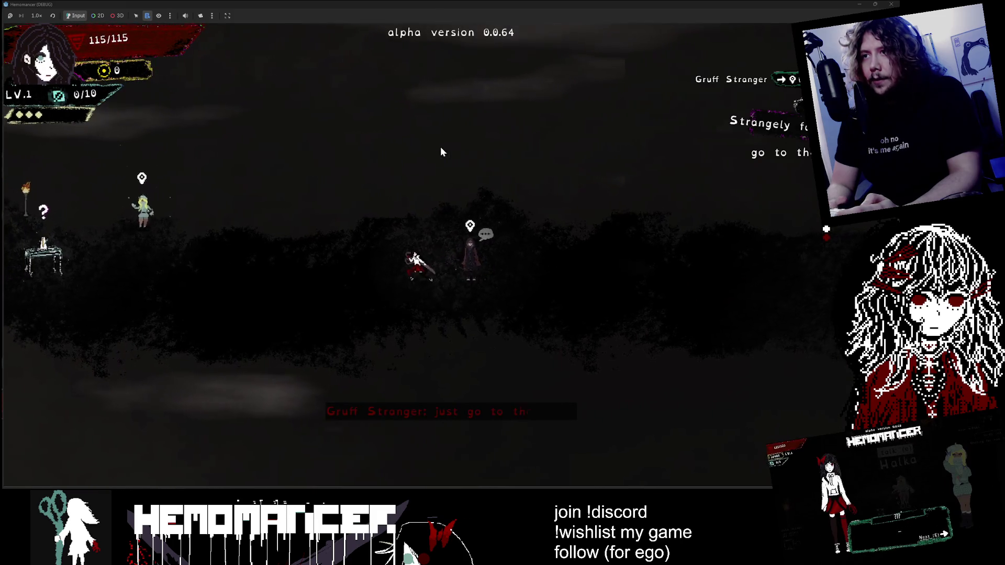
Step: Walk to the metronome on the table and start its latency calibration
{"action": "key", "text": "a"}
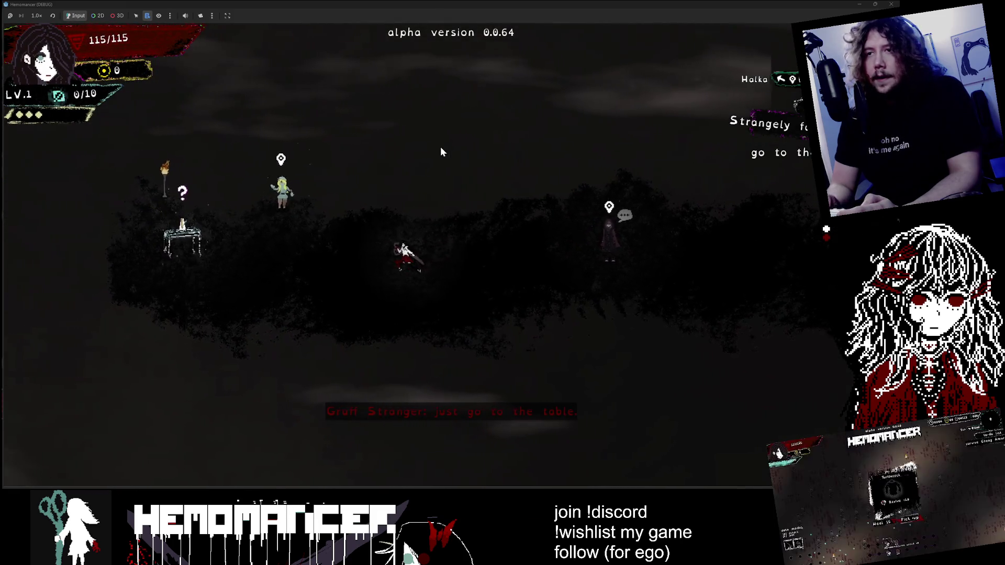
{"action": "key", "text": "a"}
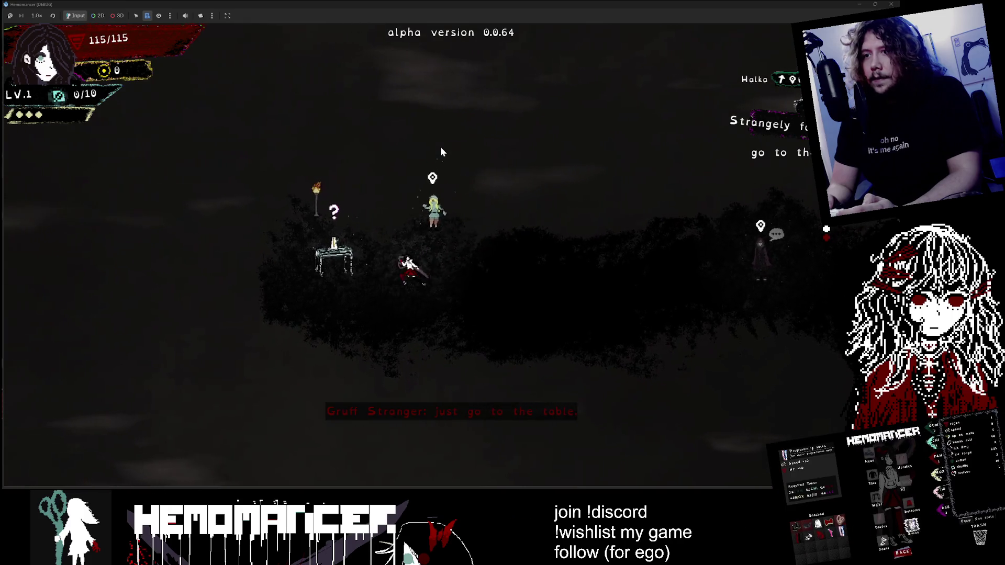
{"action": "key", "text": "a"}
{"action": "key", "text": "e"}
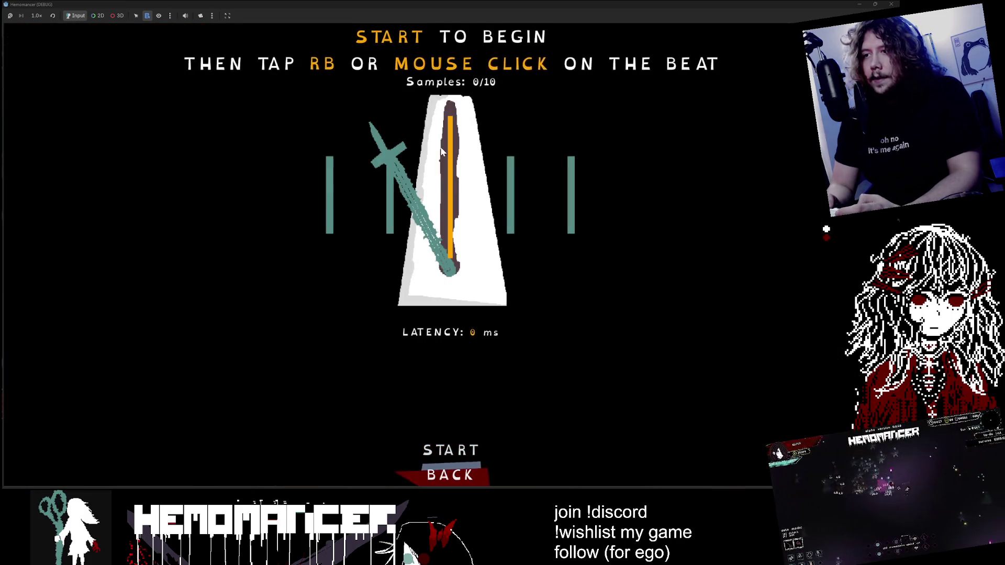
{"action": "key", "text": "Escape"}
{"action": "key", "text": "e"}
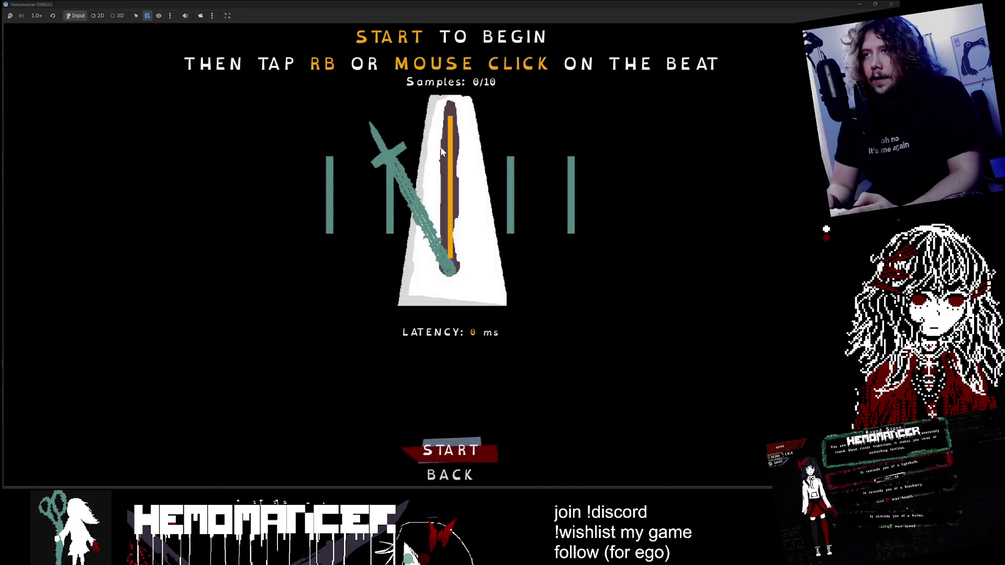
{"action": "key", "text": "s"}
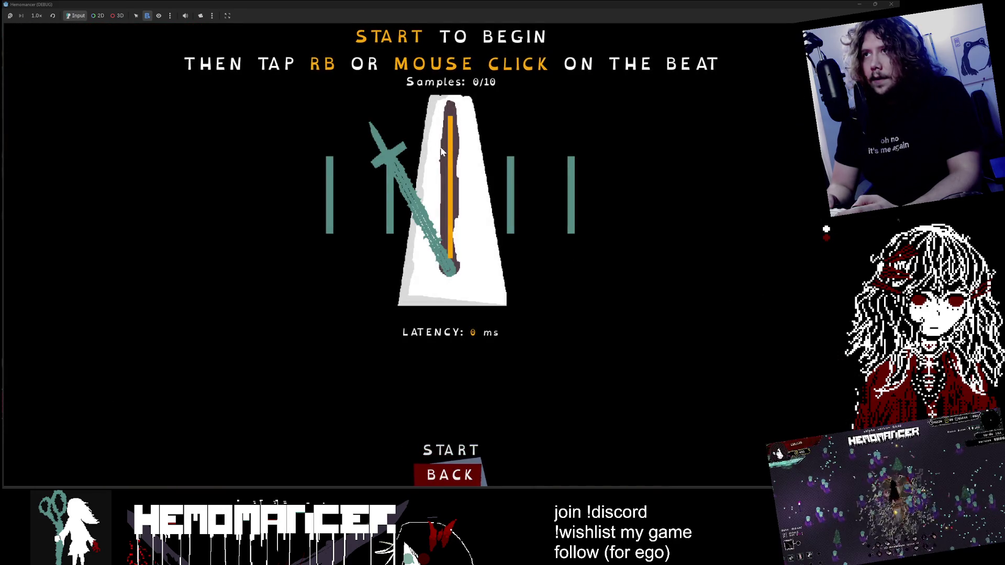
{"action": "key", "text": "w"}
{"action": "key", "text": "s"}
{"action": "key", "text": "w"}
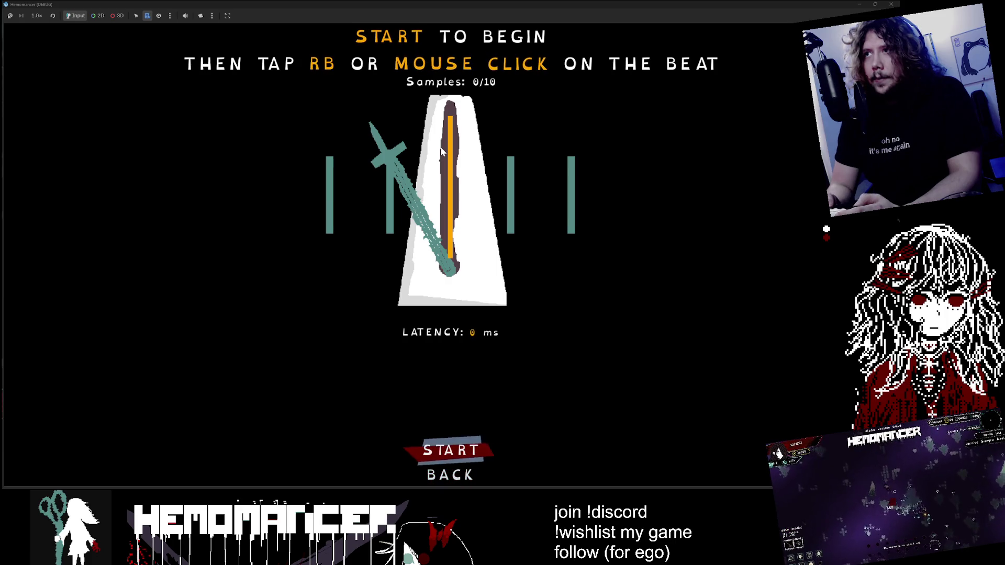
{"action": "key", "text": "Return"}
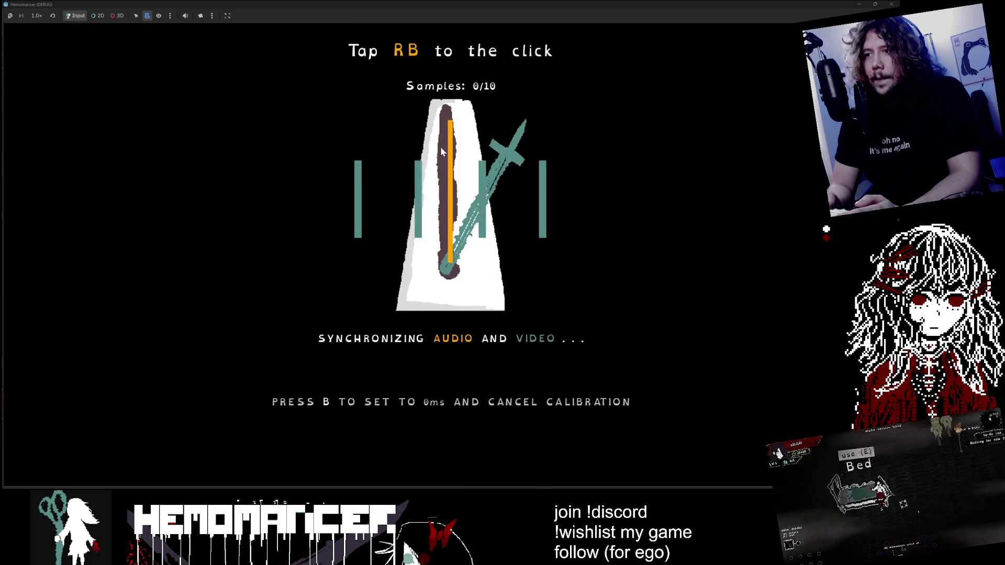
Step: Tap along with the beat for all 10 samples and save the 39 ms latency
{"action": "left_click", "coordinate": [441, 147]}
{"action": "left_click", "coordinate": [441, 146]}
{"action": "left_click", "coordinate": [440, 146]}
{"action": "left_click", "coordinate": [440, 147]}
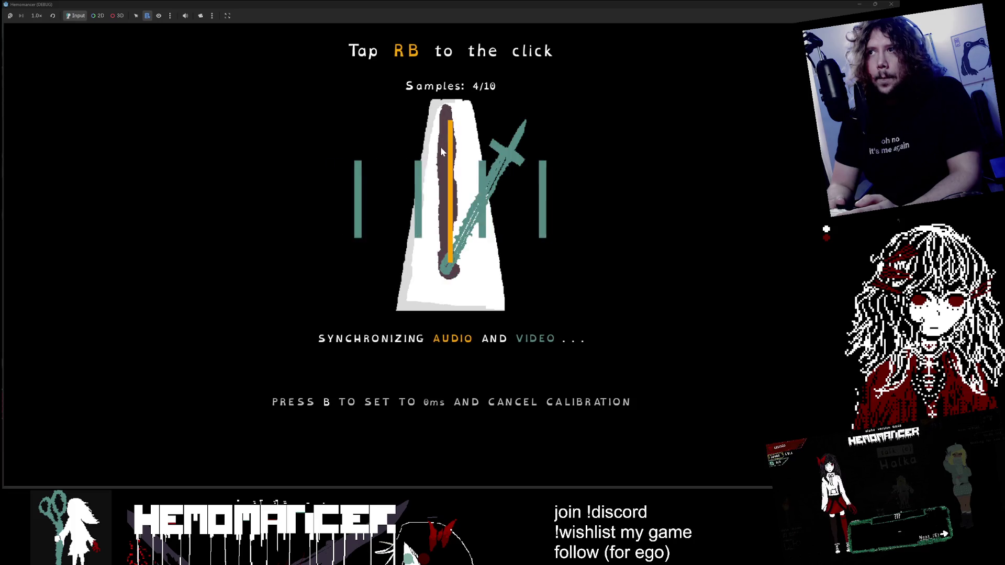
{"action": "left_click", "coordinate": [440, 147]}
{"action": "left_click", "coordinate": [440, 146]}
{"action": "left_click", "coordinate": [441, 146]}
{"action": "left_click", "coordinate": [440, 147]}
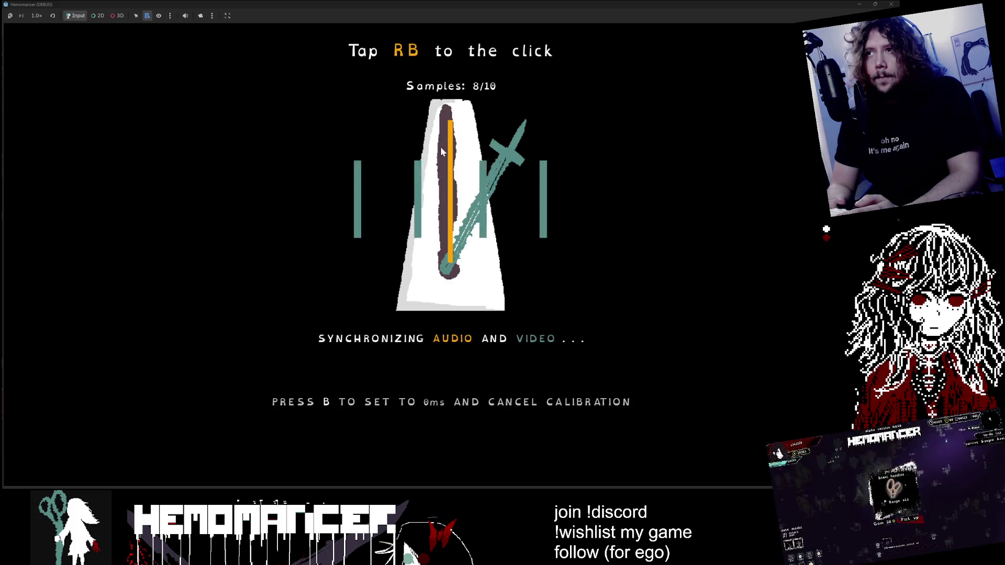
{"action": "left_click", "coordinate": [441, 147]}
{"action": "left_click", "coordinate": [441, 146]}
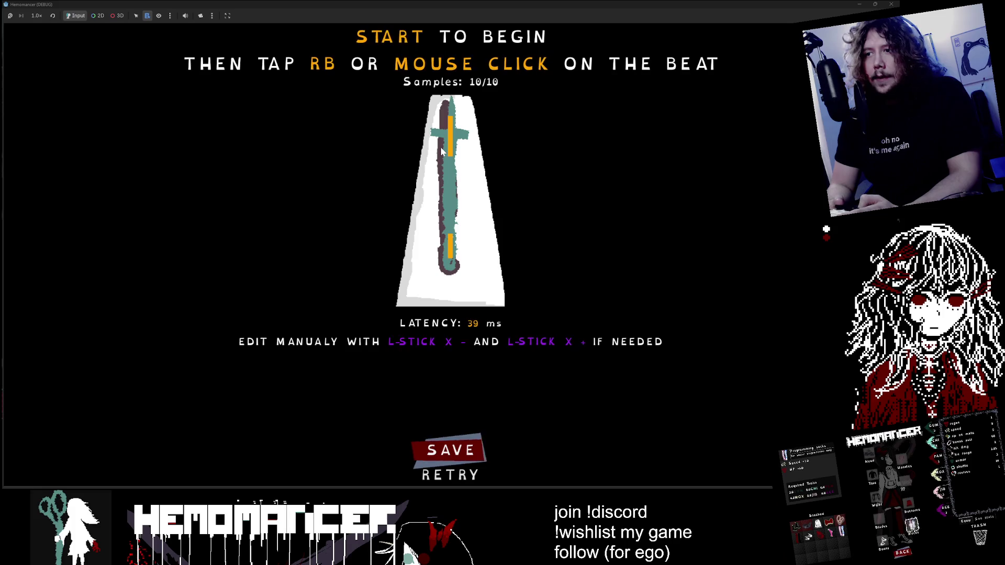
{"action": "key", "text": "Return"}
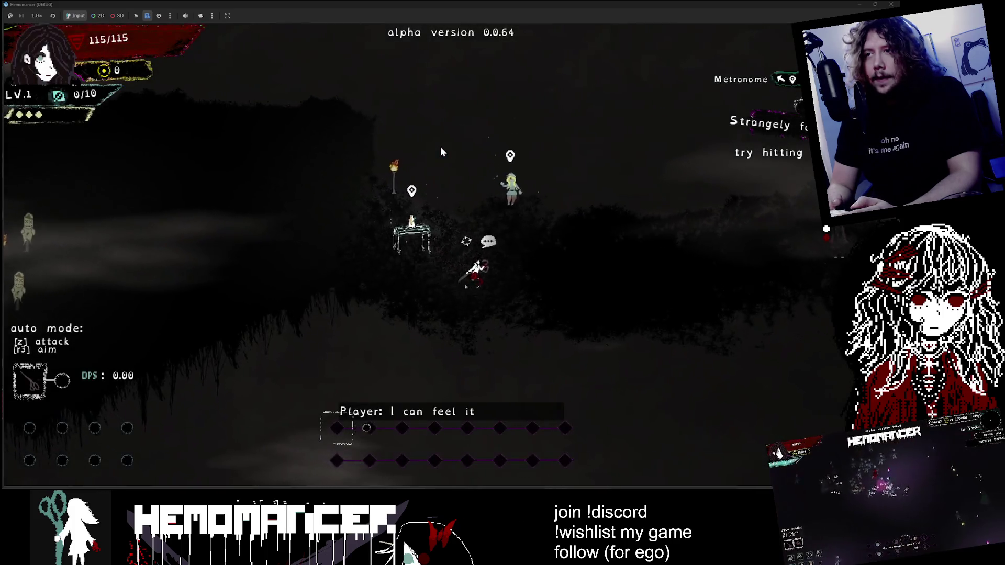
Step: Walk to the Gruff Stranger and answer 'On the beat. Got it.' to end the talk
{"action": "key", "text": "Right"}
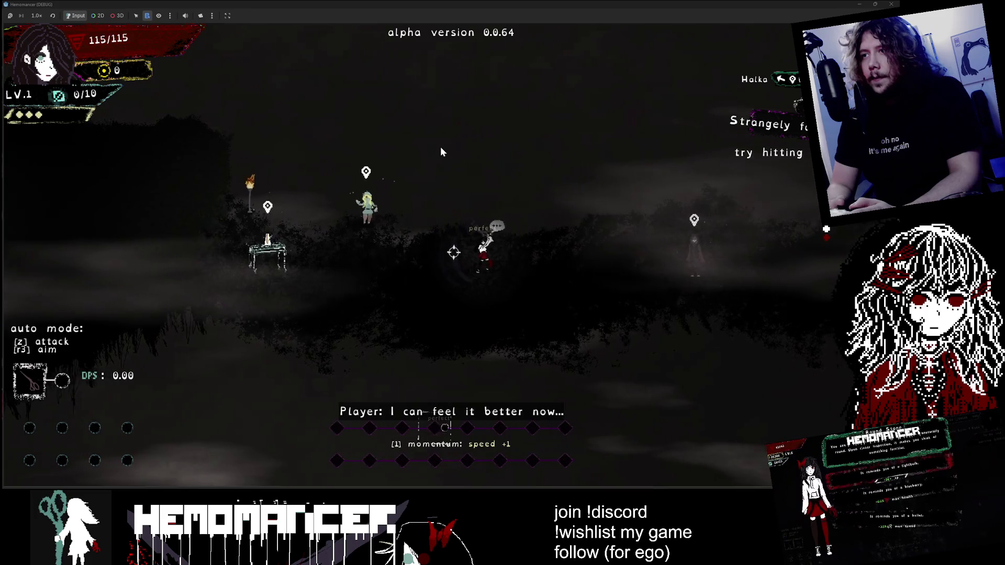
{"action": "key", "text": "Right"}
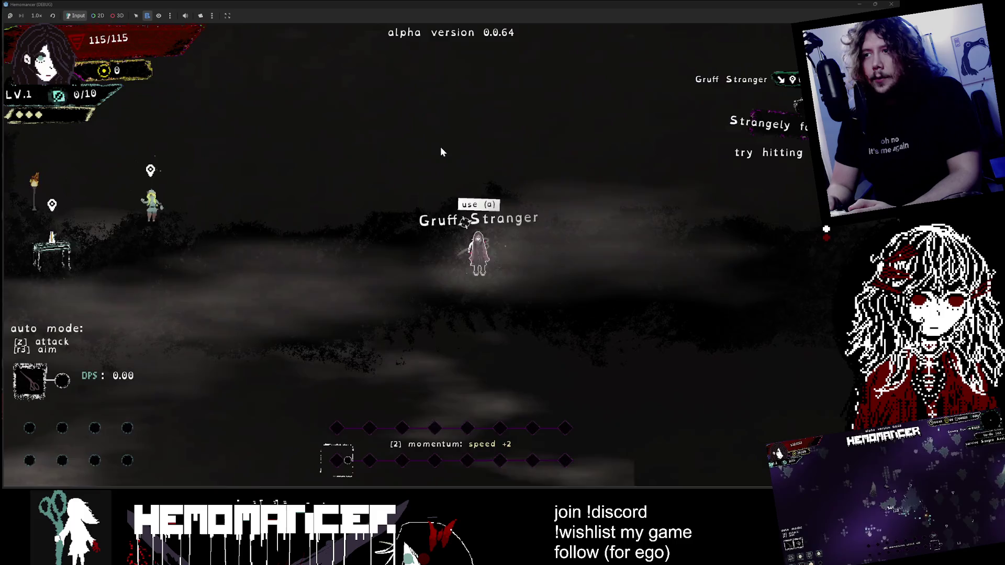
{"action": "key", "text": "a"}
{"action": "key", "text": "a"}
{"action": "key", "text": "a"}
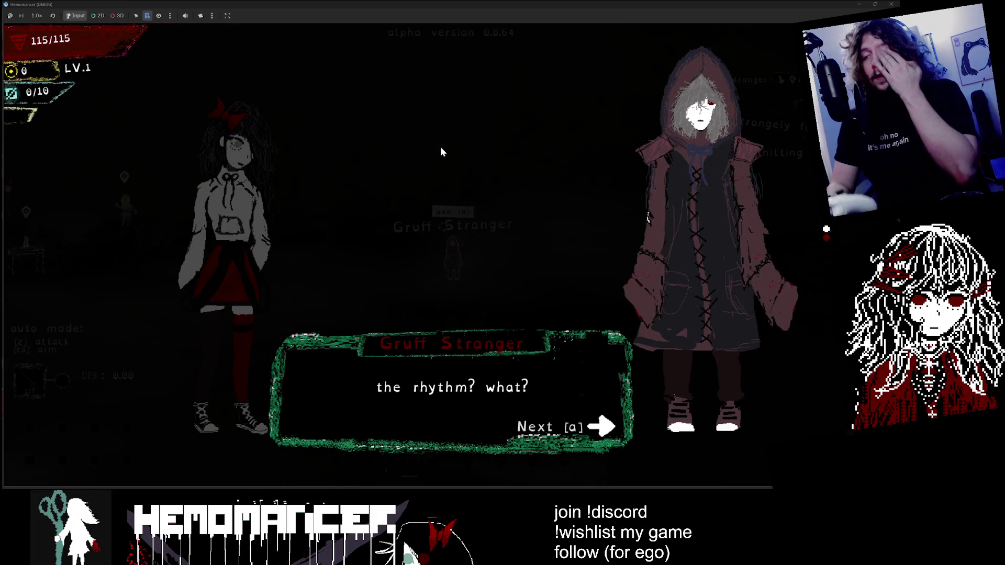
{"action": "key", "text": "a"}
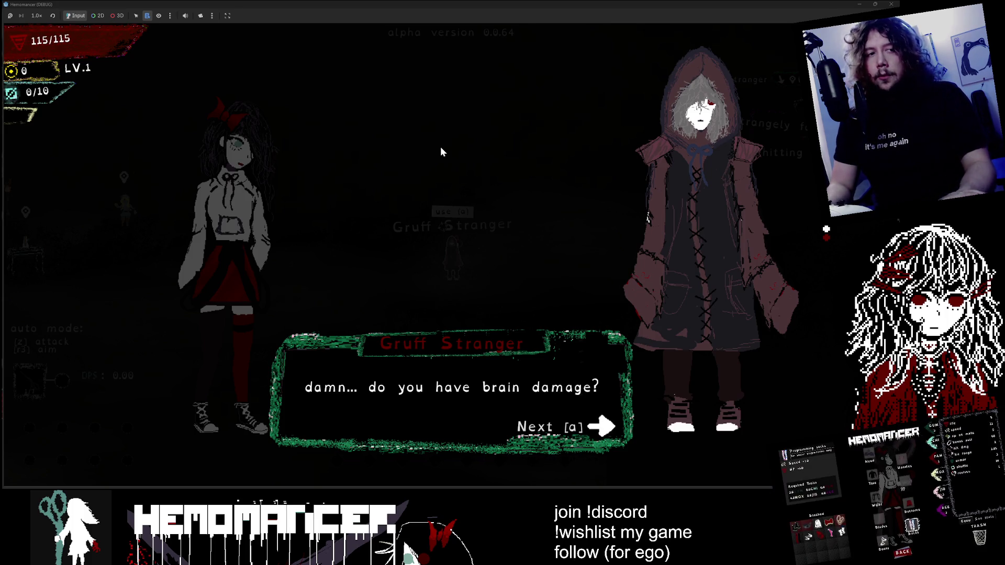
{"action": "key", "text": "a"}
{"action": "key", "text": "a"}
{"action": "key", "text": "a"}
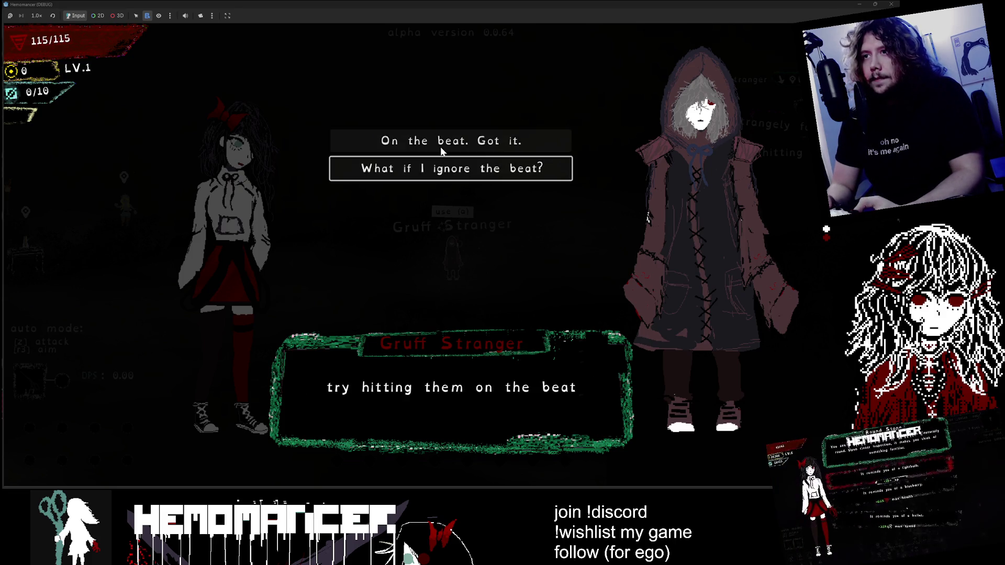
{"action": "key", "text": "Down"}
{"action": "key", "text": "Up"}
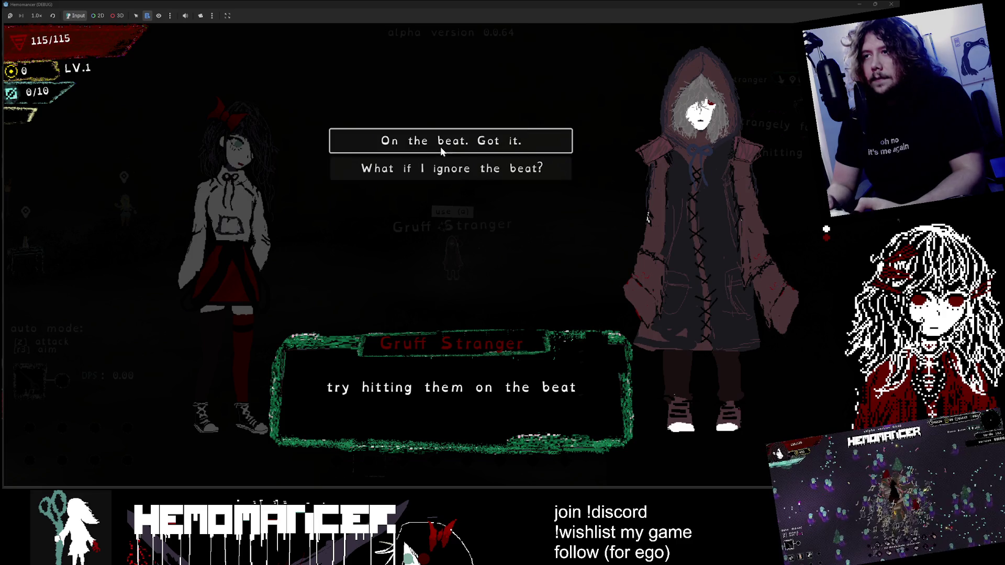
{"action": "key", "text": "Down"}
{"action": "key", "text": "a"}
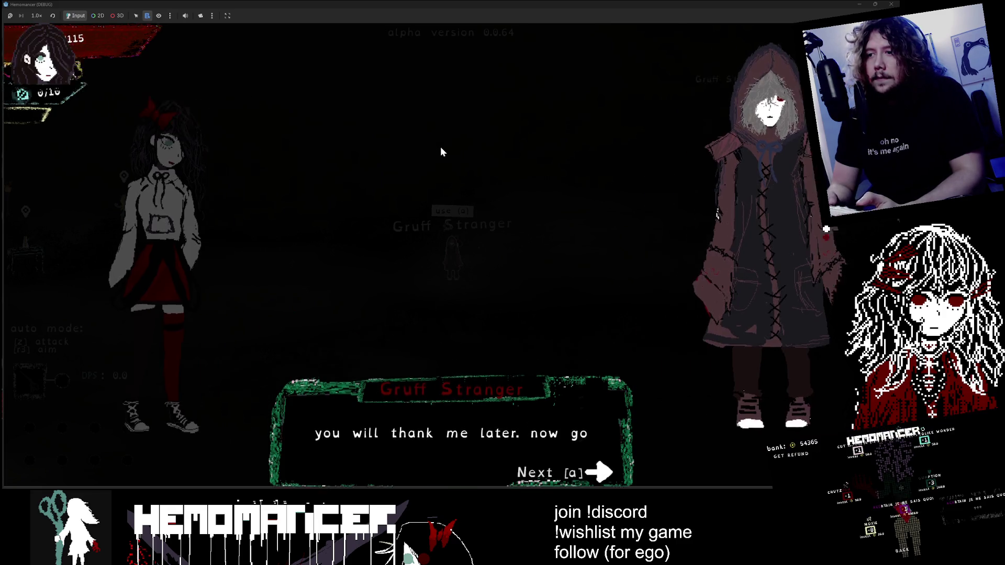
{"action": "key", "text": "a"}
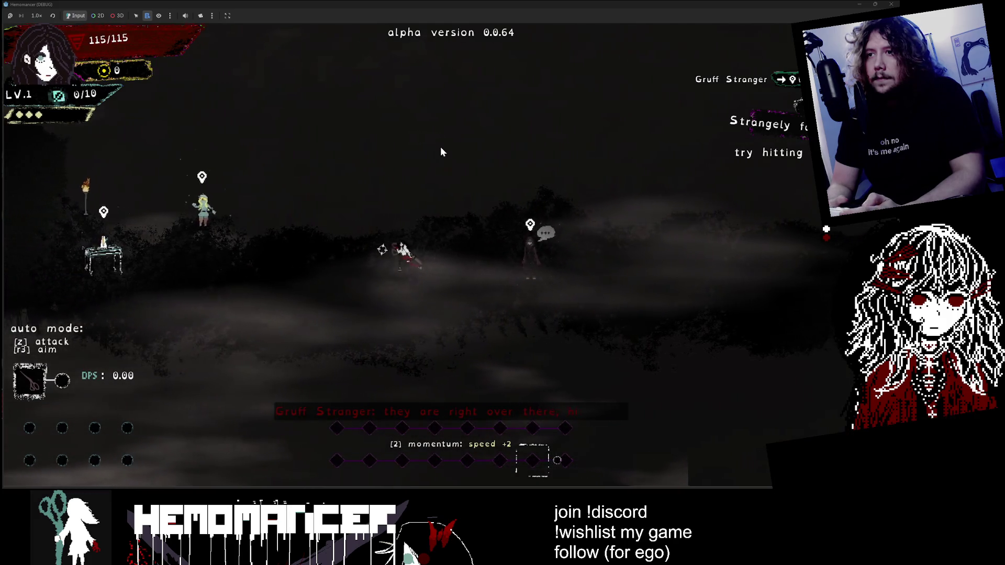
Step: Open the in-game guides and browse the topics toward Attack
{"action": "key", "text": "Left"}
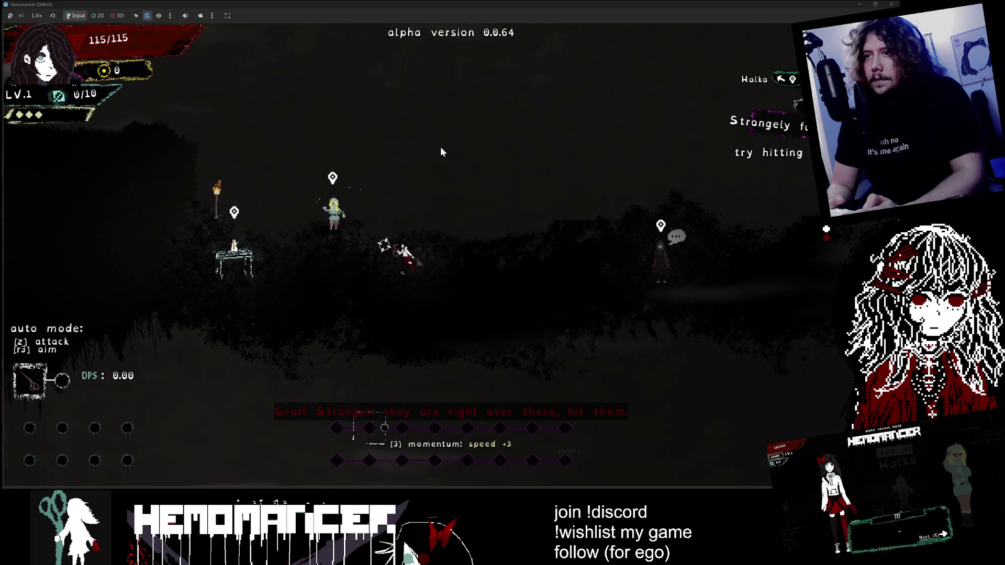
{"action": "key", "text": "Up"}
{"action": "key", "text": "Down"}
{"action": "key", "text": "Down"}
Step: Close the Attack guide, walk left and attack the two training dummies
{"action": "key", "text": "Up"}
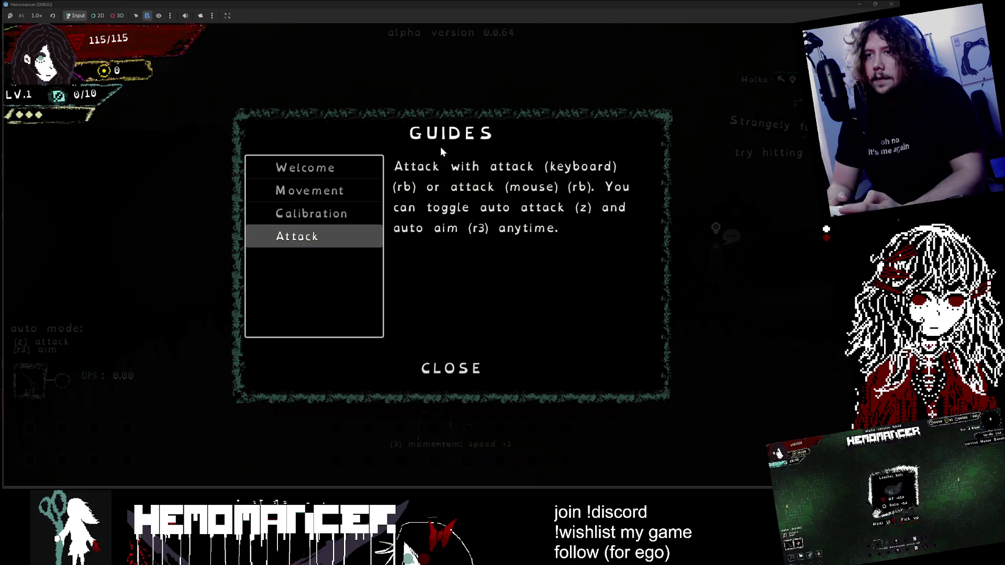
{"action": "key", "text": "Down"}
{"action": "key", "text": "Escape"}
{"action": "key", "text": "Left"}
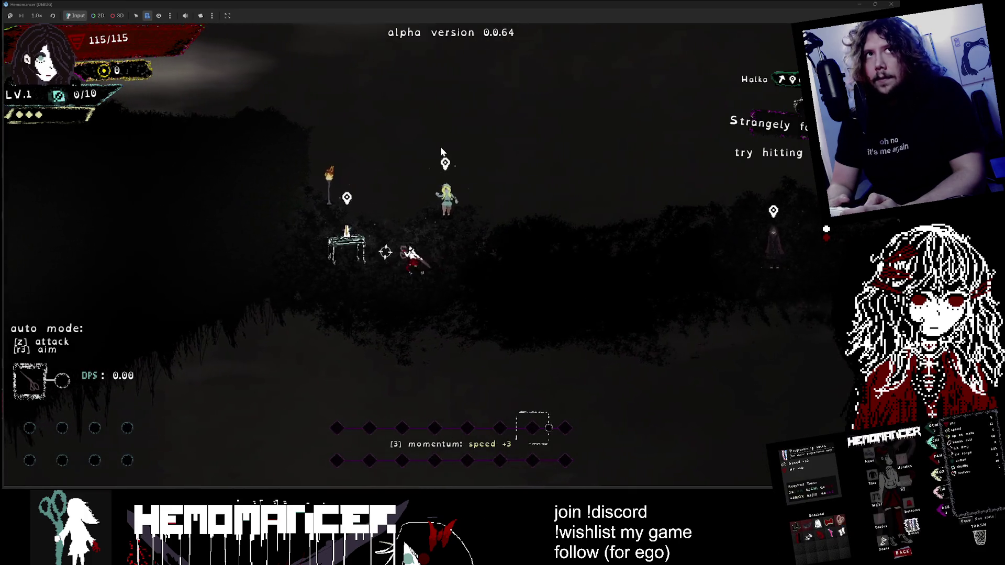
{"action": "key", "text": "Left"}
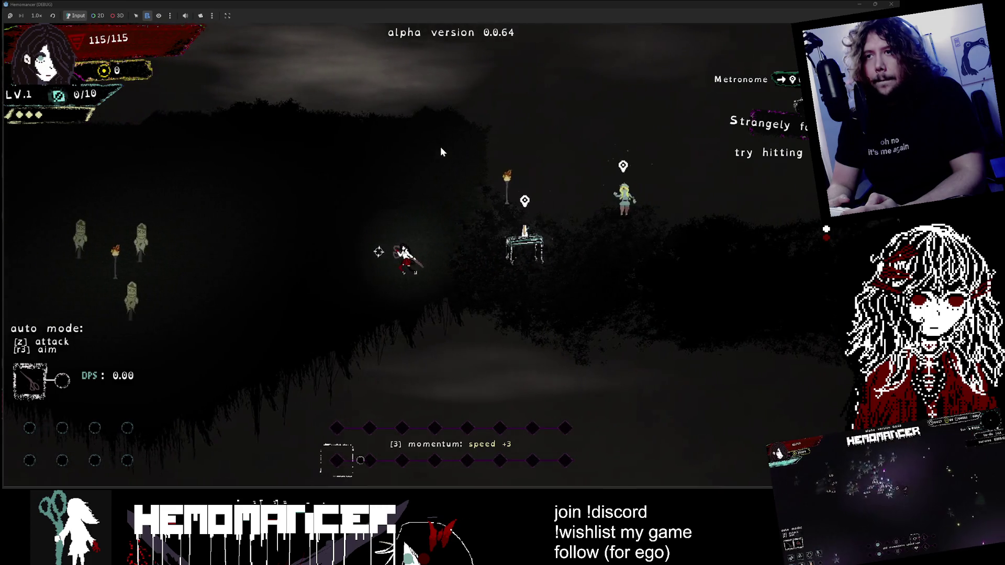
{"action": "key", "text": "Left"}
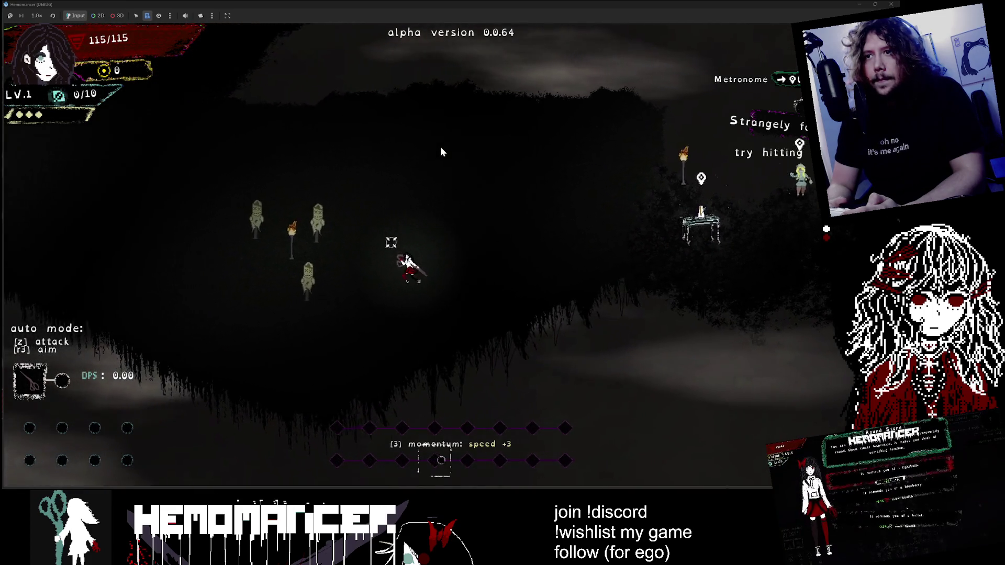
{"action": "key", "text": "Left"}
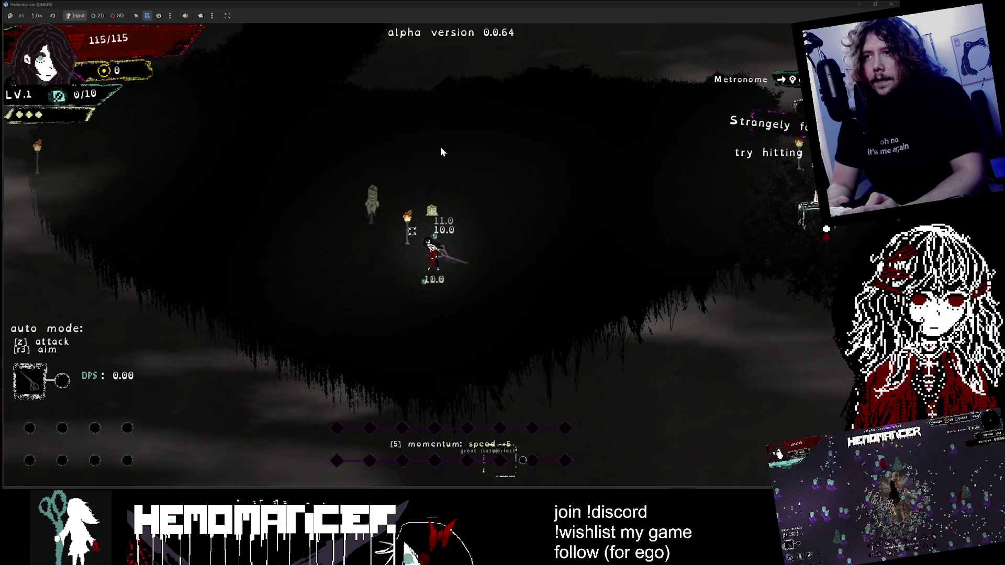
{"action": "key", "text": "Left"}
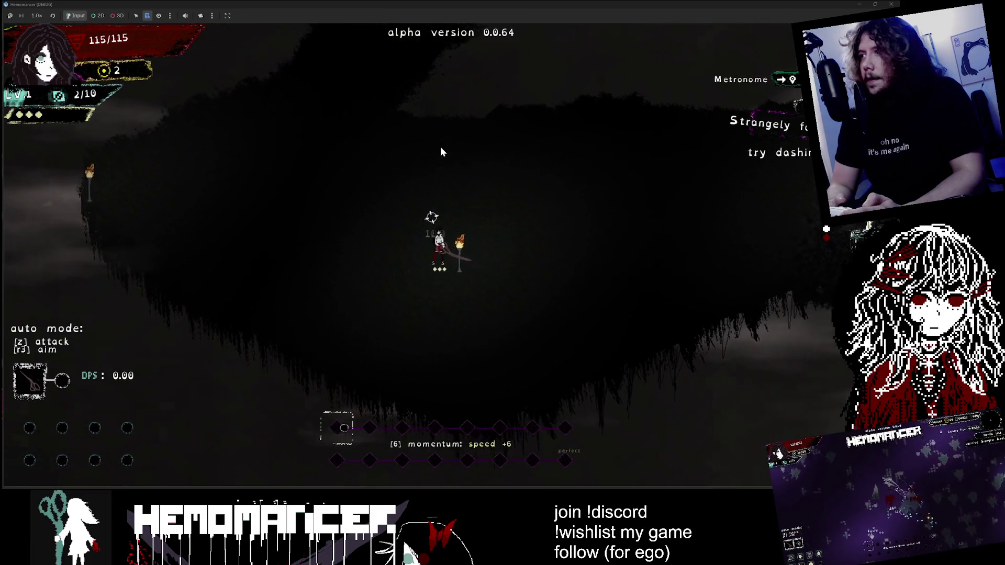
{"action": "key", "text": "Left"}
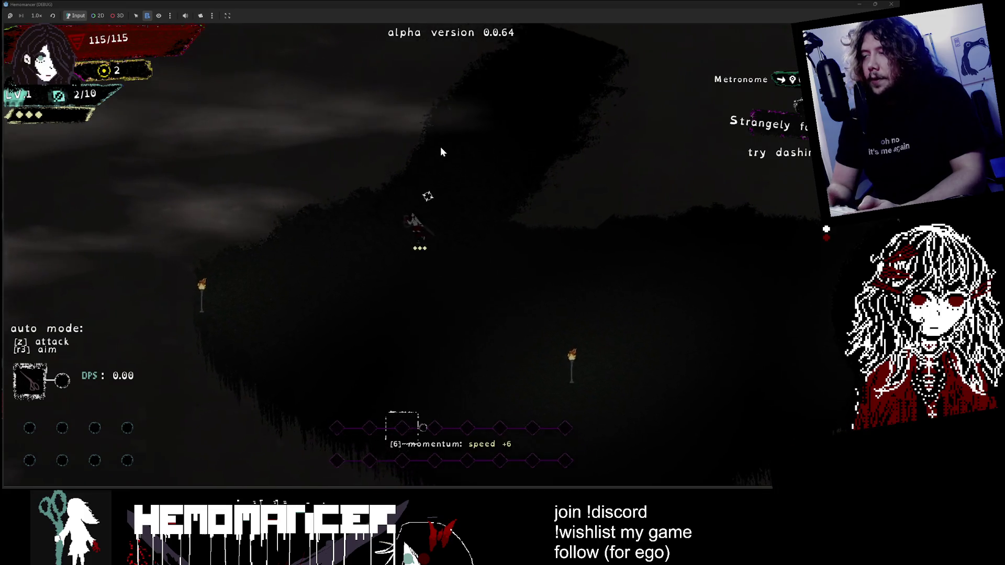
Step: Walk past the Metronome to the signpole and travel into the red-grass field
{"action": "key", "text": "Right"}
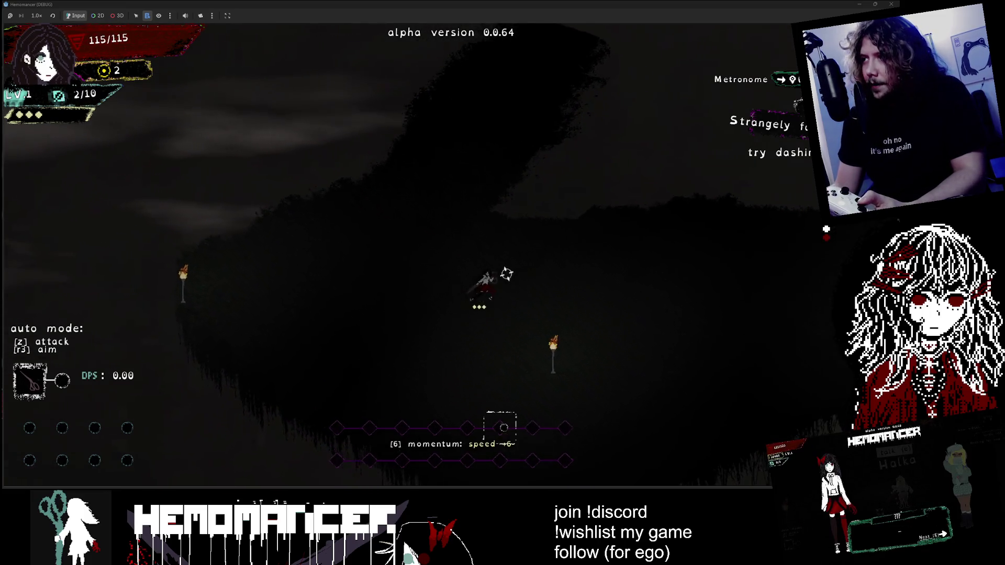
{"action": "key", "text": "Left"}
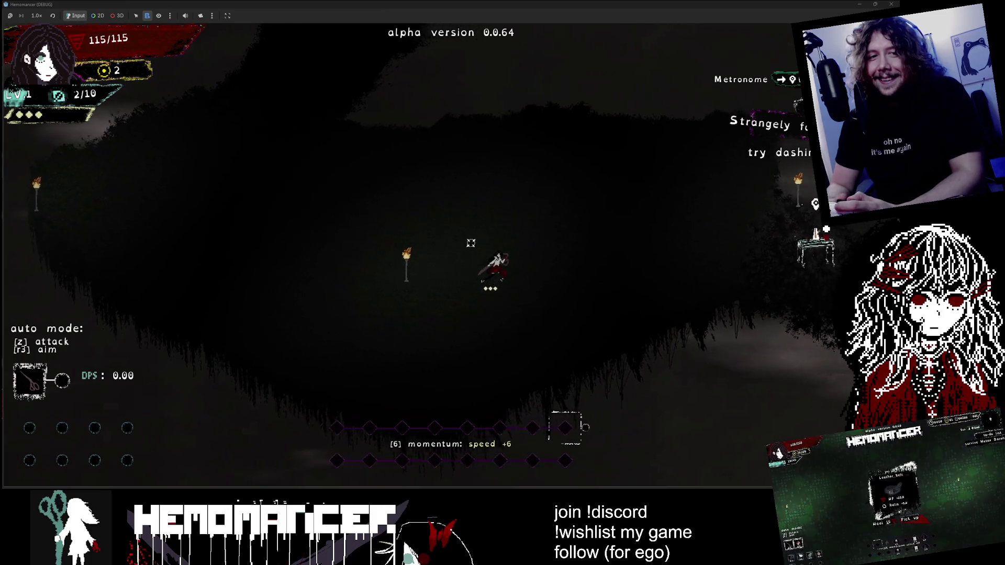
{"action": "key", "text": "Right"}
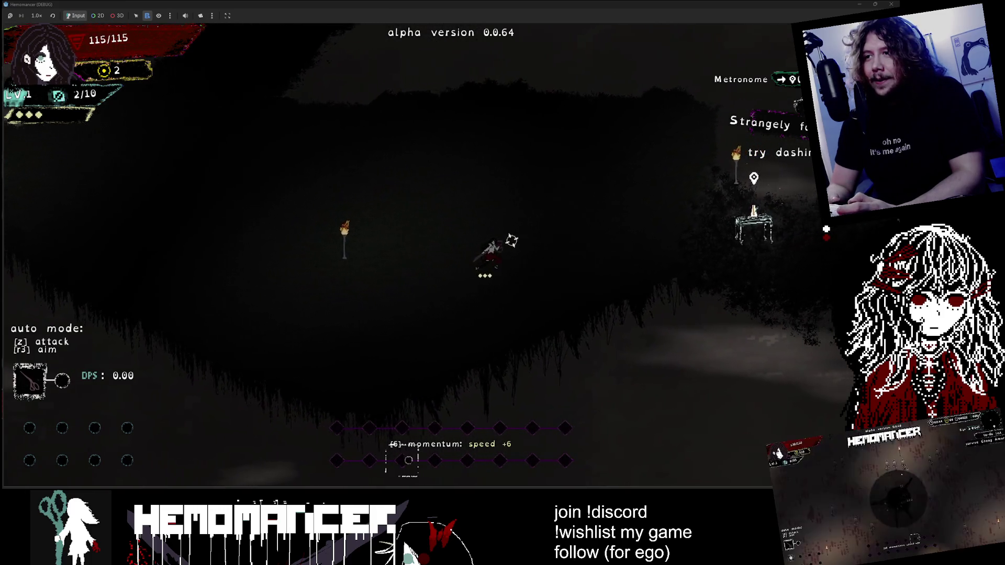
{"action": "key", "text": "Right"}
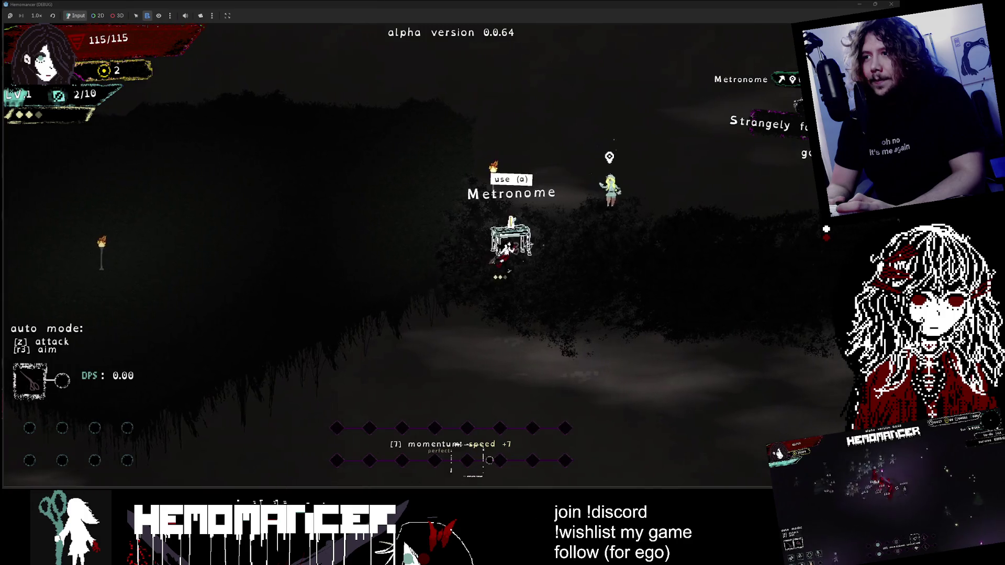
{"action": "key", "text": "Left"}
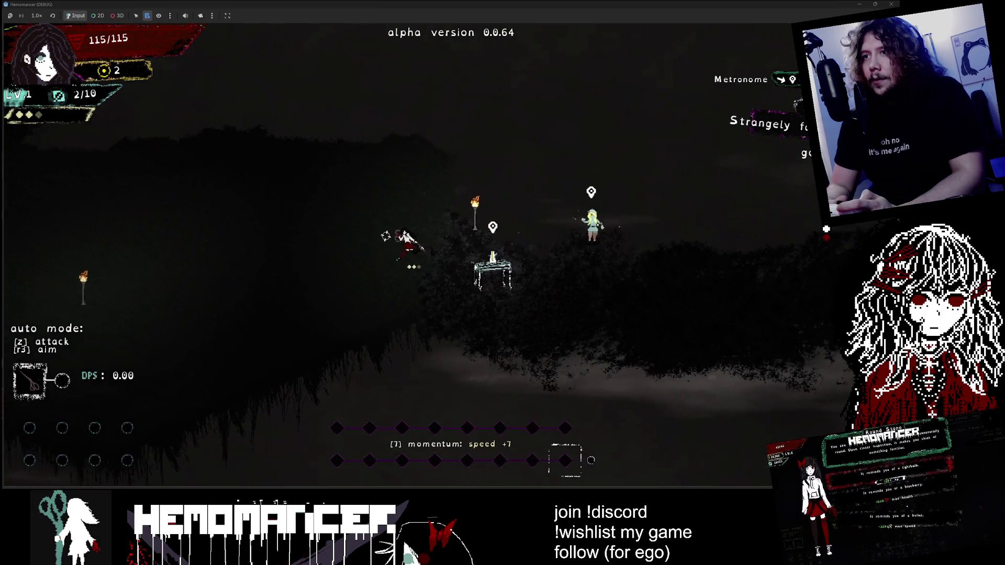
{"action": "key", "text": "Left"}
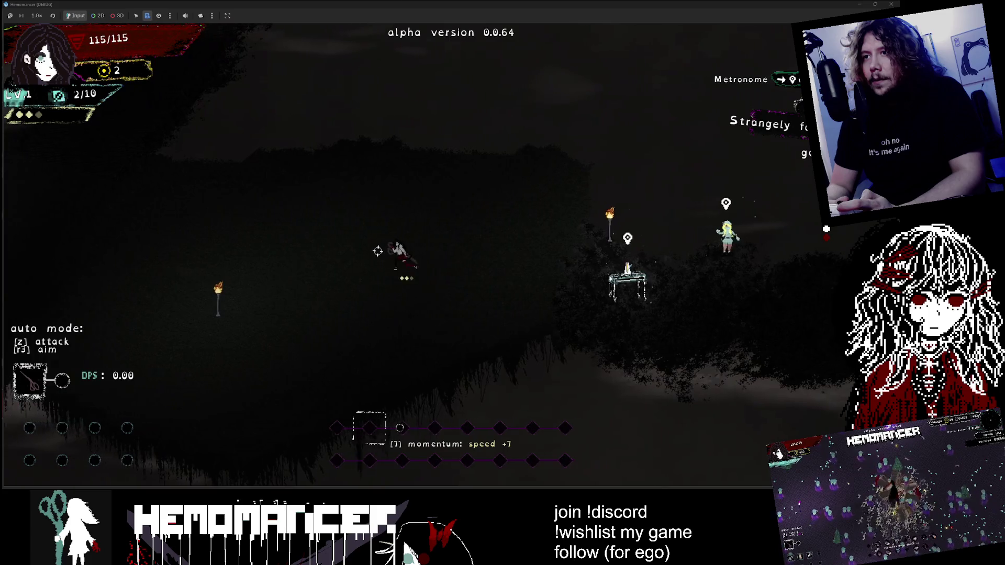
{"action": "key", "text": "Up"}
{"action": "key", "text": "Left"}
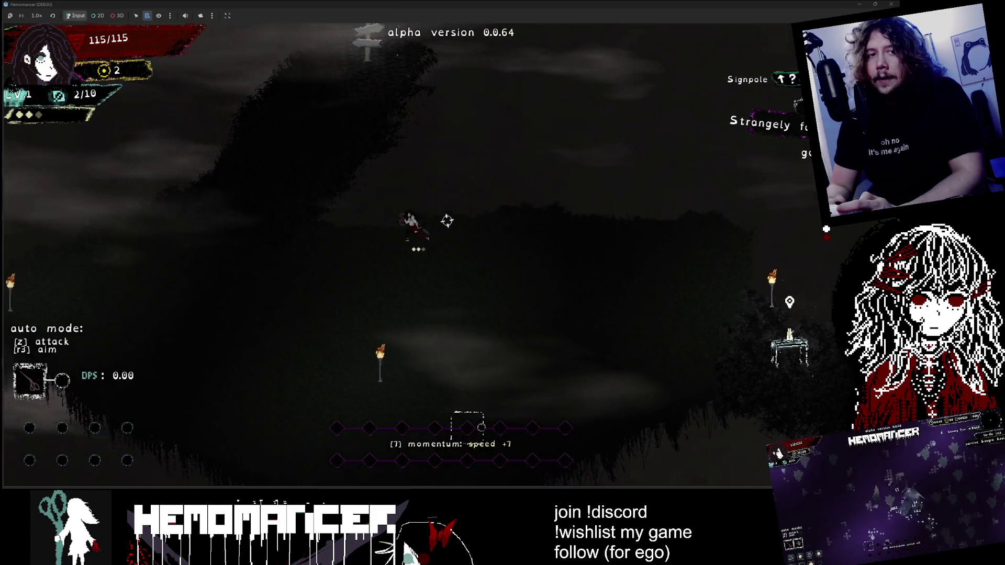
{"action": "key", "text": "Left"}
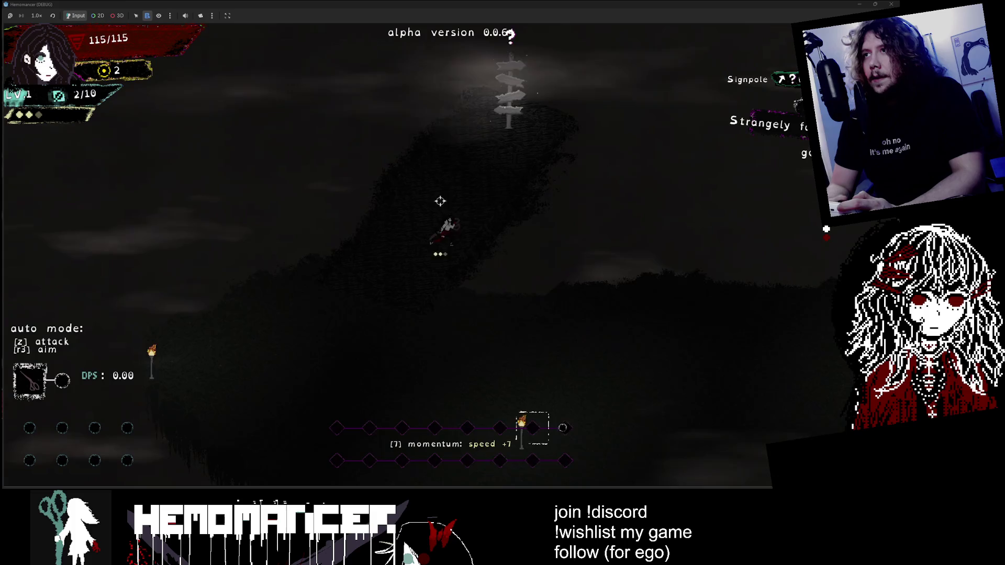
{"action": "key", "text": "Up"}
{"action": "key", "text": "e"}
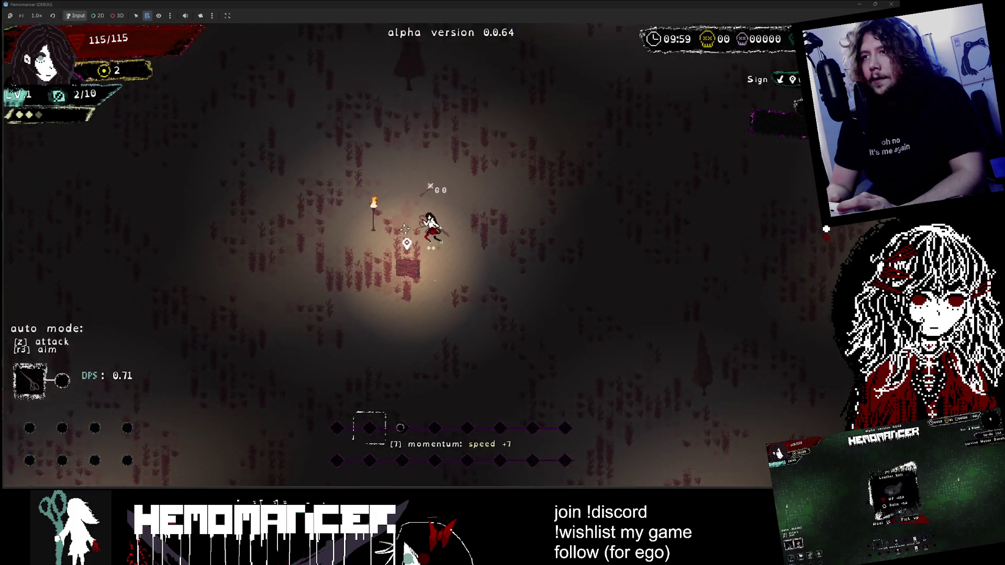
Step: Walk right through the red-grass field and take the Lotus Jujube item card
{"action": "key", "text": "Right"}
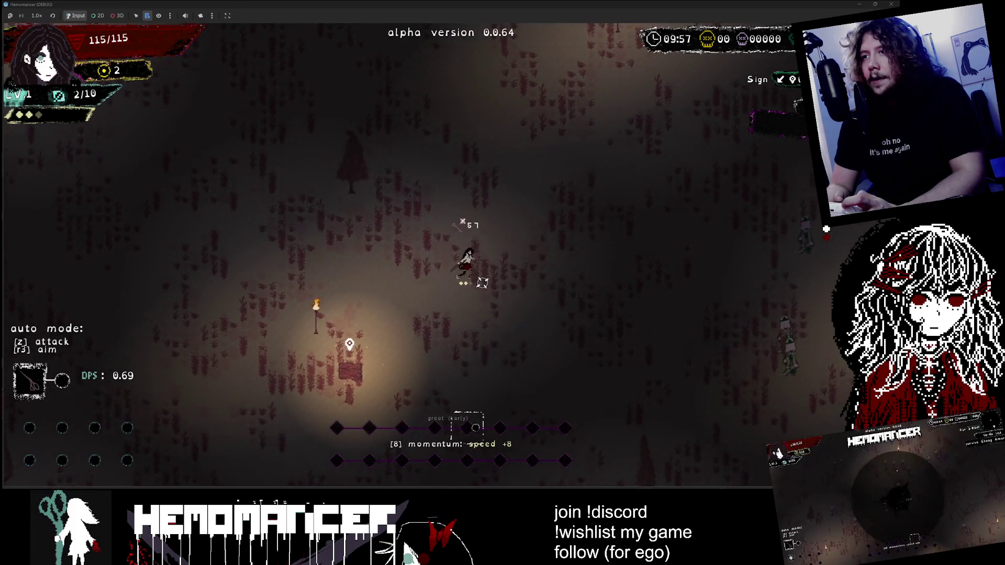
{"action": "key", "text": "Right"}
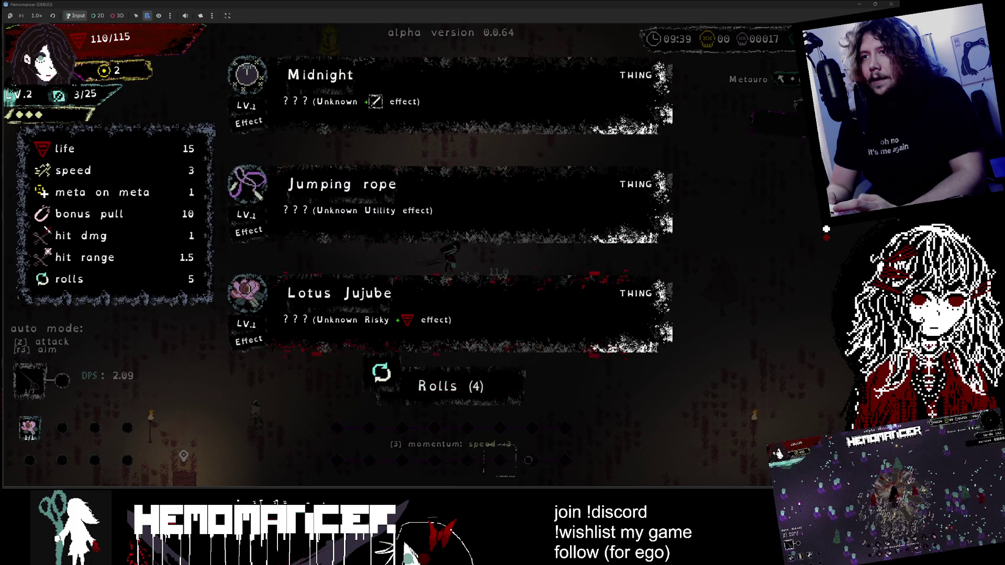
{"action": "key", "text": "Return"}
Step: Fight enemies around the field and pick an item card at the next level-up
{"action": "key", "text": "Down"}
{"action": "key", "text": "Left"}
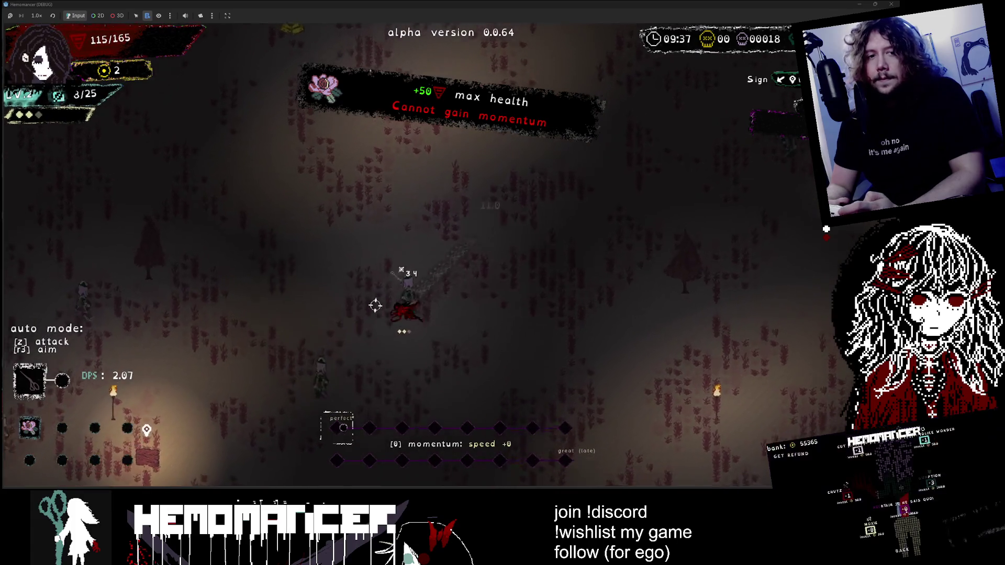
{"action": "key", "text": "Left"}
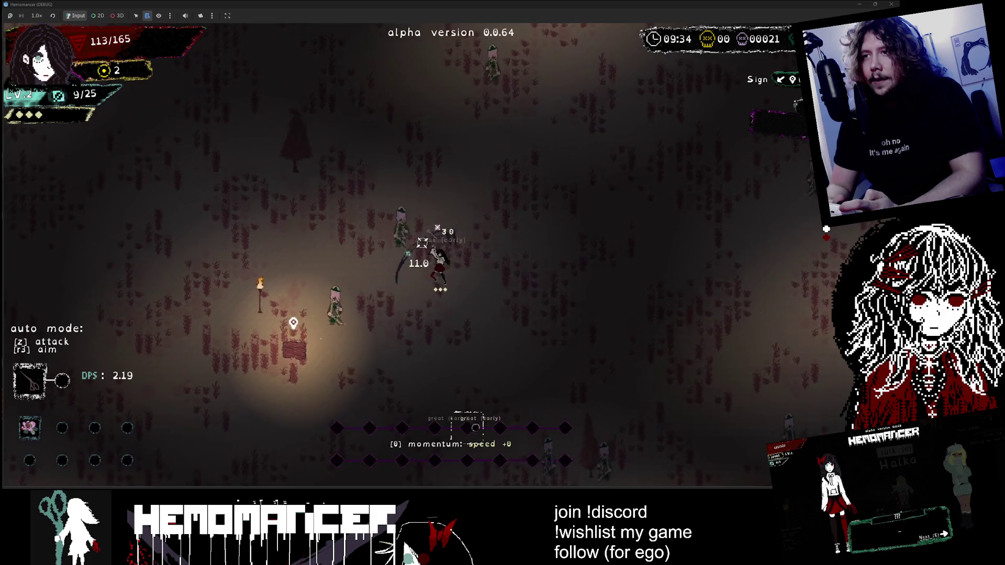
{"action": "key", "text": "Up"}
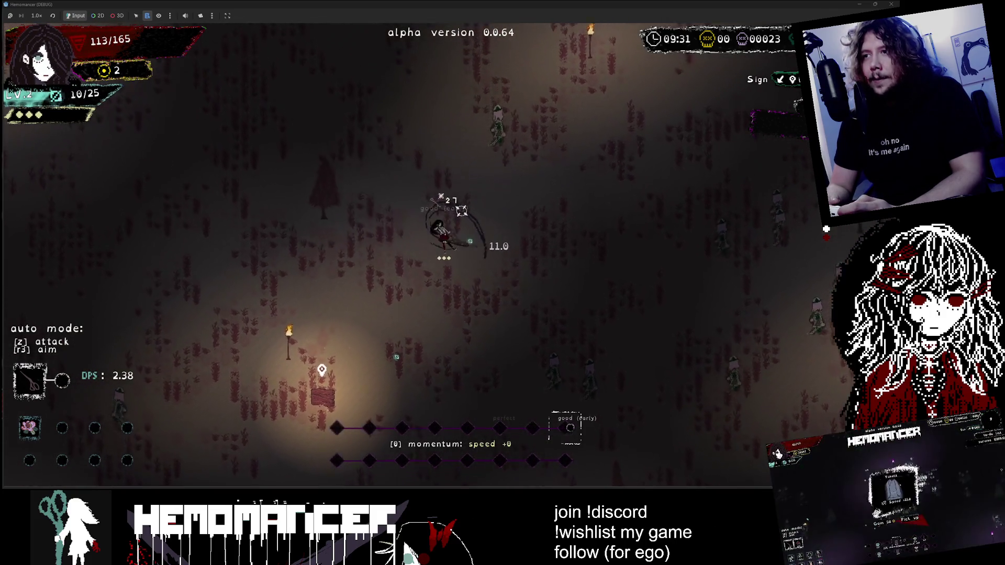
{"action": "key", "text": "Up"}
{"action": "key", "text": "Left"}
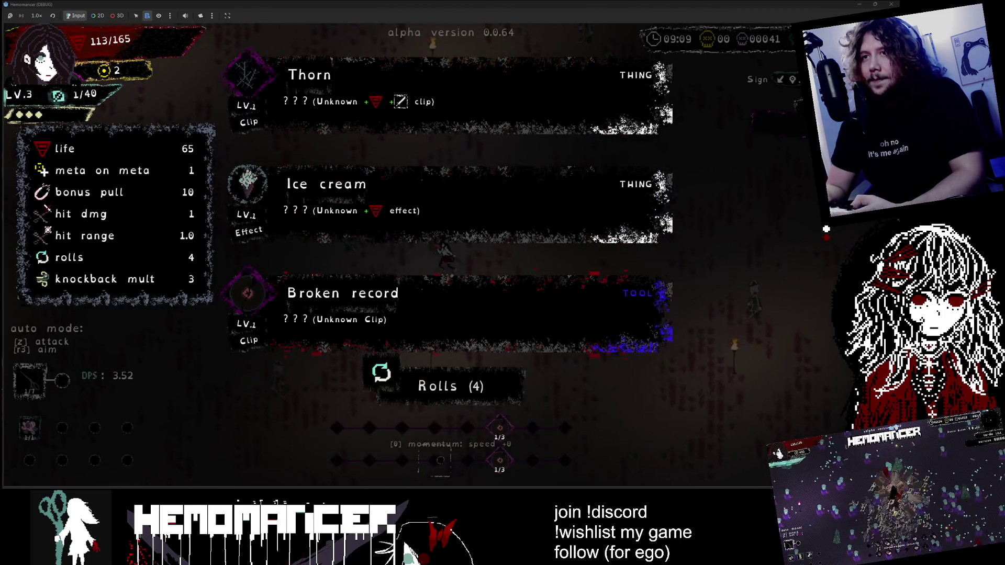
{"action": "key", "text": "Return"}
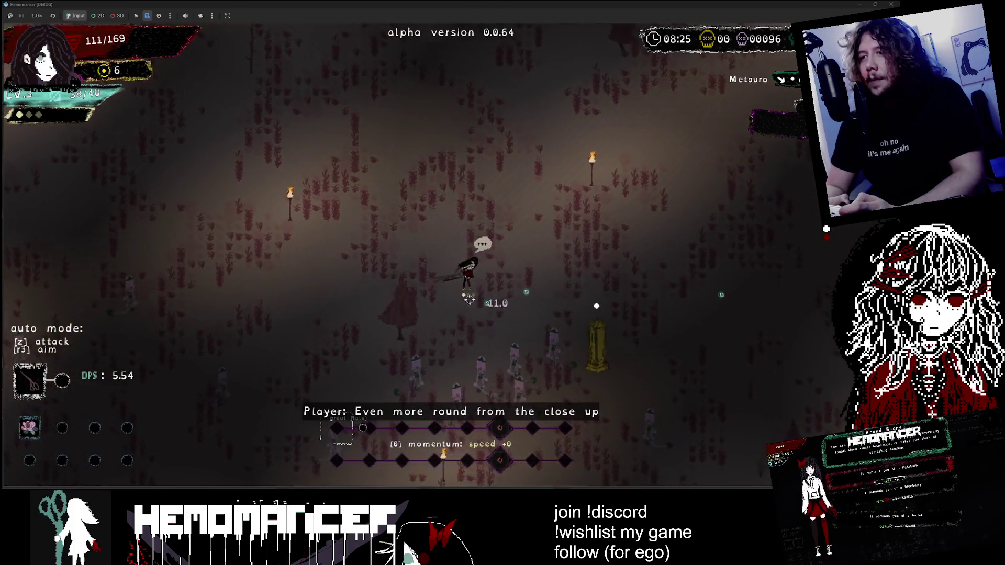
Step: Check the in-game guides, close them, and take a level-up card to continue
{"action": "key", "text": "Down"}
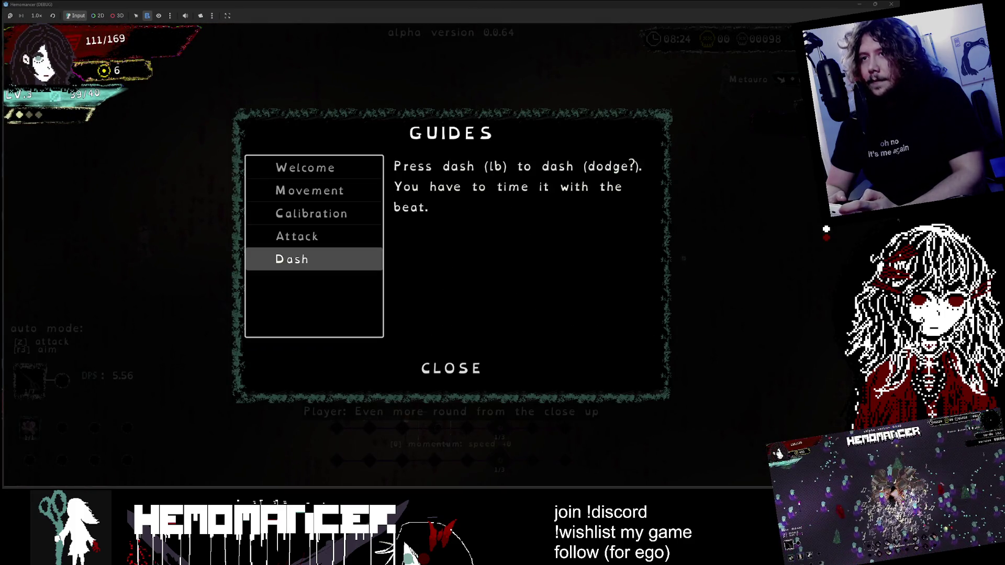
{"action": "key", "text": "Escape"}
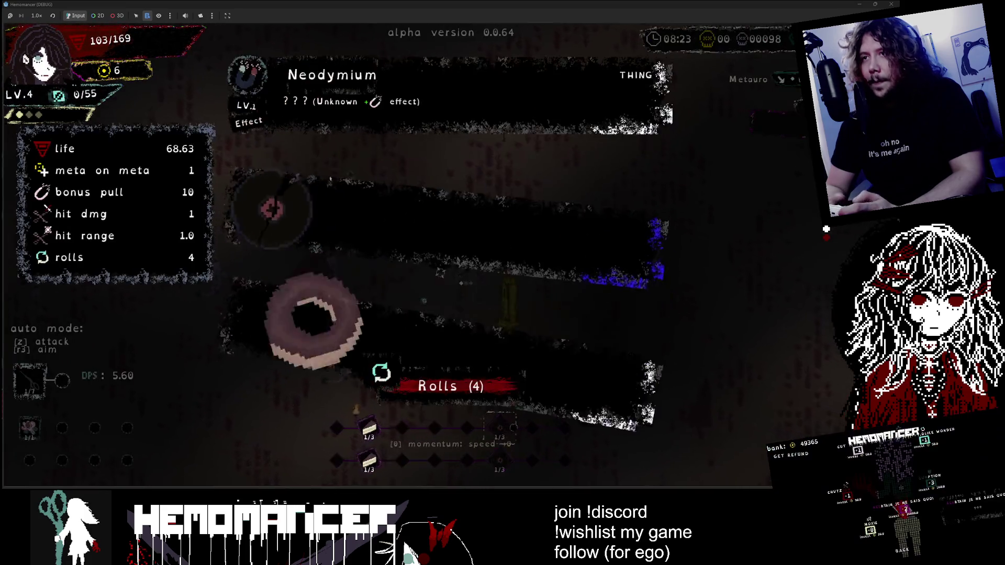
{"action": "key", "text": "Return"}
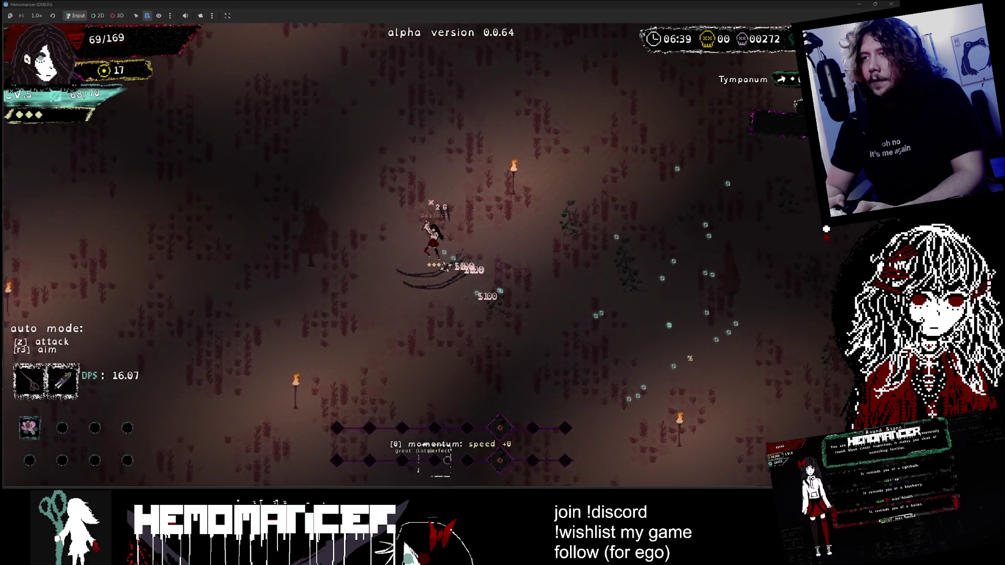
Step: Move the level-6 card selection to Neodymium
{"action": "key", "text": "Up"}
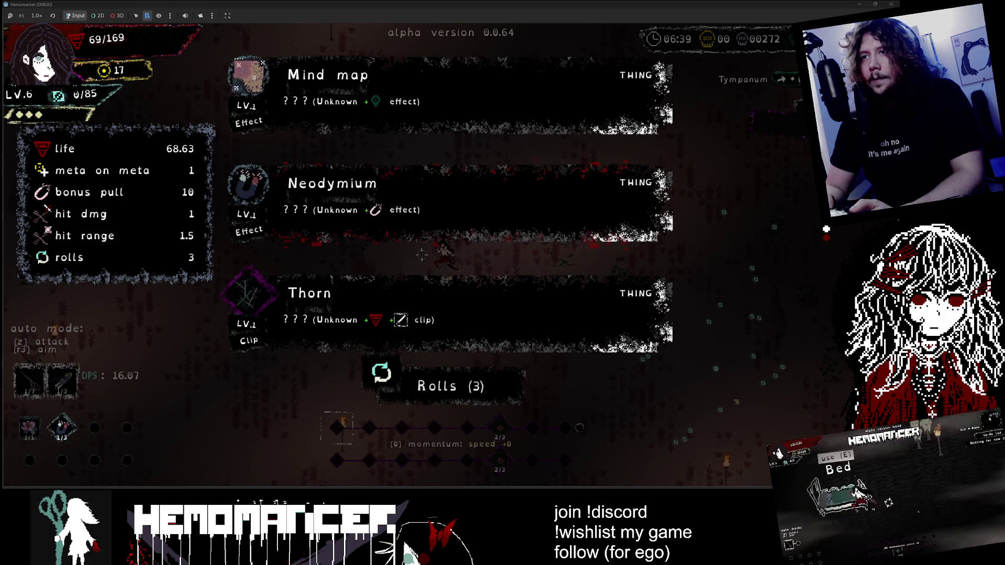
Step: Take the Neodymium card for +50 pull, then lower the Music volume two steps in Audio options
{"action": "key", "text": "Return"}
{"action": "key", "text": "Escape"}
{"action": "key", "text": "Down"}
{"action": "key", "text": "Down"}
{"action": "key", "text": "Down"}
{"action": "key", "text": "Return"}
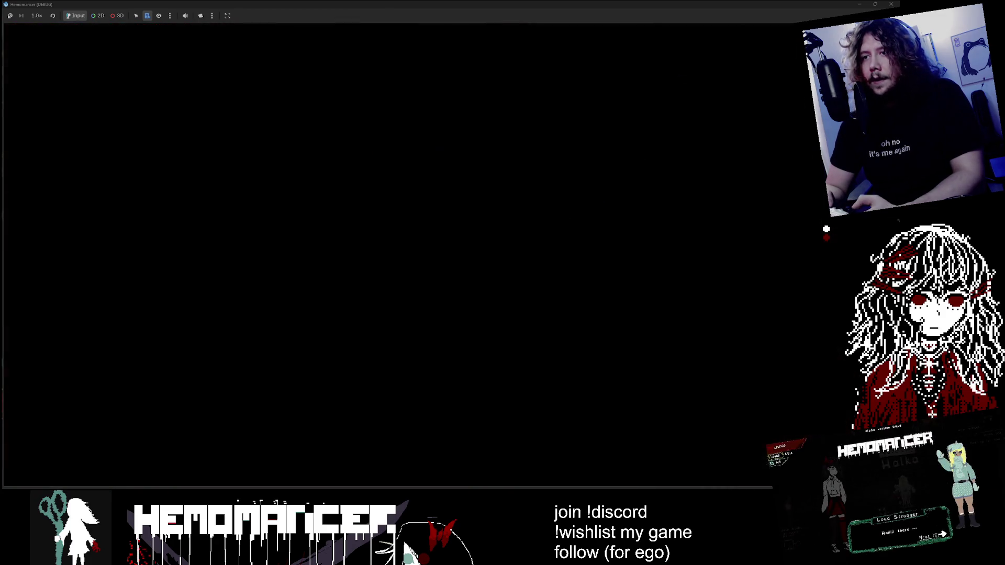
{"action": "key", "text": "Down"}
{"action": "key", "text": "Return"}
{"action": "key", "text": "Down"}
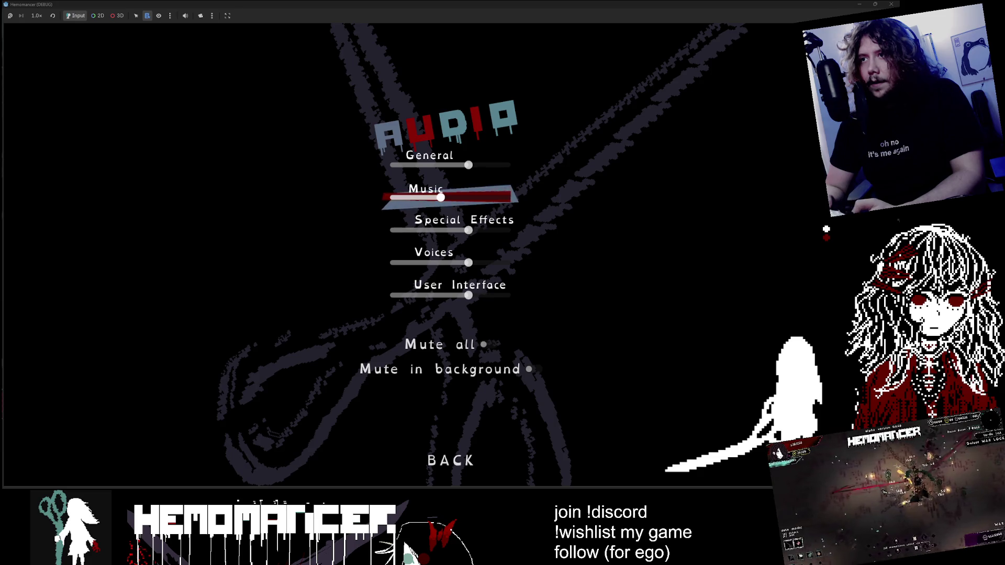
{"action": "key", "text": "Left"}
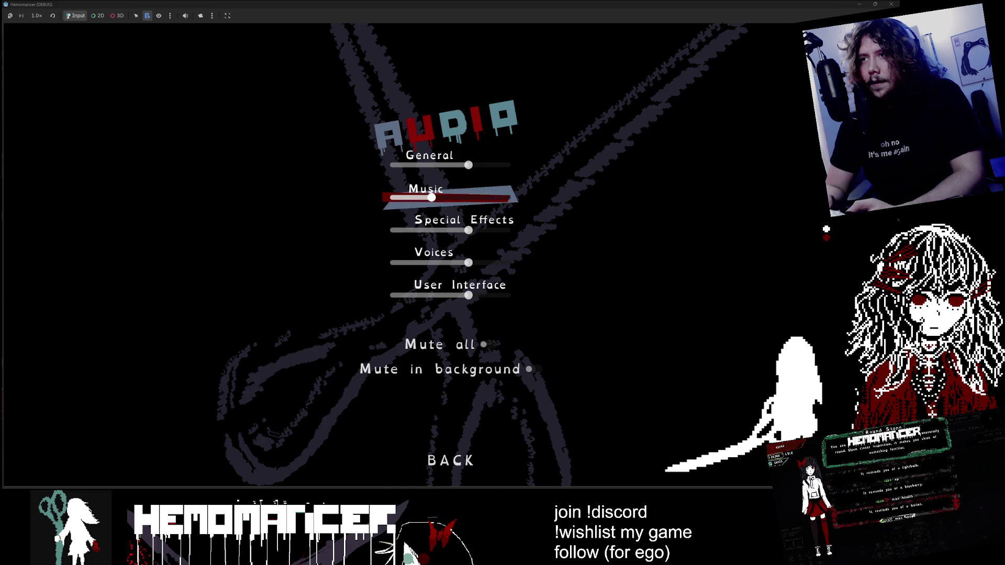
{"action": "key", "text": "Left"}
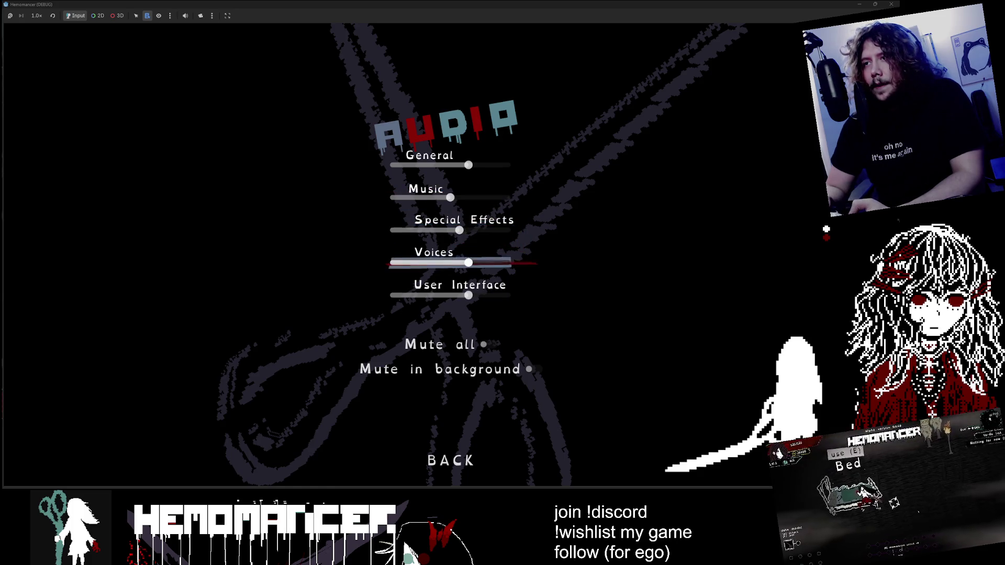
Step: Back out of the audio options and resume the paused run
{"action": "key", "text": "Down"}
{"action": "key", "text": "Down"}
{"action": "key", "text": "Down"}
{"action": "key", "text": "Down"}
{"action": "key", "text": "Return"}
{"action": "key", "text": "Up"}
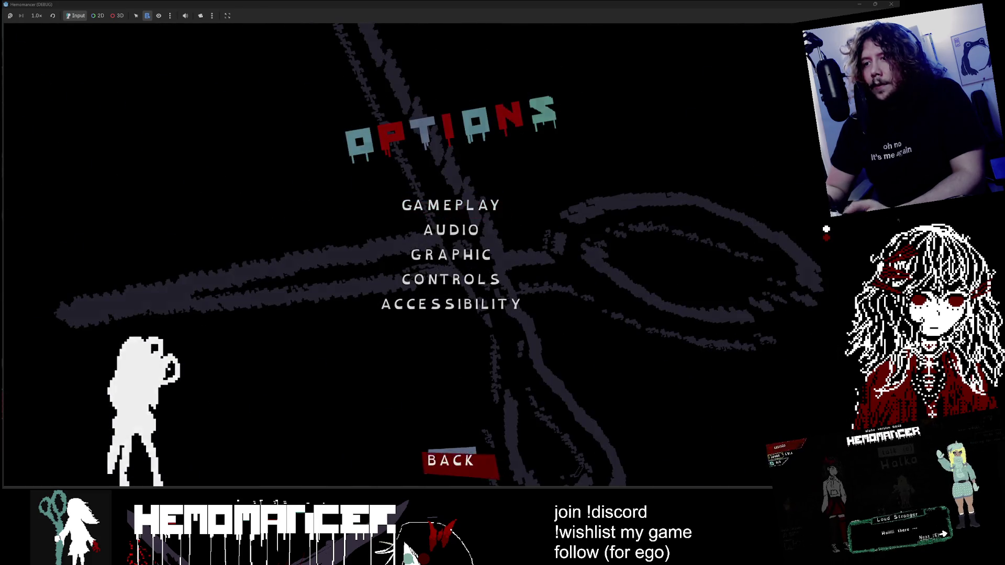
{"action": "key", "text": "Return"}
{"action": "key", "text": "Return"}
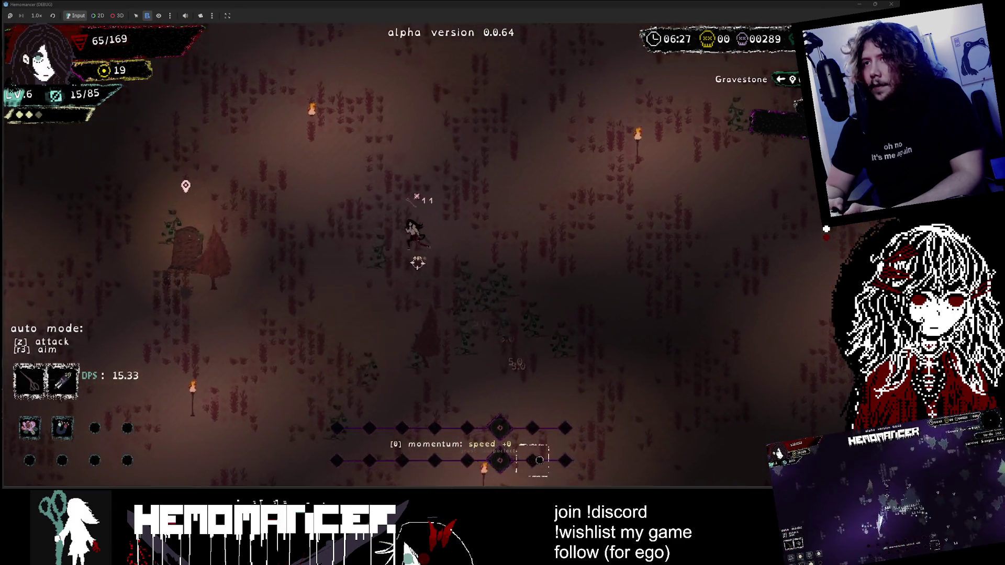
Step: Use the gravestone for armor and slow, then fight on to the level 7 card choice
{"action": "key", "text": "e"}
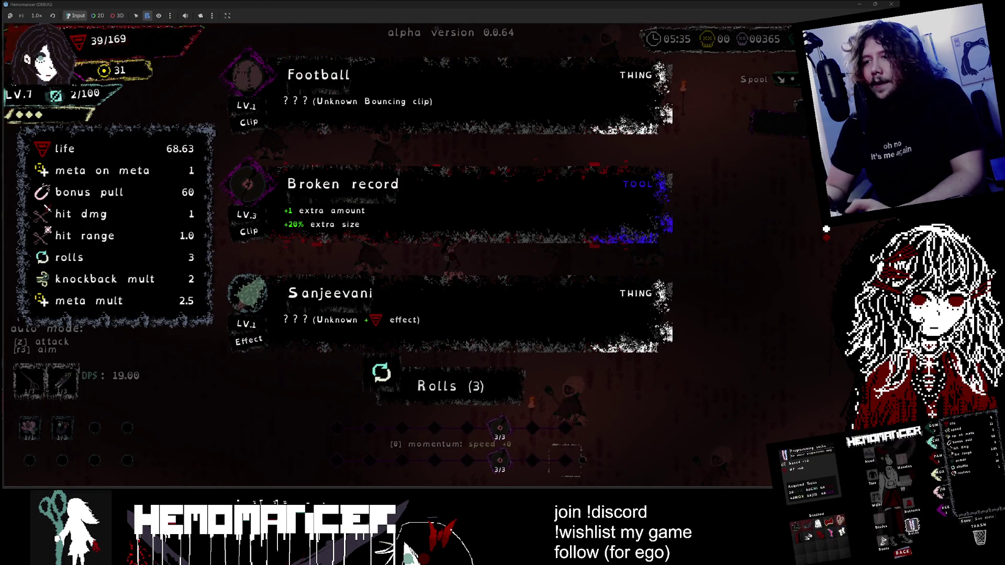
Step: Take the Sanjeevani card and move the character down through the enemies
{"action": "key", "text": "r"}
{"action": "key", "text": "Return"}
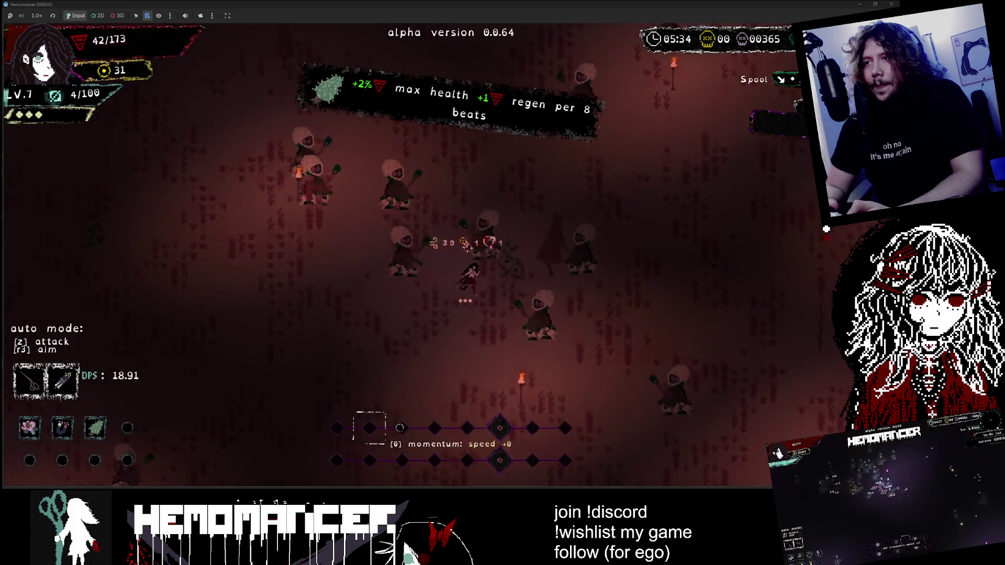
{"action": "key", "text": "s"}
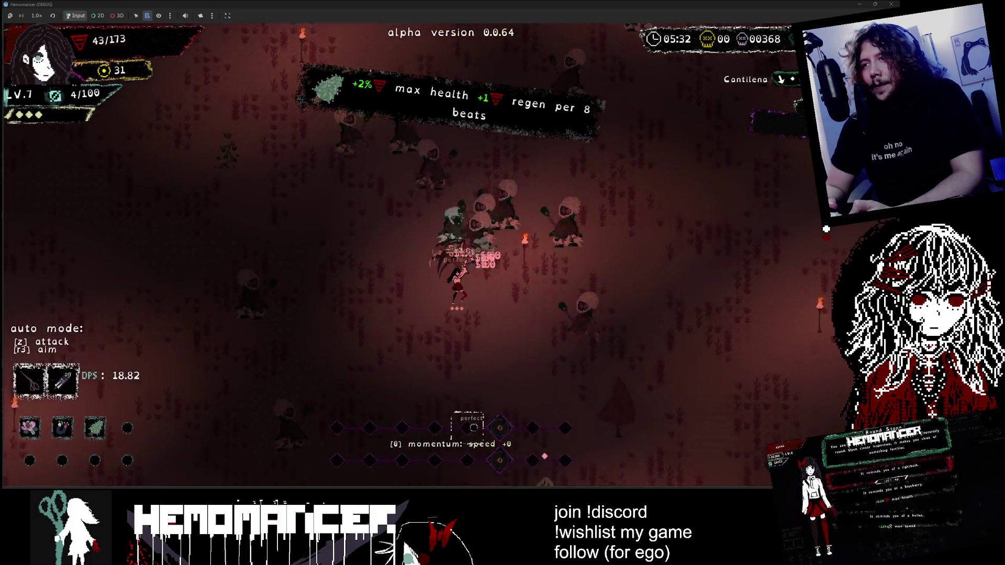
{"action": "key", "text": "s"}
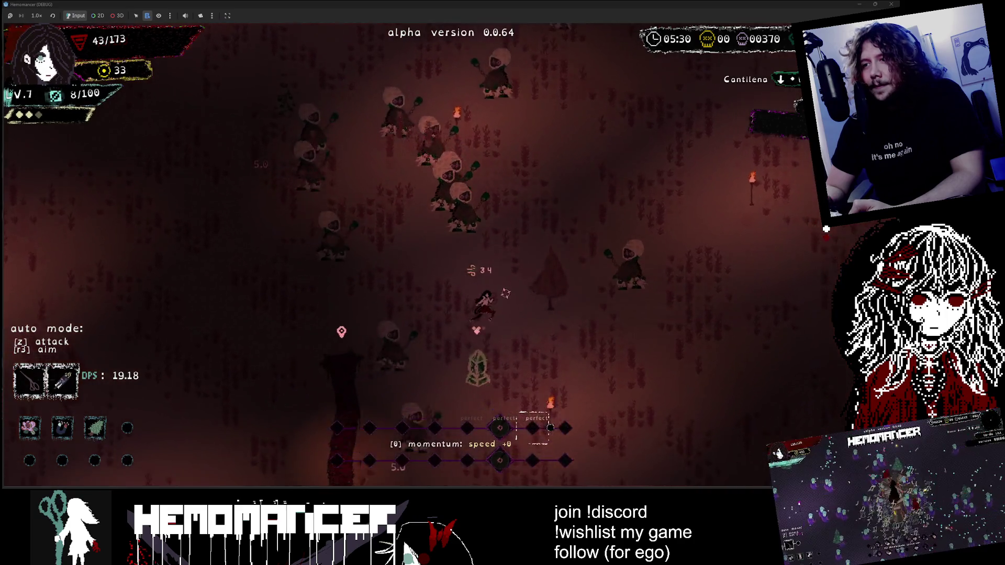
{"action": "key", "text": "s"}
{"action": "key", "text": "d"}
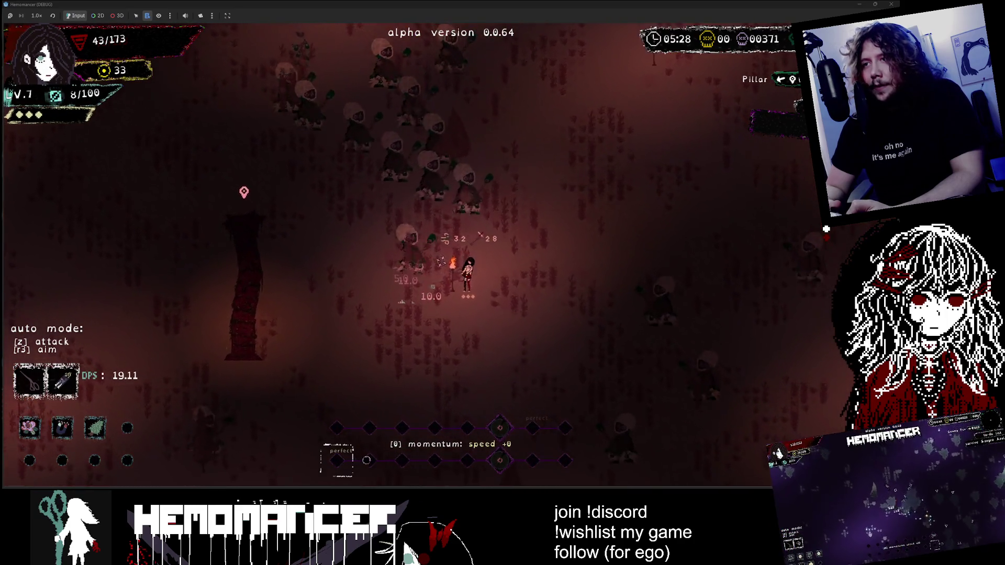
{"action": "key", "text": "s"}
{"action": "key", "text": "d"}
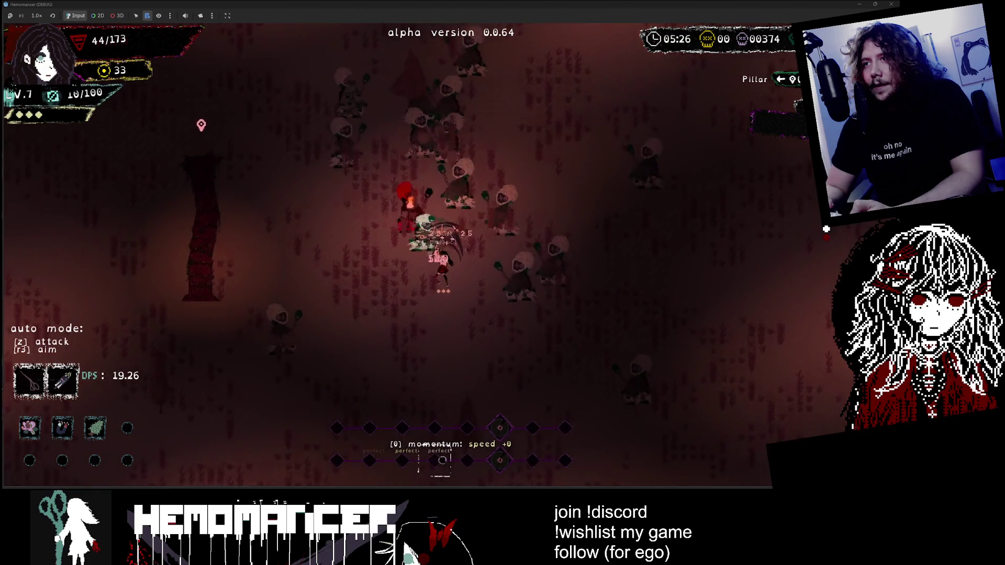
{"action": "key", "text": "s"}
{"action": "key", "text": "a"}
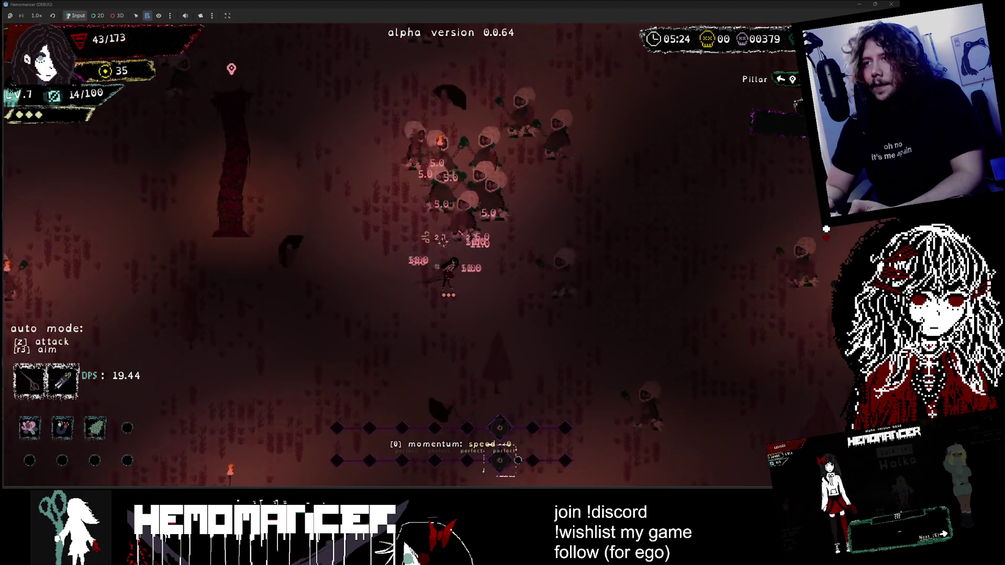
{"action": "key", "text": "s"}
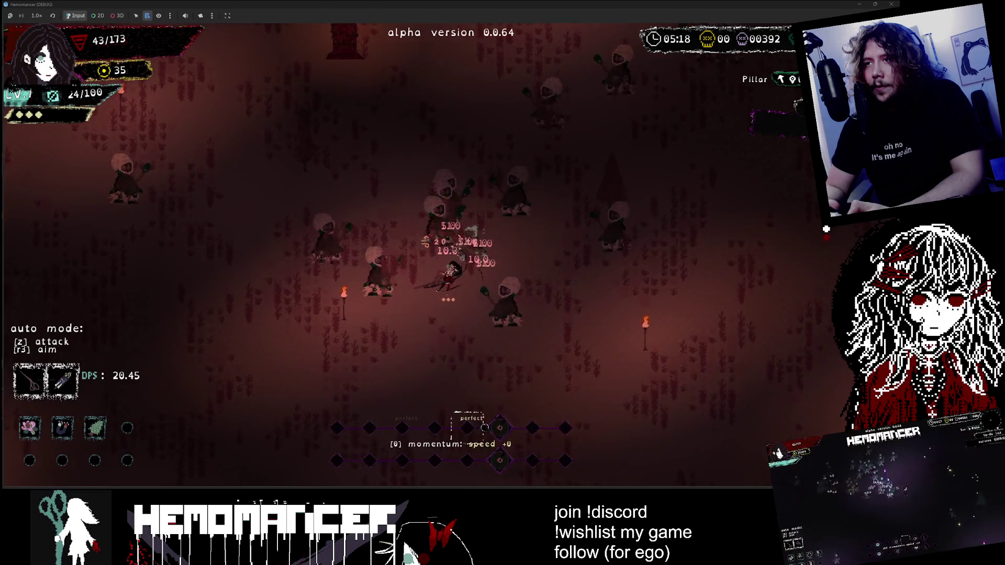
Step: Keep running down-right past the pillar until the character perishes, then switch to gravestone.aseprite
{"action": "key", "text": "d"}
{"action": "key", "text": "s"}
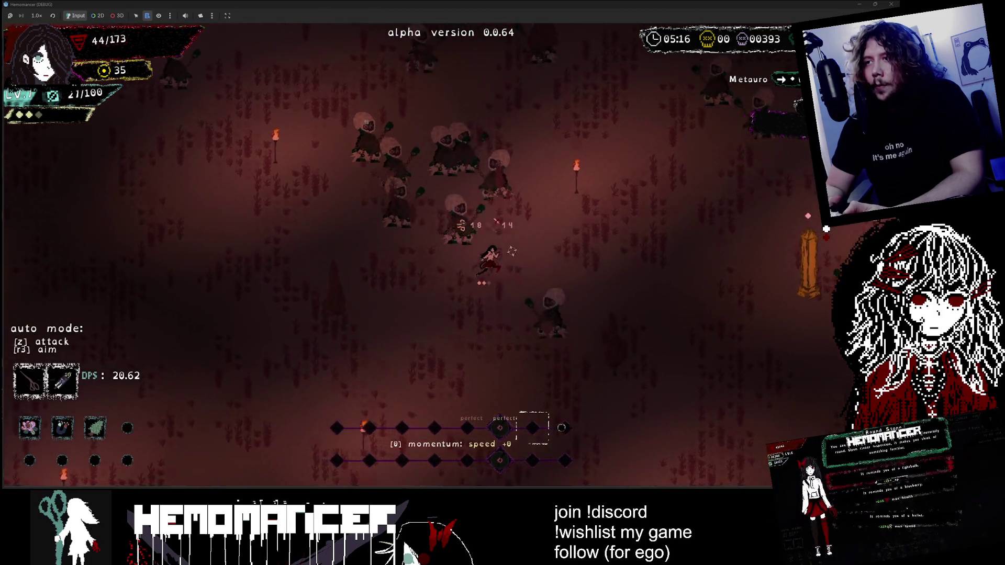
{"action": "key", "text": "s"}
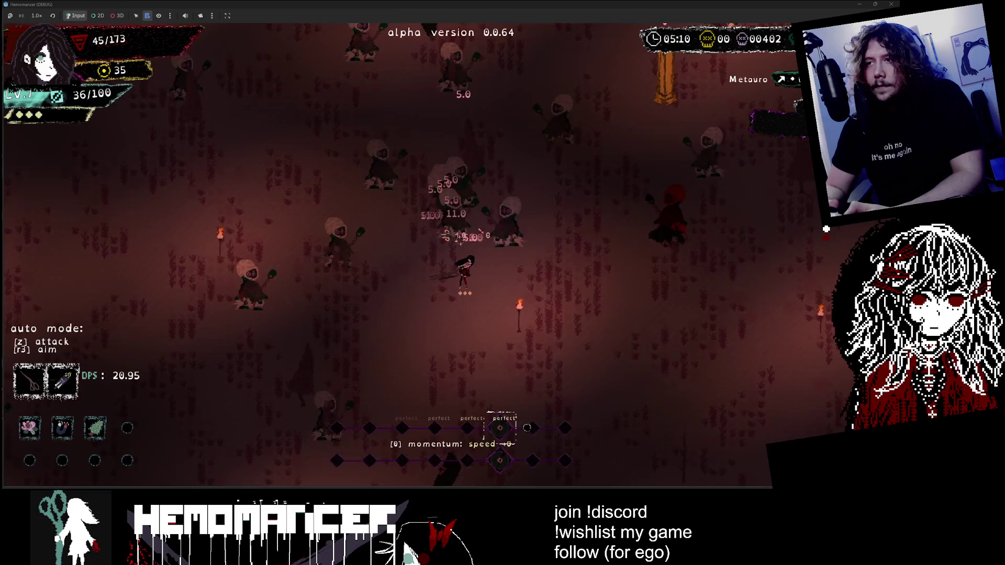
{"action": "key", "text": "s"}
{"action": "key", "text": "d"}
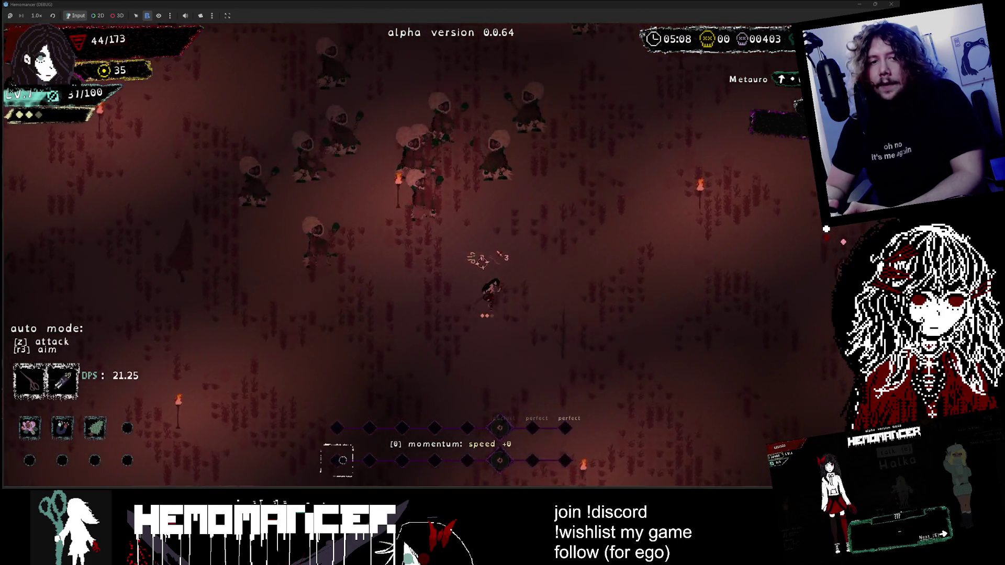
{"action": "key", "text": "s"}
{"action": "key", "text": "d"}
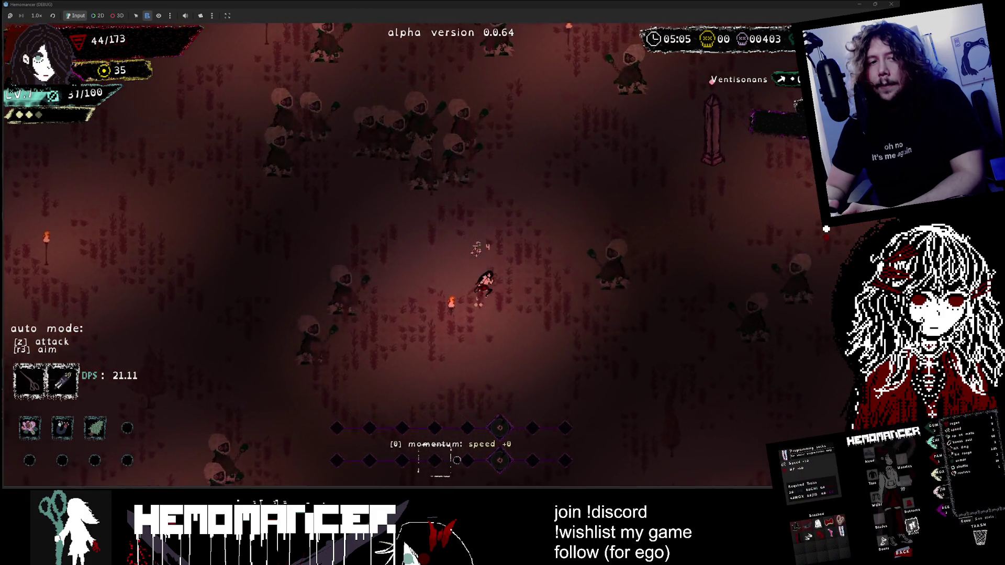
{"action": "key", "text": "s"}
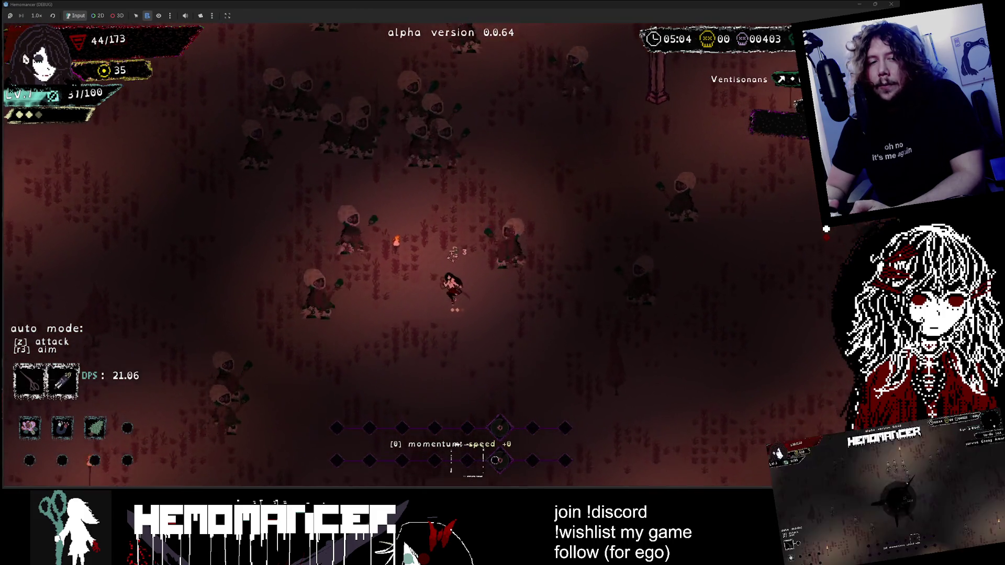
{"action": "key", "text": "s"}
{"action": "key", "text": "d"}
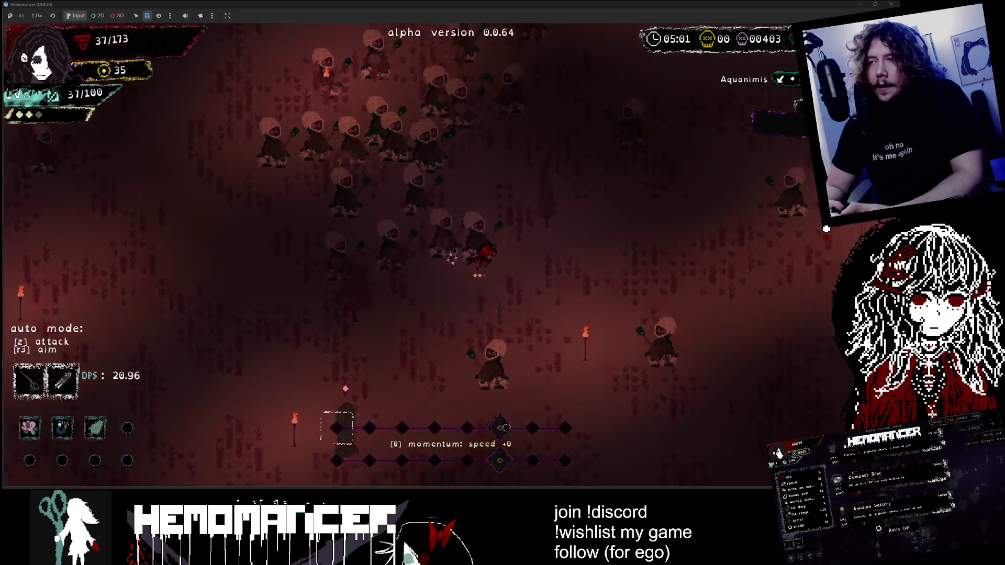
{"action": "key", "text": "s"}
{"action": "key", "text": "d"}
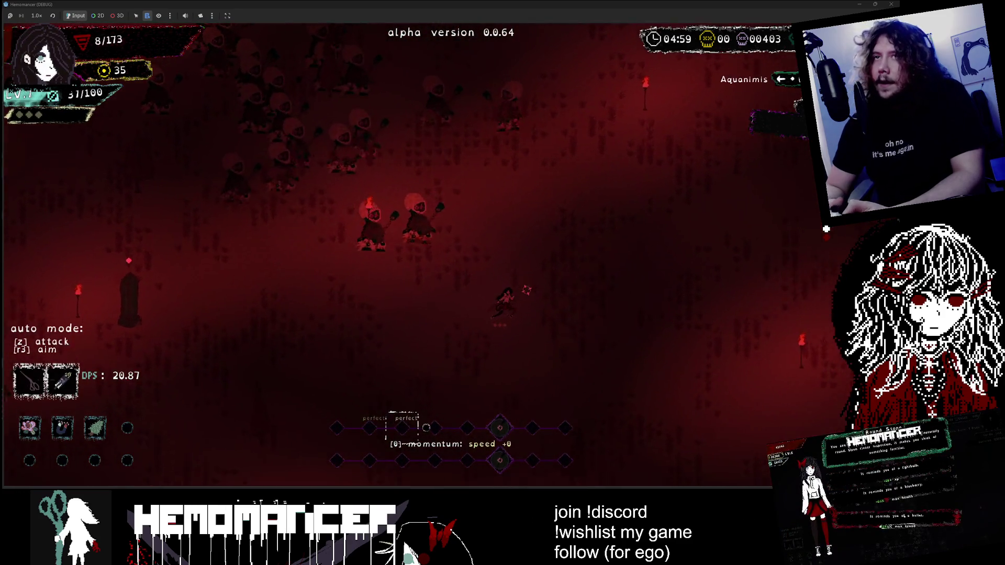
{"action": "key", "text": "s"}
{"action": "key", "text": "d"}
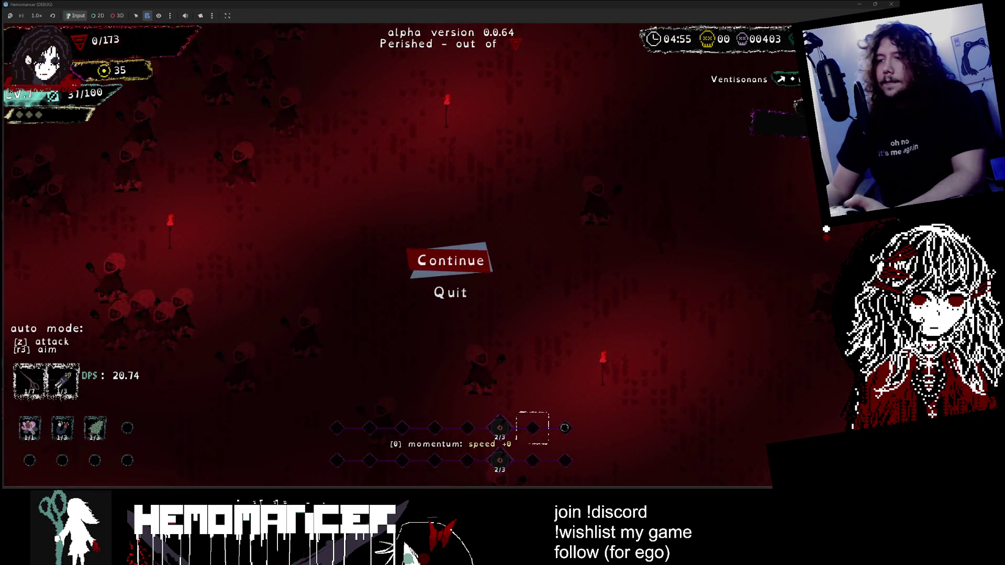
{"action": "key", "text": "alt+Tab"}
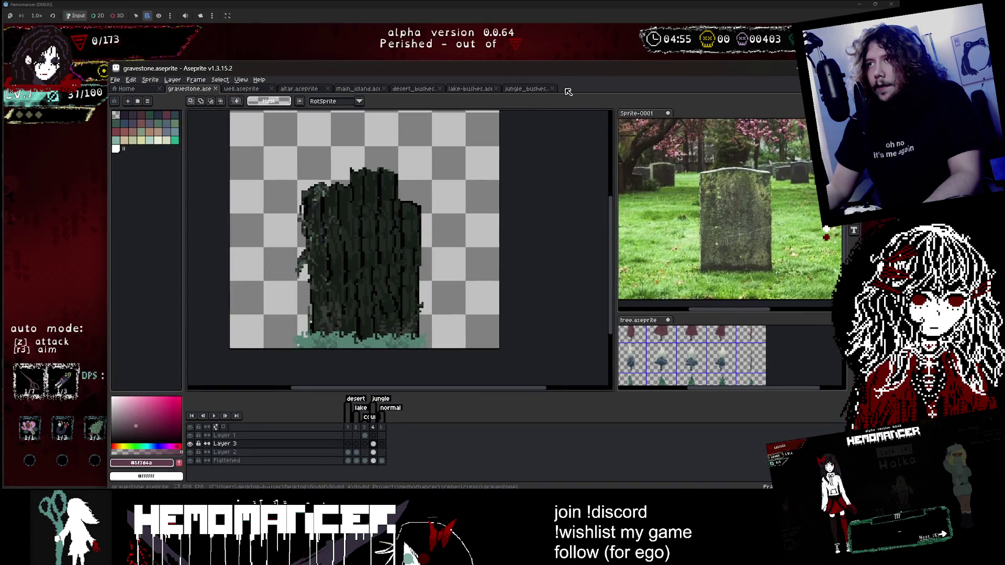
Step: Create a new 523×235 blank sprite
{"action": "key", "text": "ctrl+n"}
{"action": "left_click", "coordinate": [462, 359]}
{"action": "scroll", "coordinate": [387, 262], "scroll_direction": "up", "scroll_amount": 6}
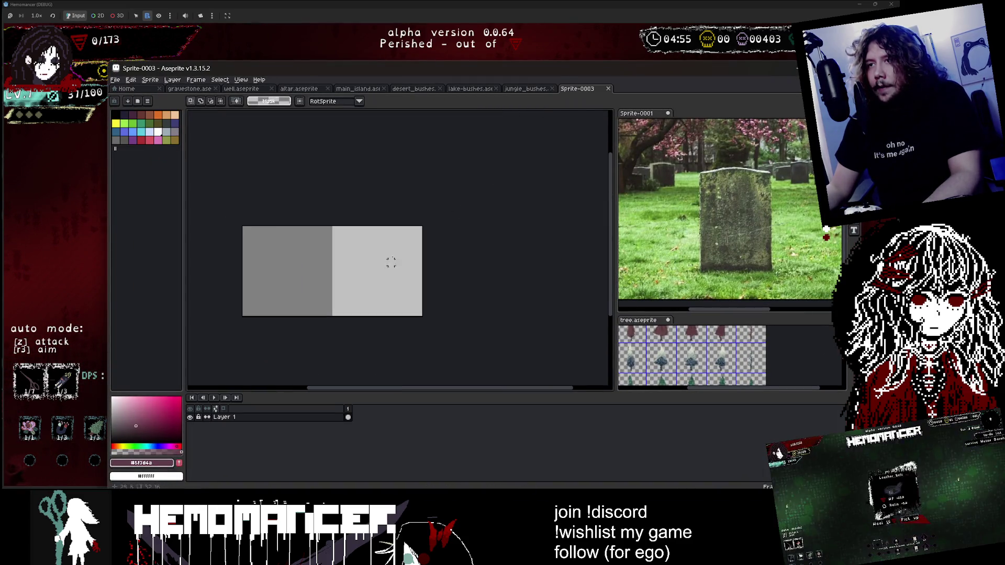
{"action": "key", "text": "ctrl+n"}
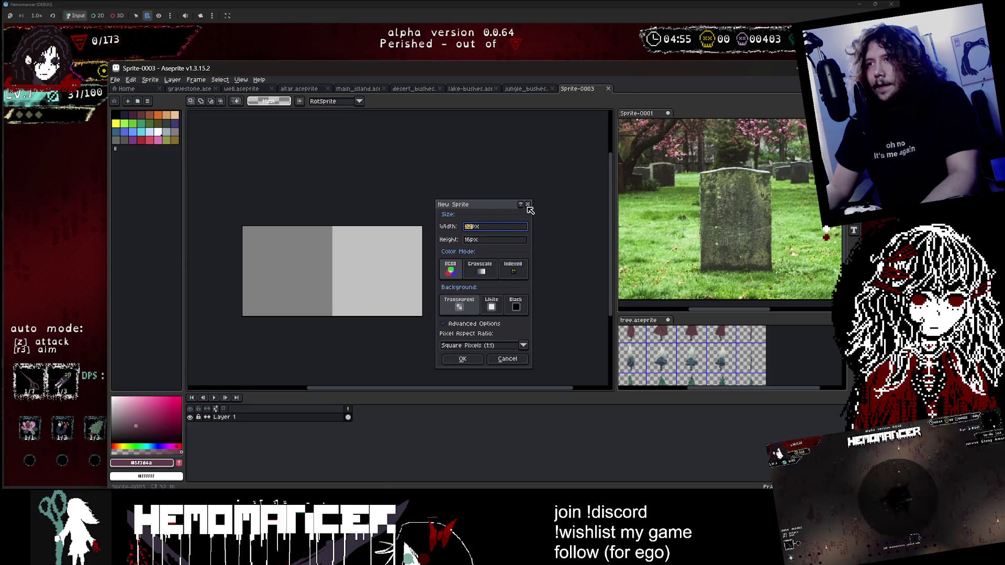
{"action": "type", "text": "235"}
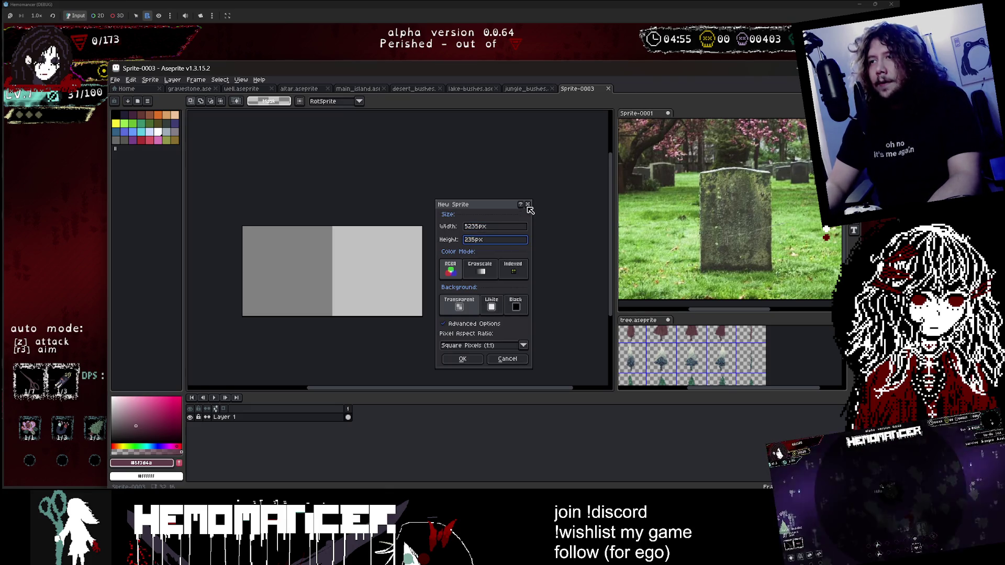
{"action": "left_click", "coordinate": [496, 227]}
{"action": "key", "text": "BackSpace"}
{"action": "key", "text": "Return"}
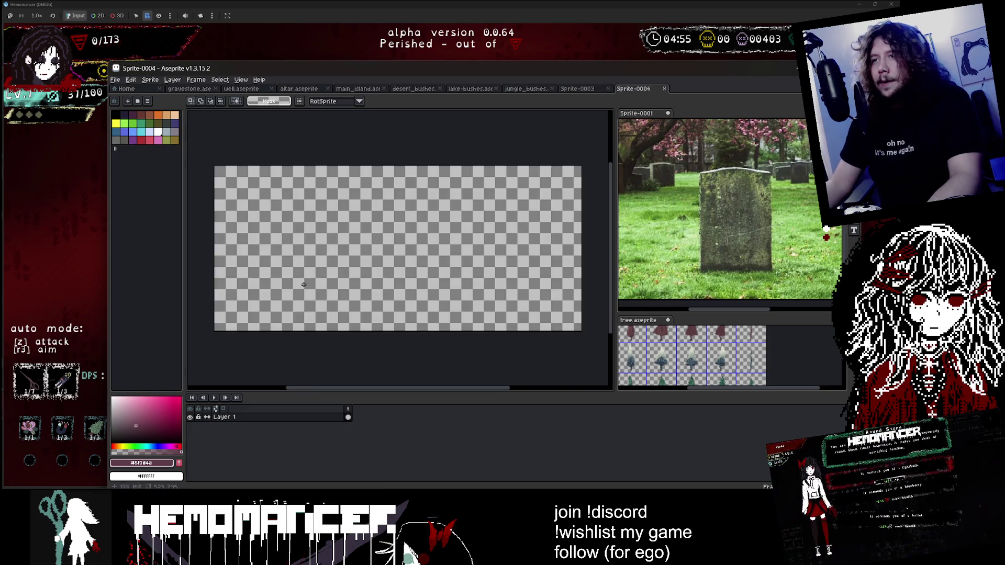
Step: Draw a frame with the Pencil, erase it, and close Sprite-0004 without saving
{"action": "key", "text": "b"}
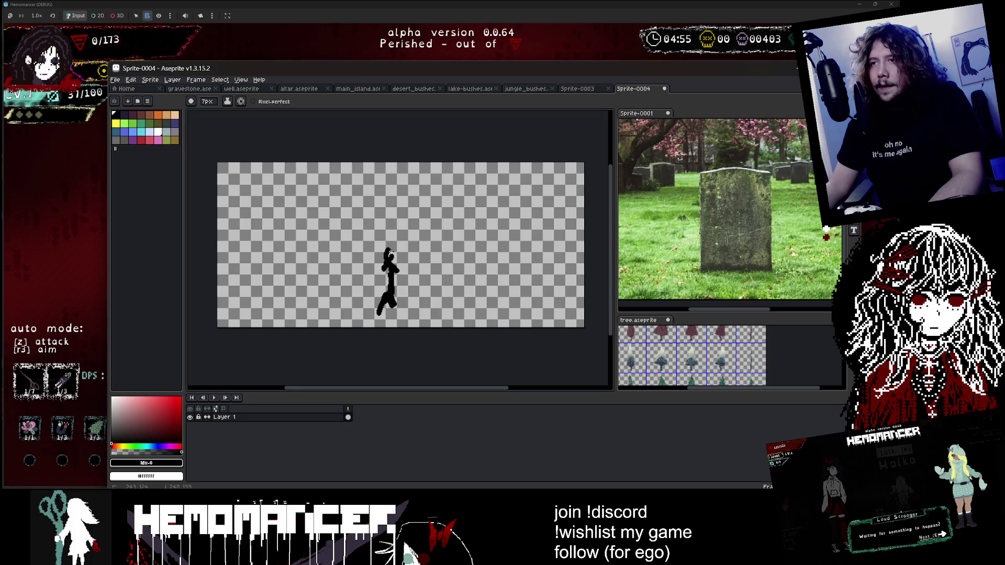
{"action": "mouse_move", "coordinate": [317, 180]}
{"action": "left_mouse_down"}
{"action": "mouse_move", "coordinate": [307, 329]}
{"action": "mouse_move", "coordinate": [490, 187]}
{"action": "mouse_move", "coordinate": [476, 341]}
{"action": "left_mouse_up"}
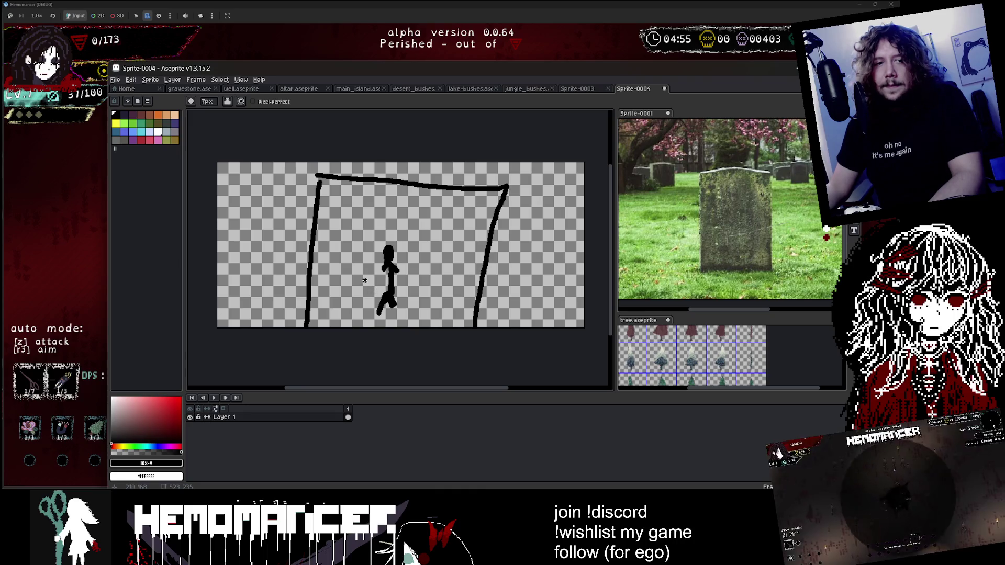
{"action": "scroll", "coordinate": [387, 267], "scroll_direction": "down", "scroll_amount": 2}
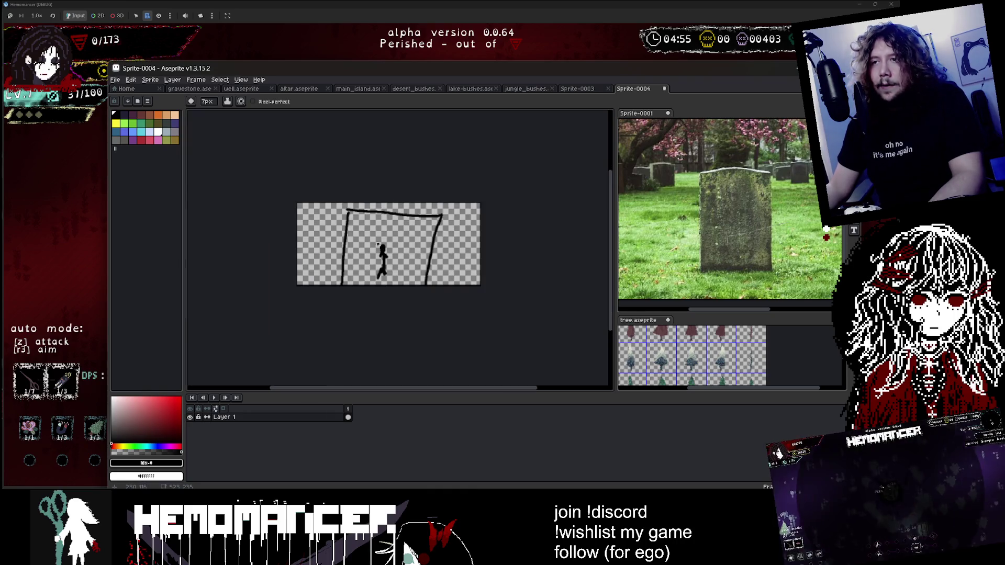
{"action": "scroll", "coordinate": [382, 248], "scroll_direction": "up", "scroll_amount": 2}
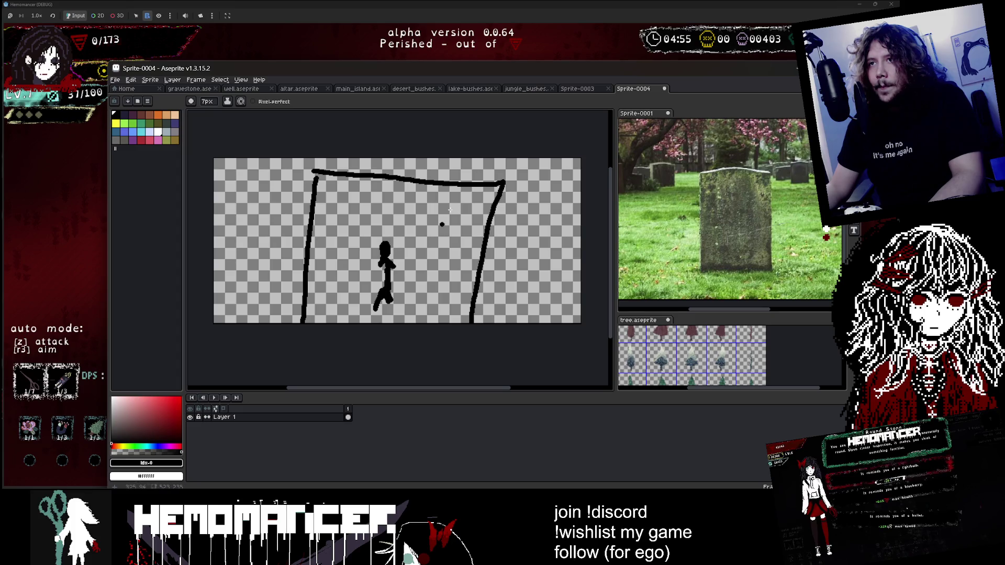
{"action": "key", "text": "e"}
{"action": "mouse_move", "coordinate": [319, 181]}
{"action": "left_mouse_down"}
{"action": "mouse_move", "coordinate": [324, 246]}
{"action": "mouse_move", "coordinate": [471, 175]}
{"action": "mouse_move", "coordinate": [518, 195]}
{"action": "mouse_move", "coordinate": [498, 288]}
{"action": "left_mouse_up"}
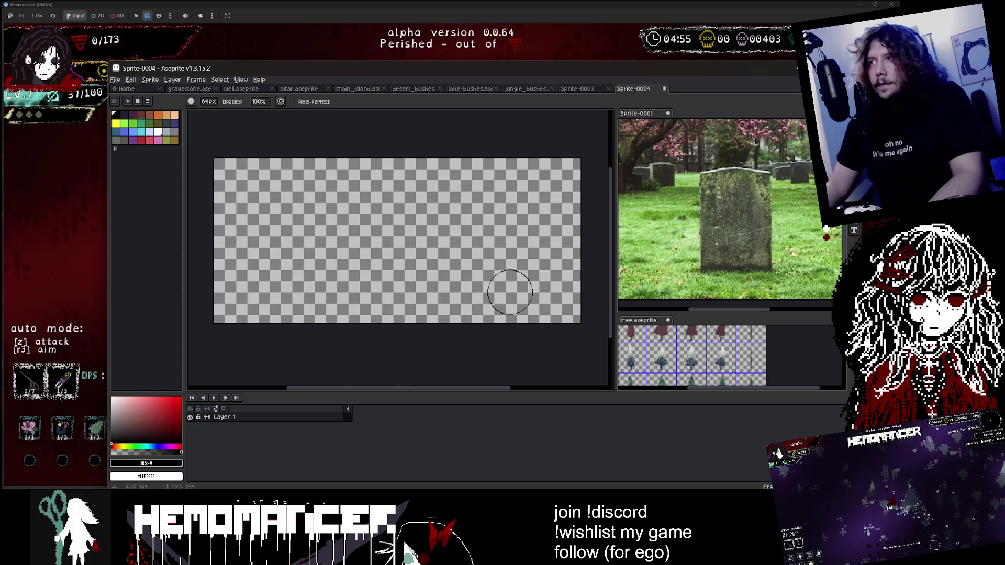
{"action": "left_click", "coordinate": [664, 88]}
{"action": "left_click", "coordinate": [487, 303]}
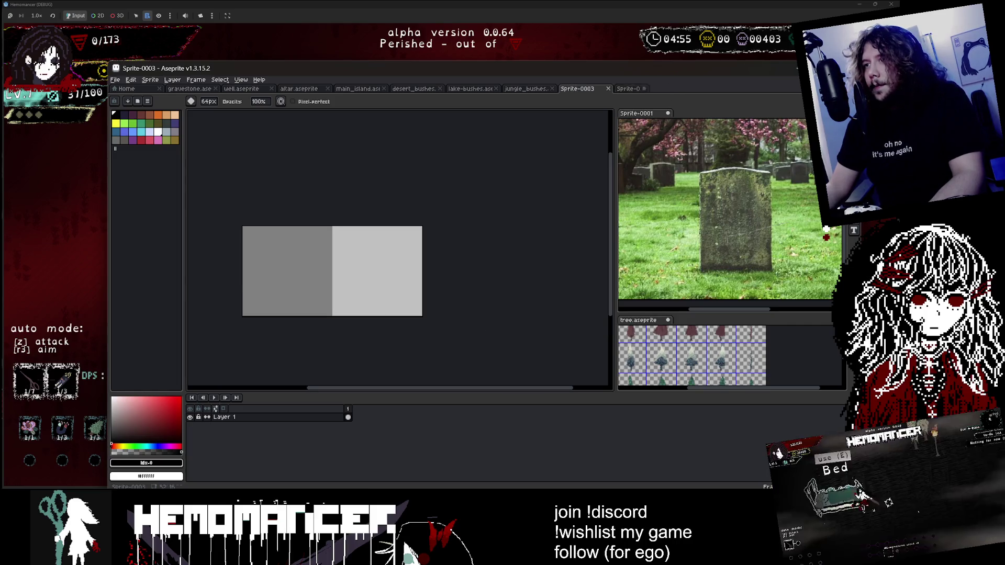
Step: Close the Sprite-0003, jungle, lake and desert bushes, main_island, altar and well tabs
{"action": "left_click", "coordinate": [608, 89]}
{"action": "left_click", "coordinate": [553, 88]}
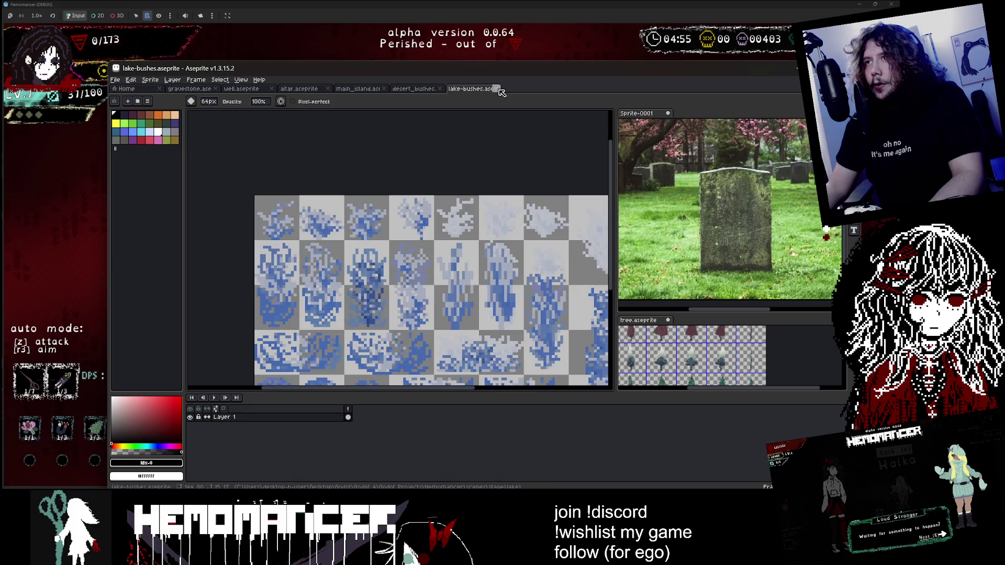
{"action": "left_click", "coordinate": [496, 89]}
{"action": "left_click", "coordinate": [440, 88]}
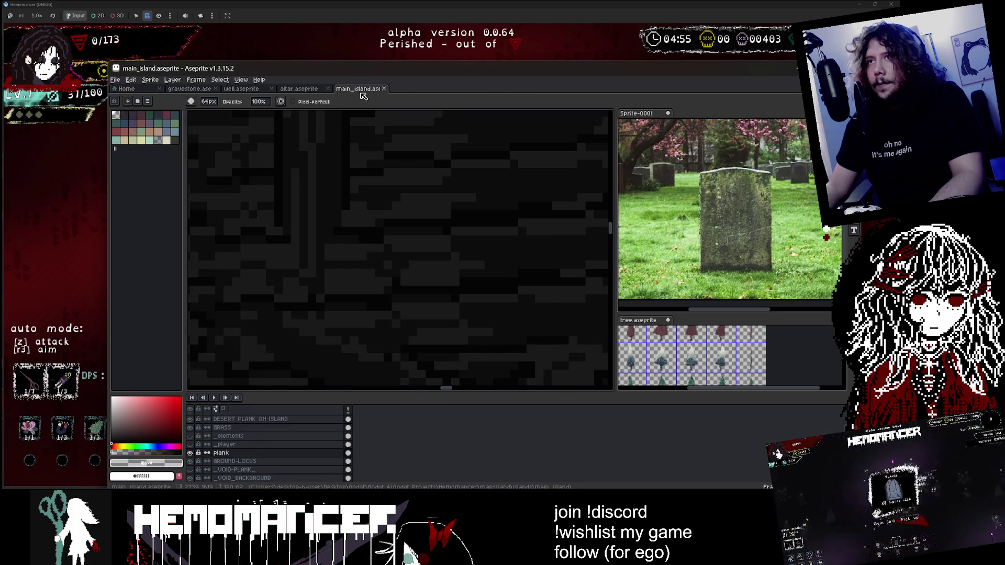
{"action": "left_click", "coordinate": [383, 88]}
{"action": "left_click", "coordinate": [327, 89]}
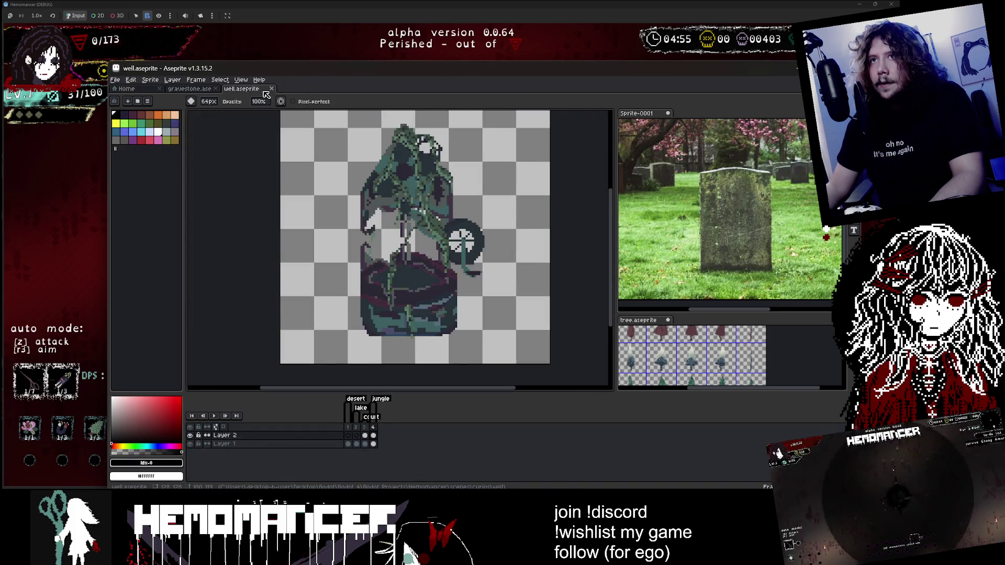
{"action": "left_click", "coordinate": [272, 88]}
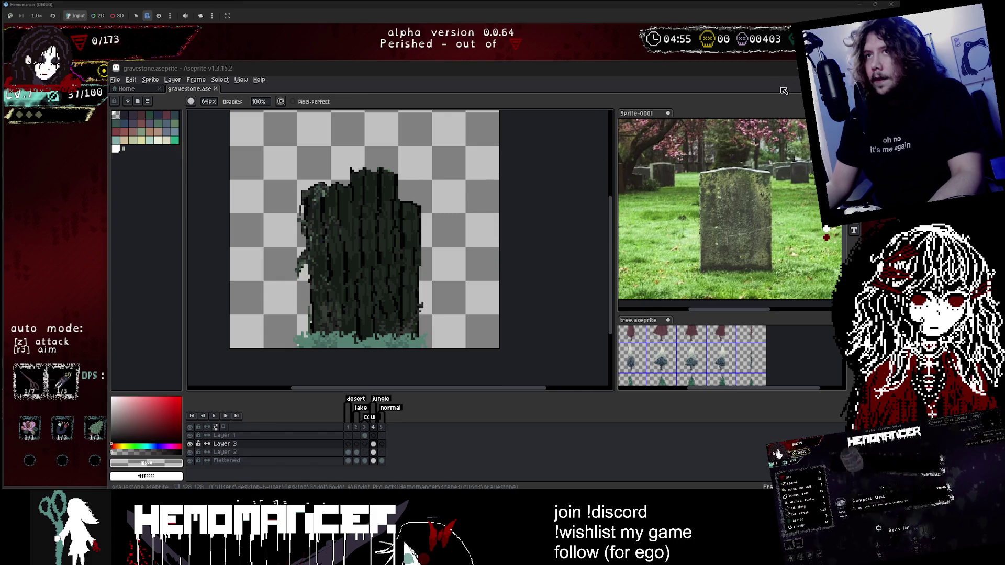
Step: Back in the game, quit the dead run to the main menu and start a fresh run
{"action": "key", "text": "alt+Tab"}
{"action": "key", "text": "Down"}
{"action": "key", "text": "Return"}
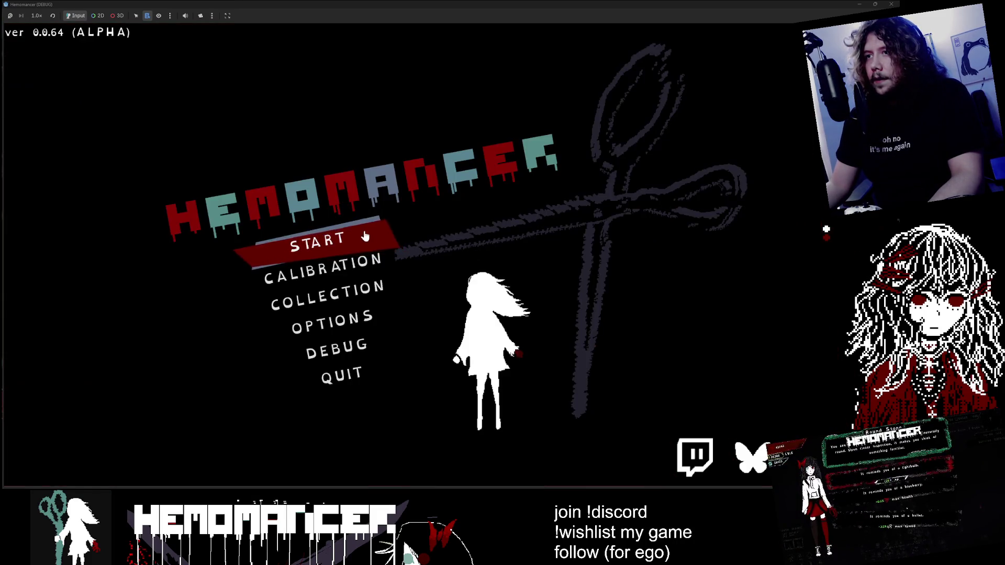
{"action": "key", "text": "Return"}
Step: Run past the wardrobe and bookstand to the signpost and set off into the red-grass field
{"action": "key", "text": "a"}
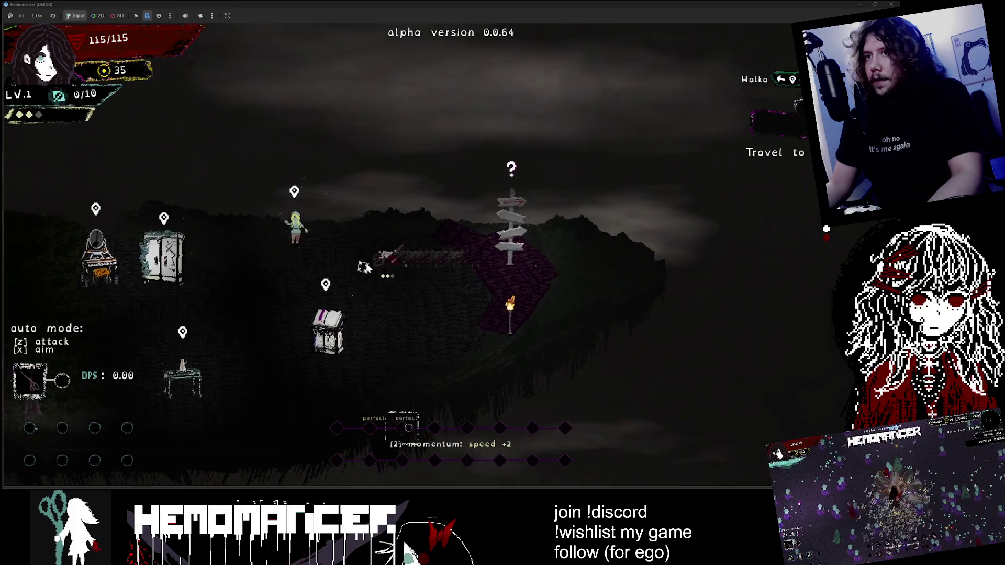
{"action": "key", "text": "s"}
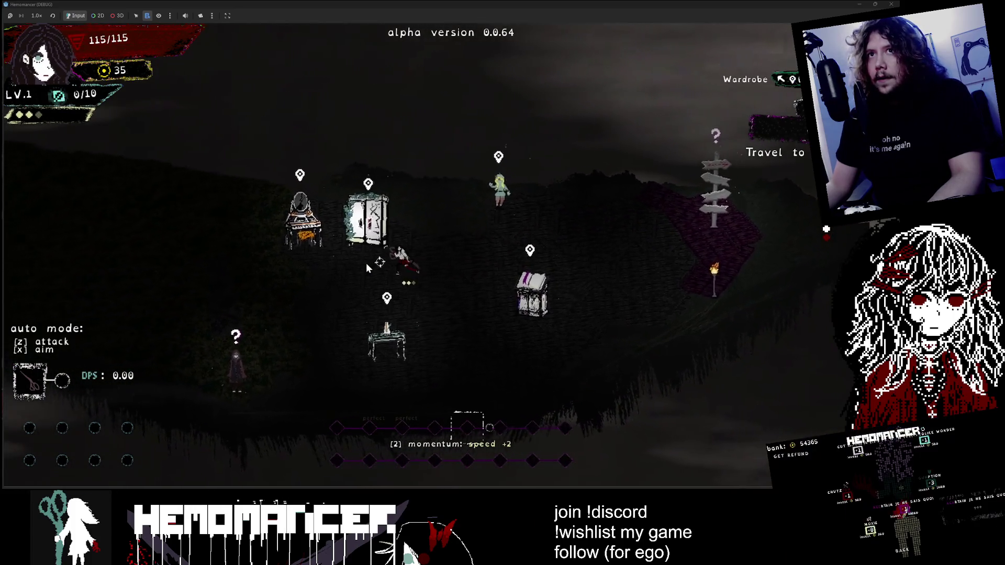
{"action": "key", "text": "d"}
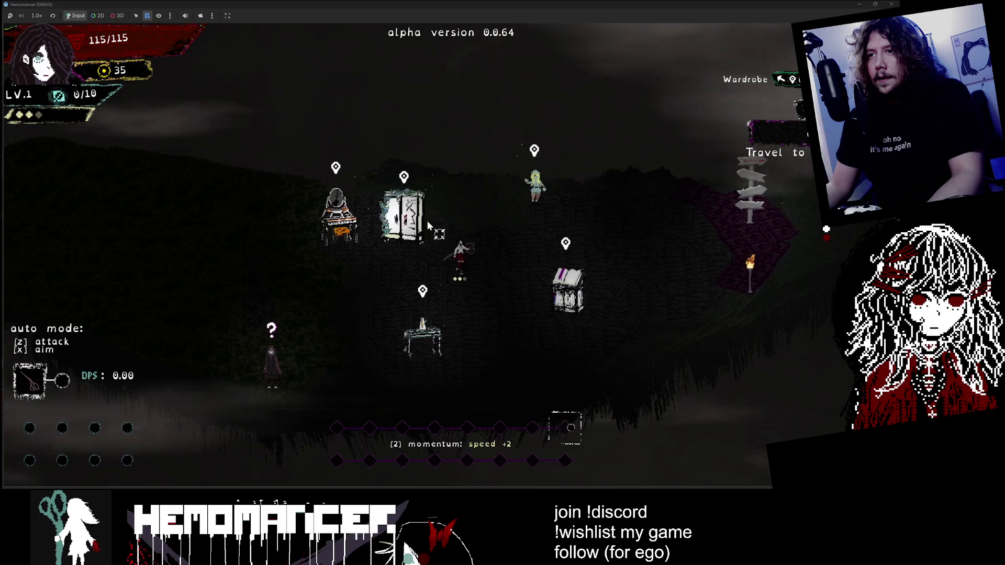
{"action": "key", "text": "d"}
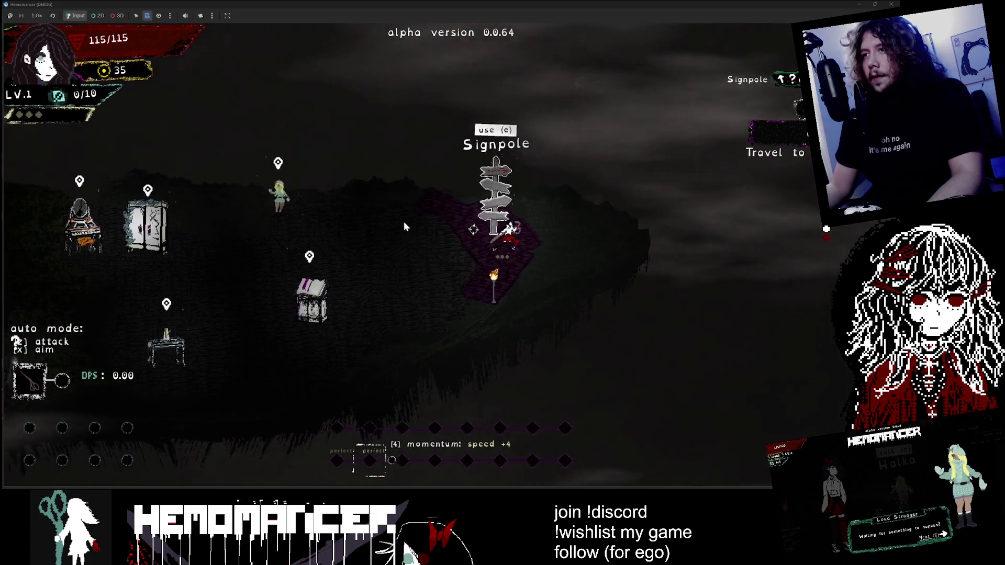
{"action": "key", "text": "e"}
{"action": "left_click", "coordinate": [442, 312]}
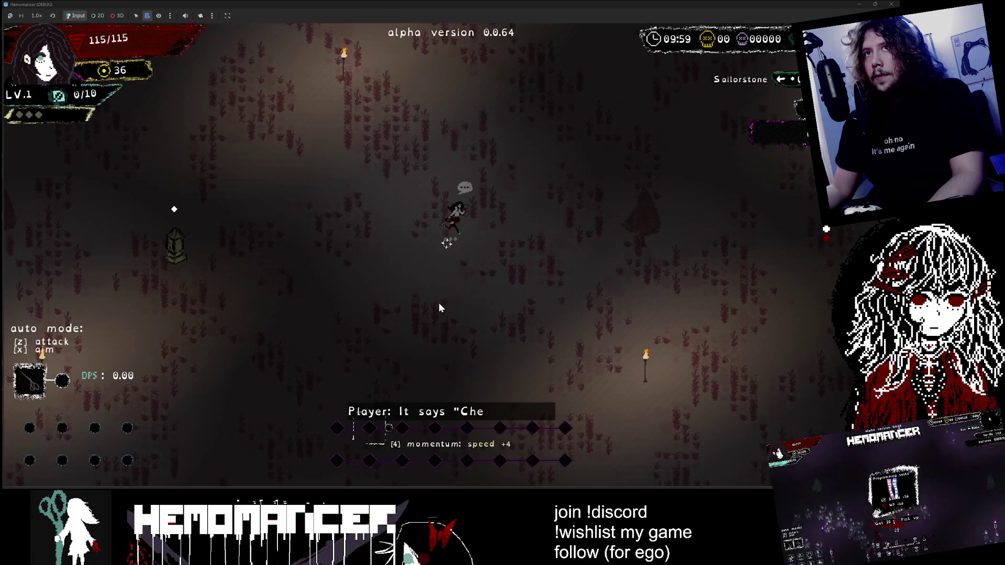
Step: Run north-west through the field striking enemies, then pause and resume the run
{"action": "key", "text": "w"}
{"action": "key", "text": "a"}
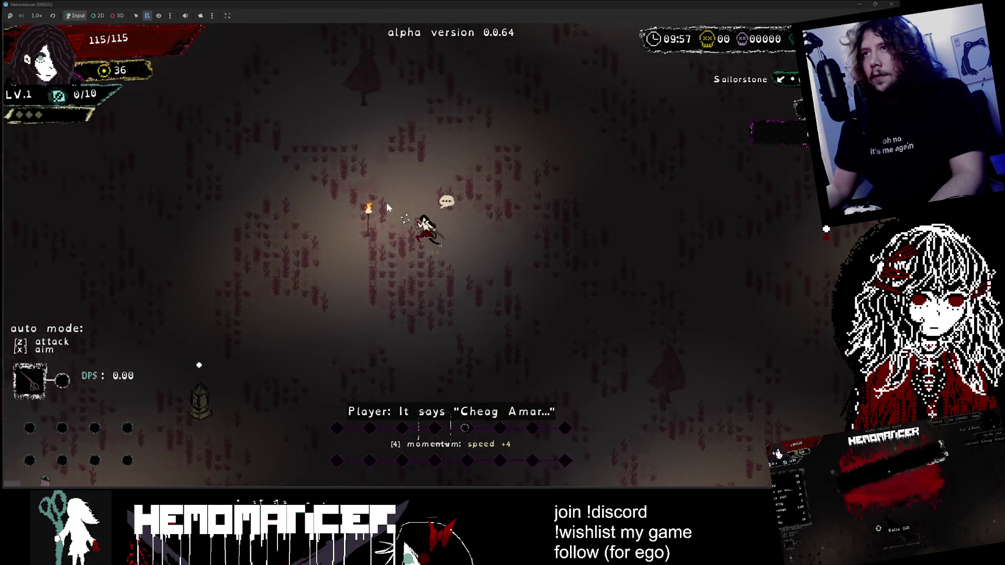
{"action": "key", "text": "w"}
{"action": "key", "text": "d"}
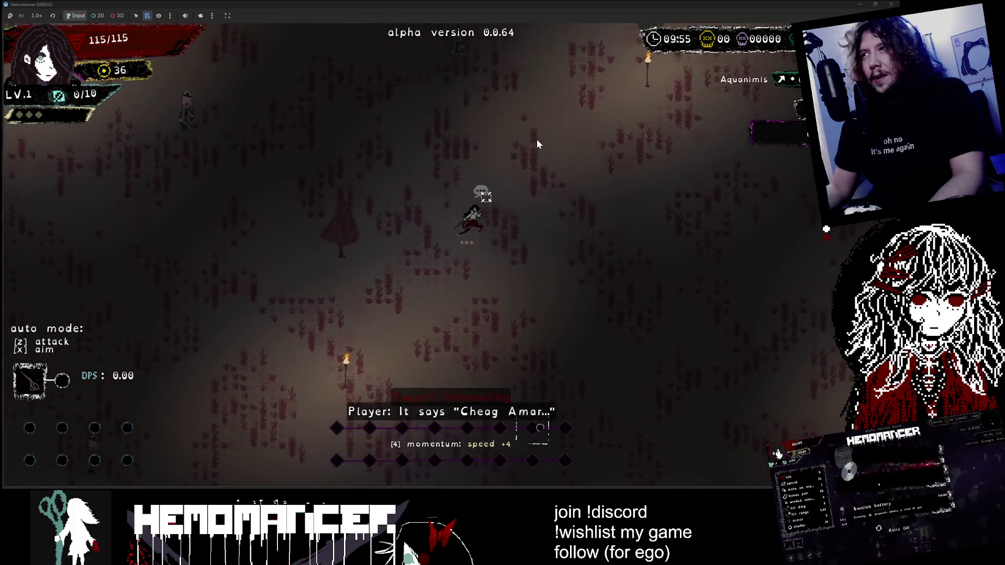
{"action": "key", "text": "w"}
{"action": "key", "text": "a"}
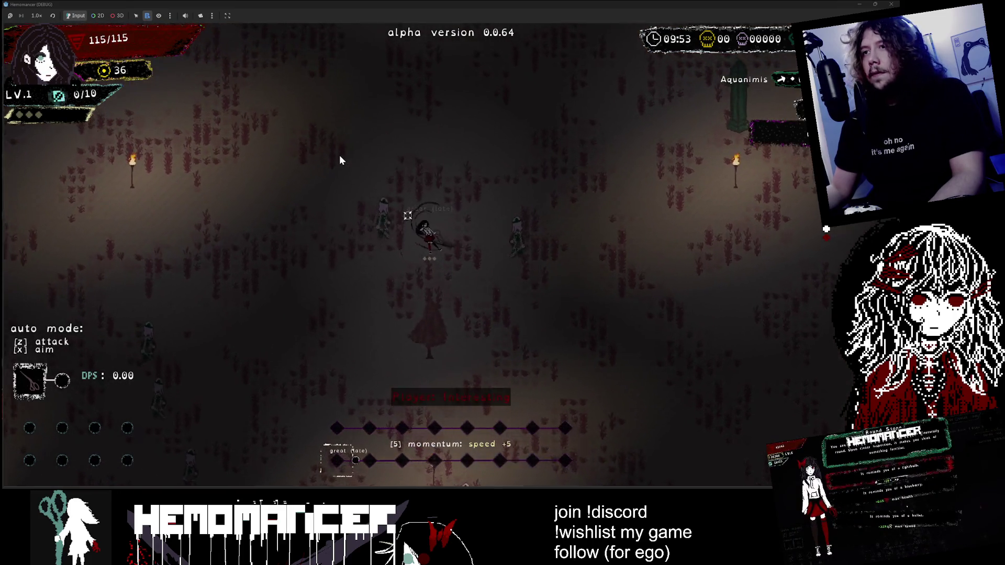
{"action": "left_click", "coordinate": [443, 319]}
{"action": "key", "text": "w"}
{"action": "key", "text": "a"}
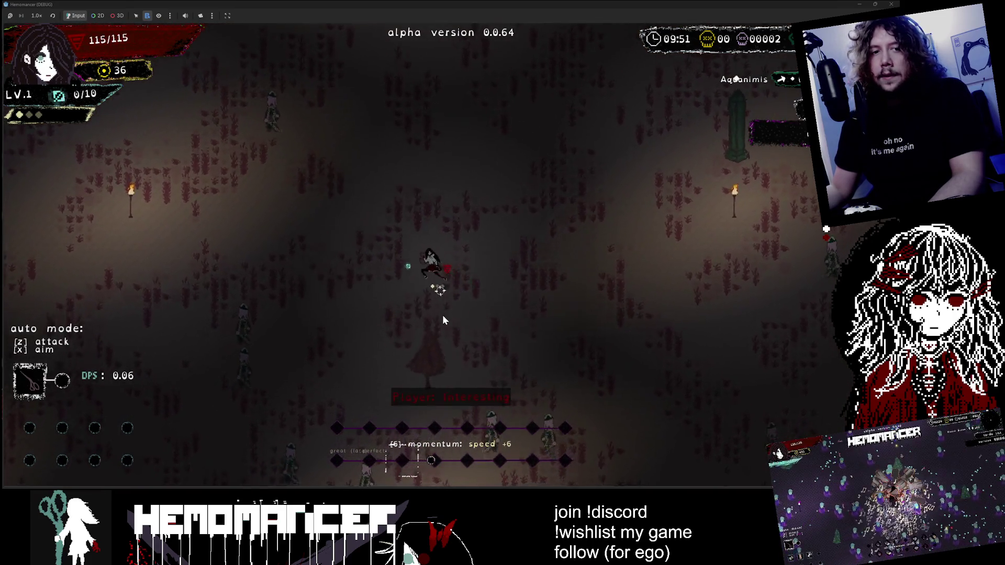
{"action": "key", "text": "a"}
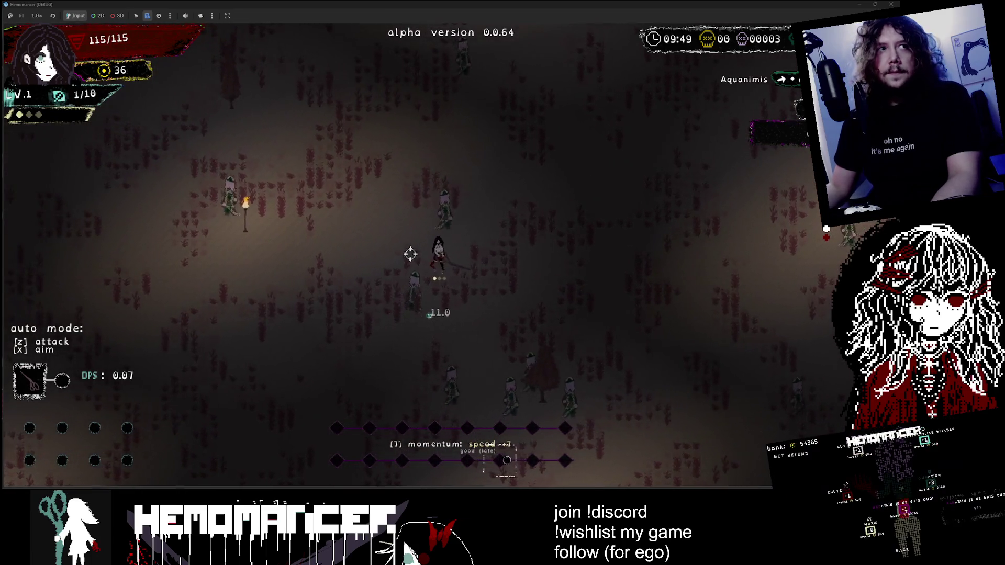
{"action": "key", "text": "Escape"}
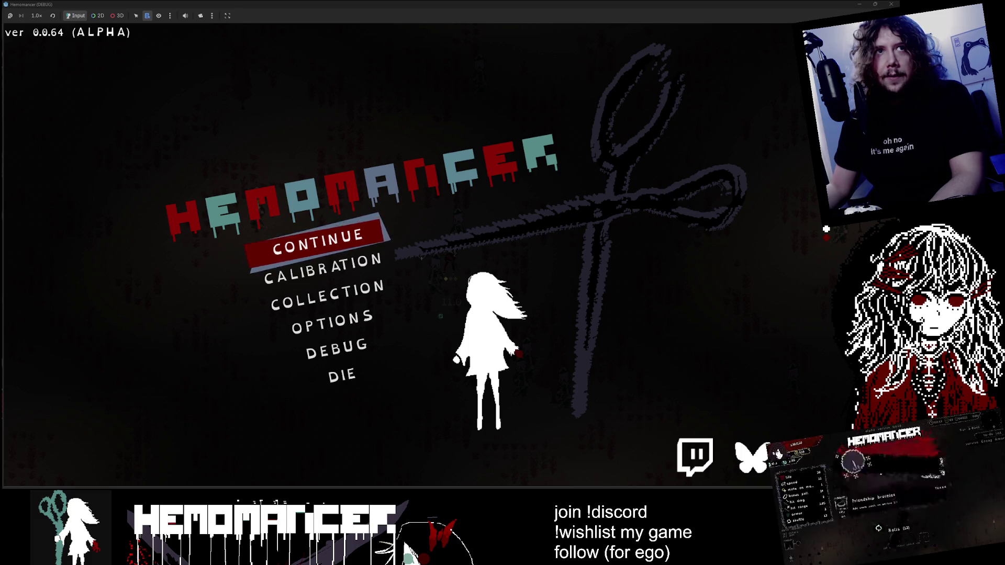
{"action": "left_click", "coordinate": [347, 235]}
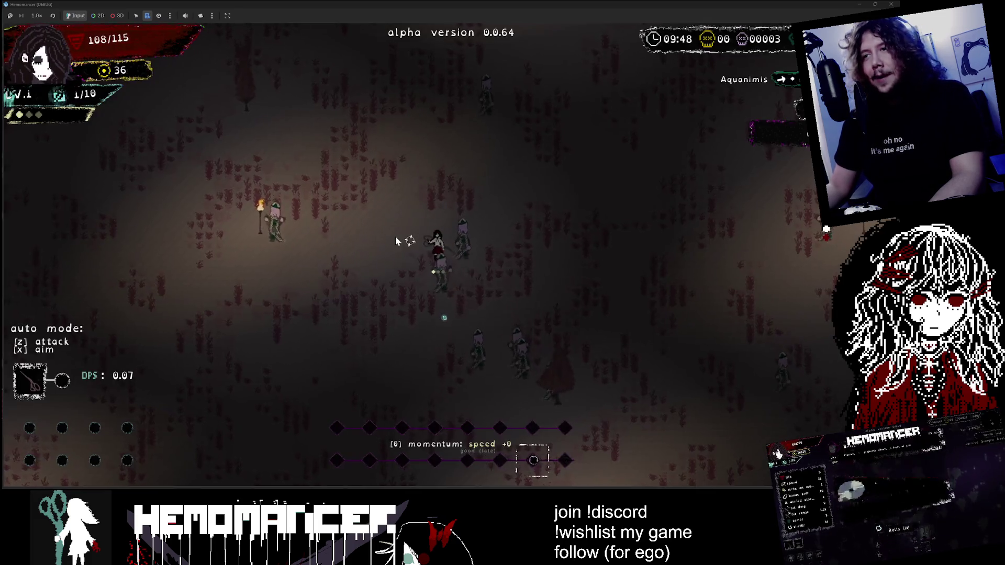
Step: Fight on north-east across the field, pausing briefly, then walk east and up-left
{"action": "key", "text": "w"}
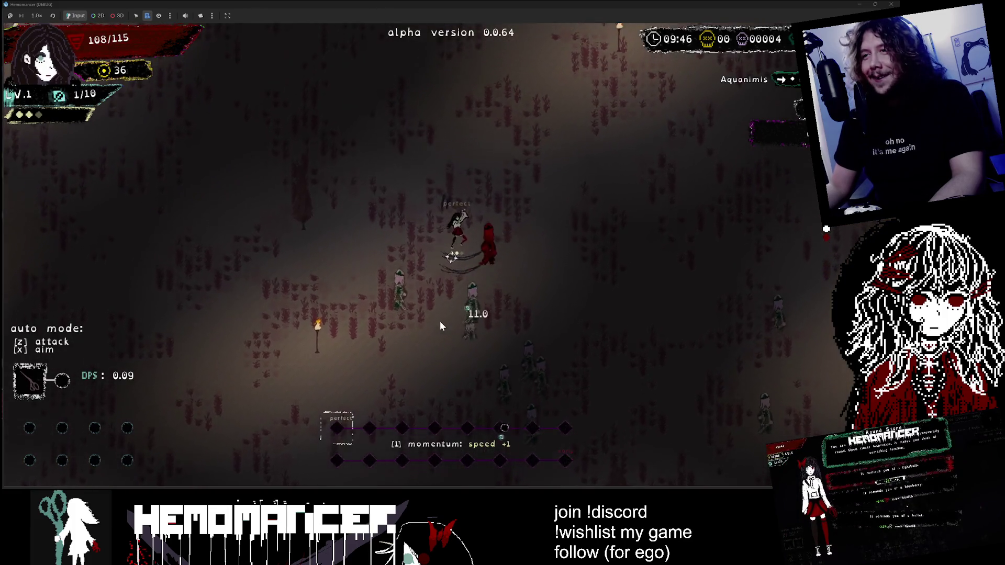
{"action": "key", "text": "s"}
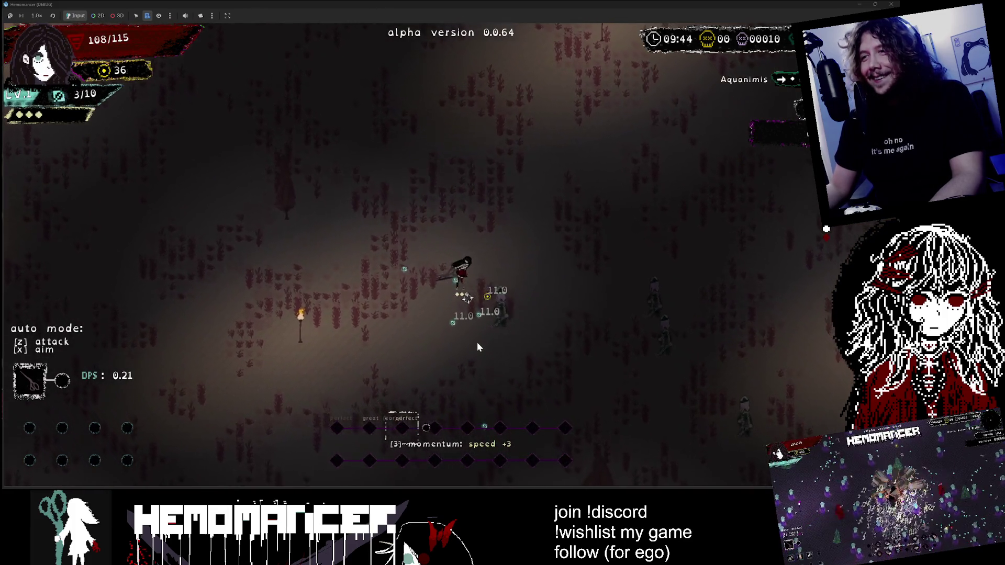
{"action": "key", "text": "w"}
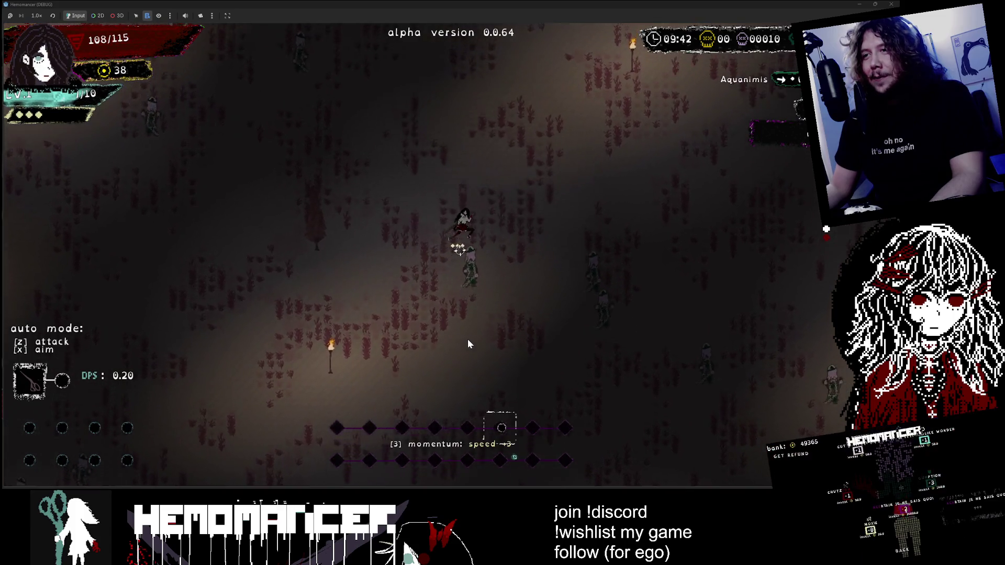
{"action": "key", "text": "w+d"}
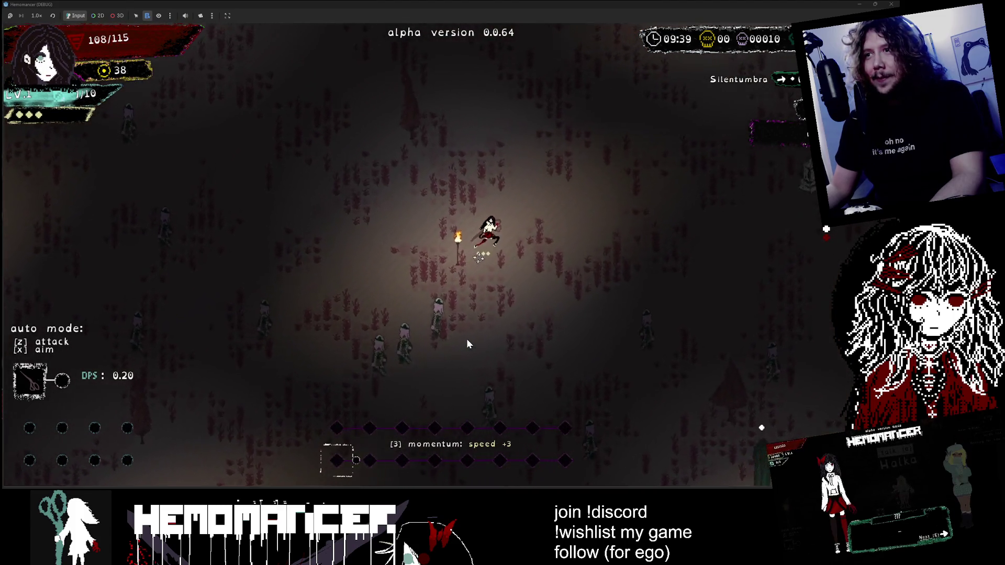
{"action": "key", "text": "w+d"}
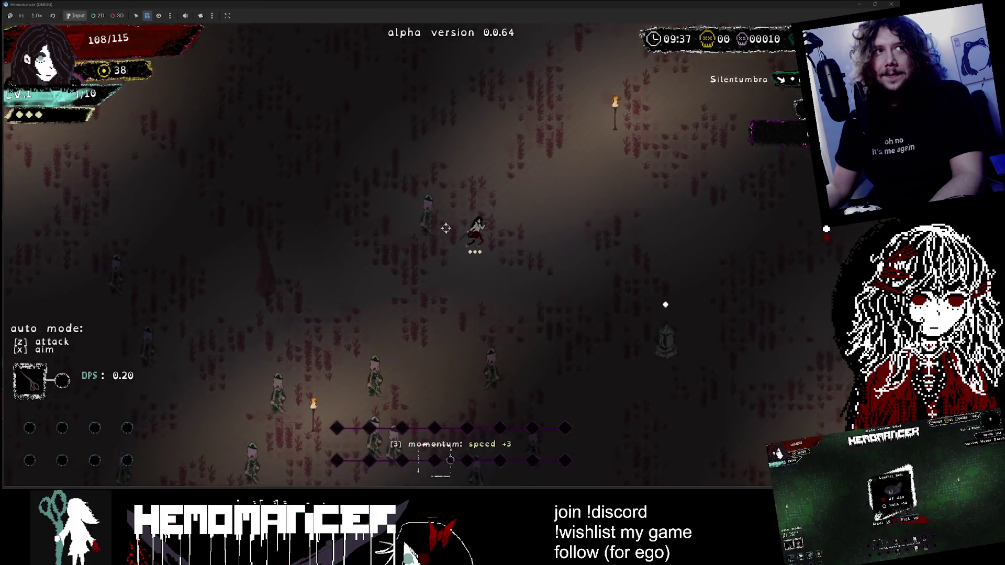
{"action": "key", "text": "Escape"}
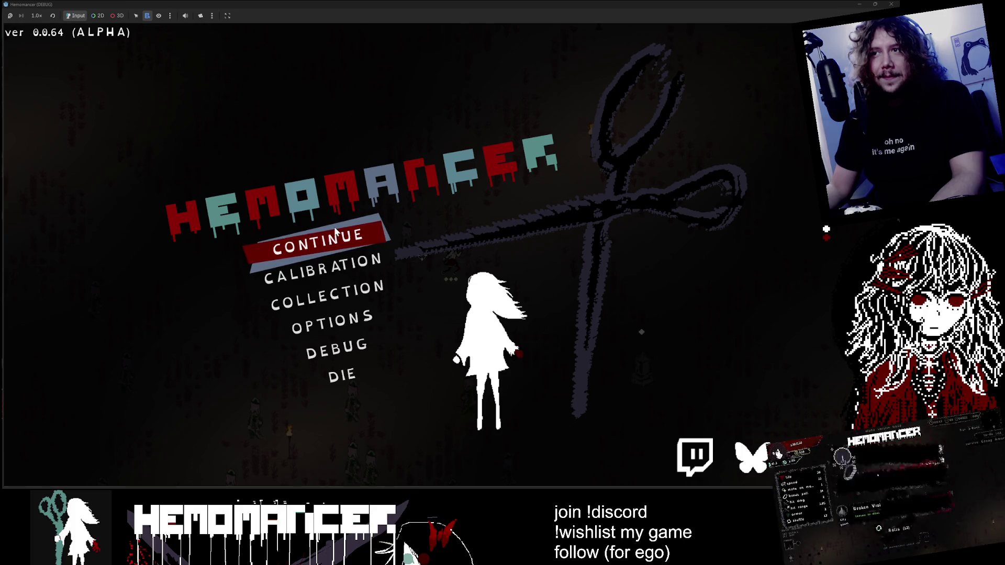
{"action": "left_click", "coordinate": [324, 245]}
{"action": "key", "text": "d"}
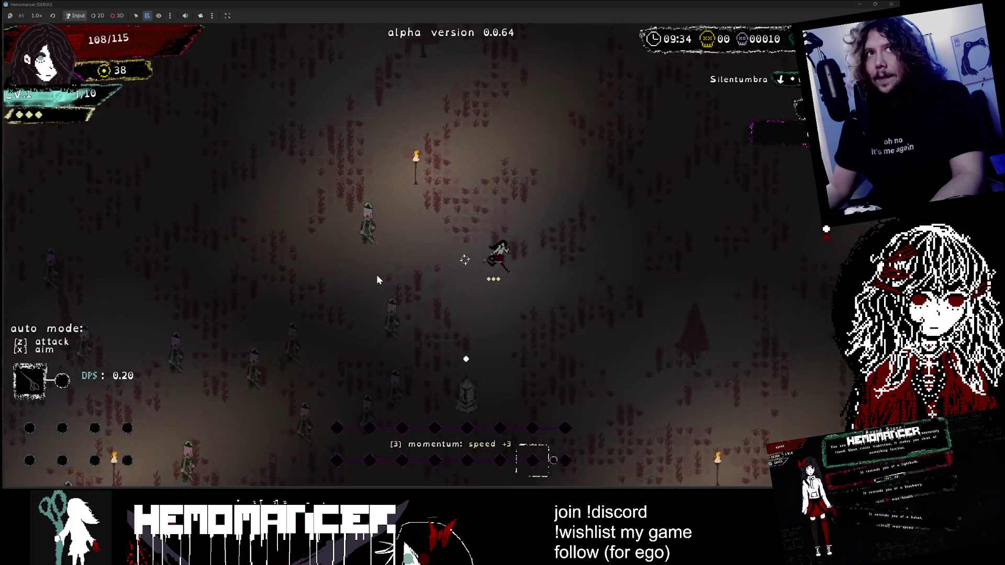
{"action": "key", "text": "d"}
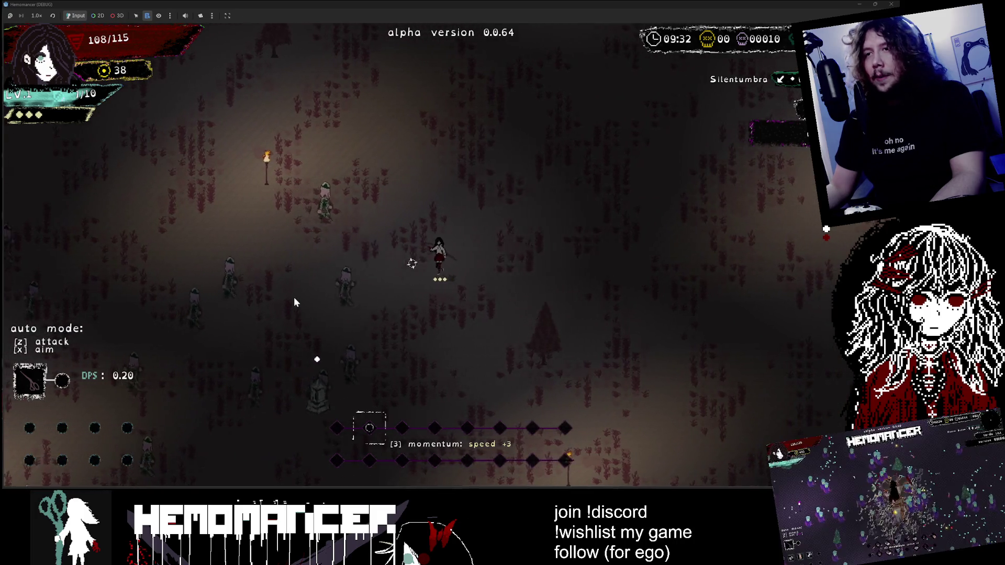
{"action": "key", "text": "a"}
{"action": "key", "text": "w"}
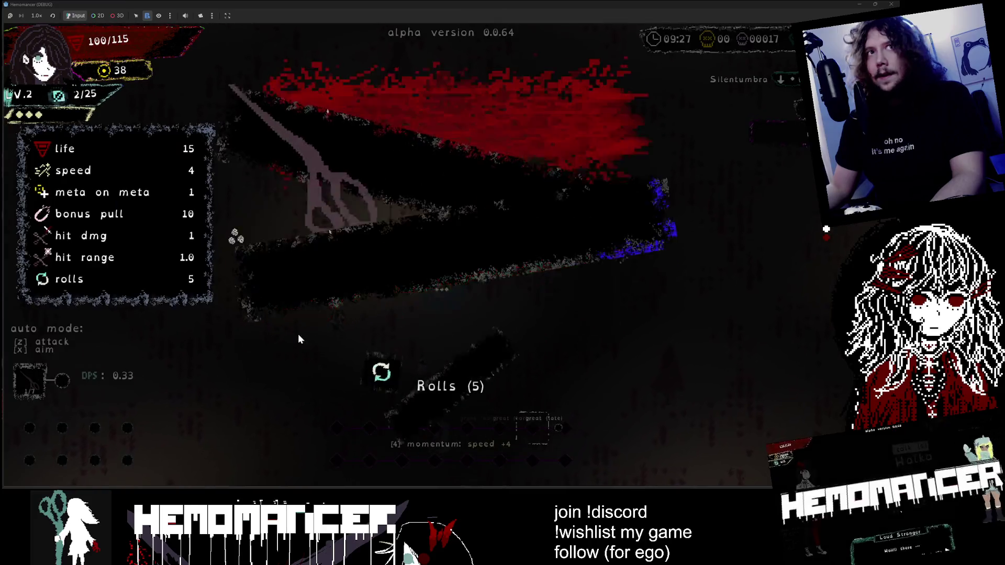
Step: Review the level-2 item cards and stats, then escape back to the title menu
{"action": "mouse_move", "coordinate": [61, 263]}
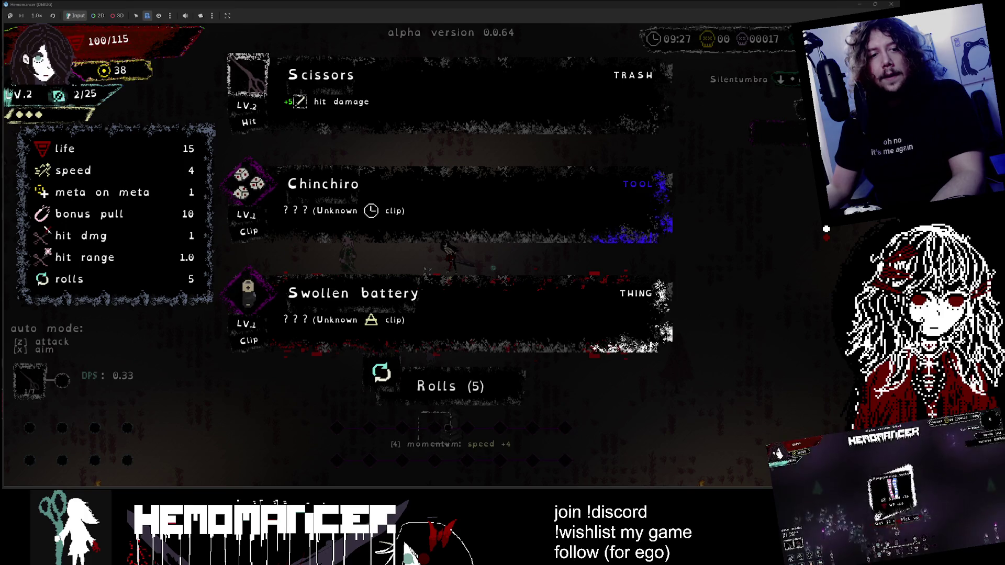
{"action": "key", "text": "Escape"}
{"action": "key", "text": "Escape"}
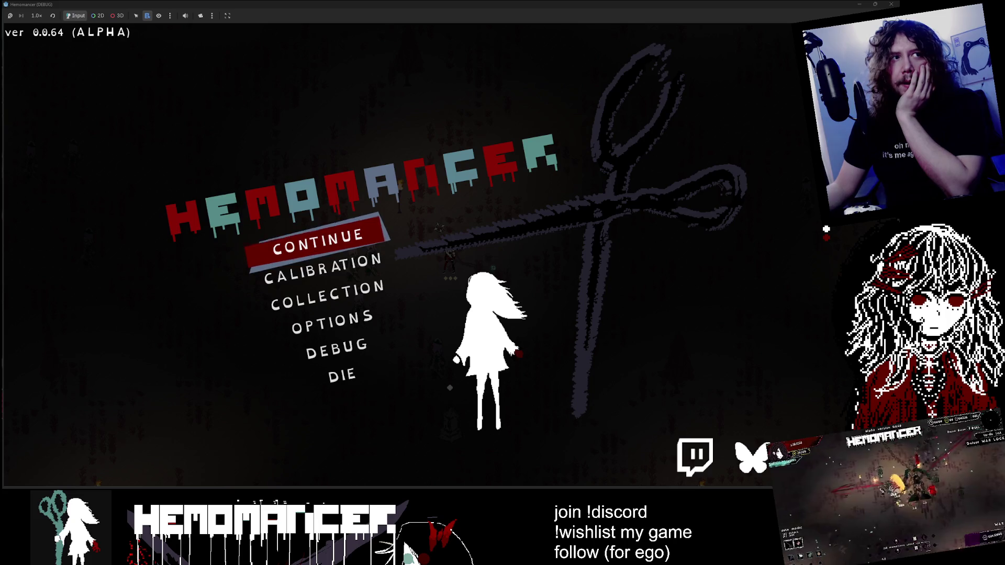
Step: Resume the run and head through the field to the red pillar, dismissing its prompt
{"action": "left_click", "coordinate": [354, 235]}
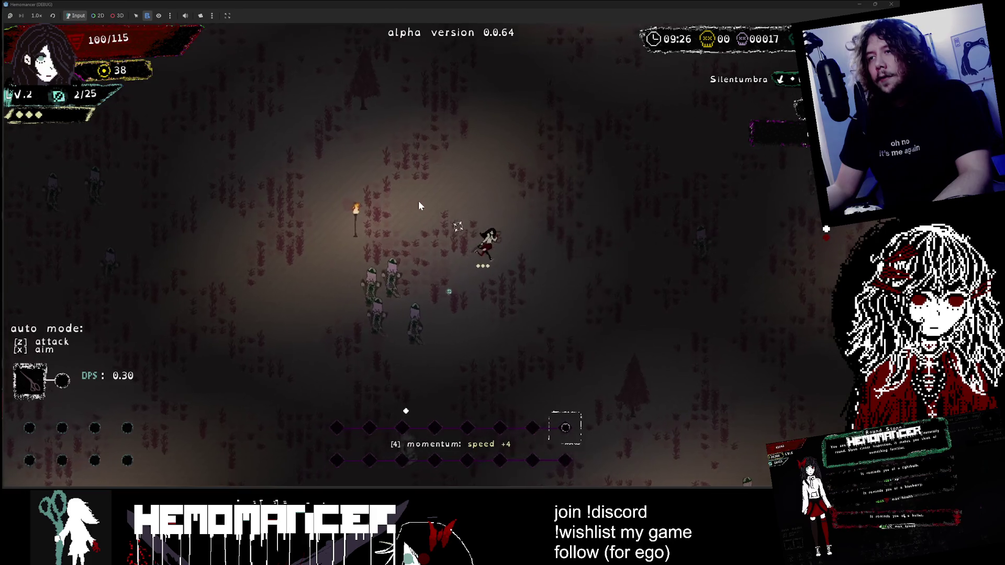
{"action": "key", "text": "Up"}
{"action": "key", "text": "Right"}
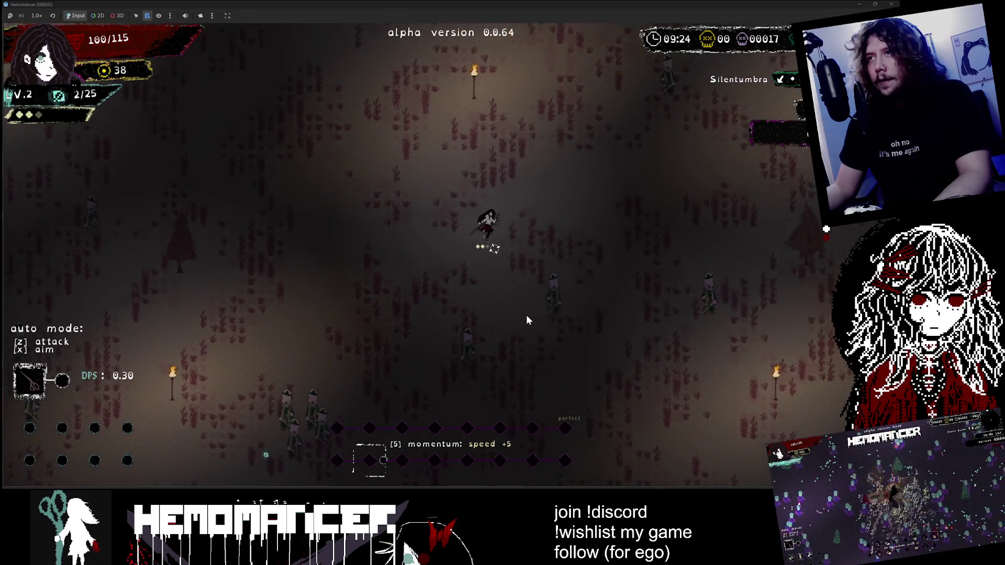
{"action": "key", "text": "Up"}
{"action": "key", "text": "Right"}
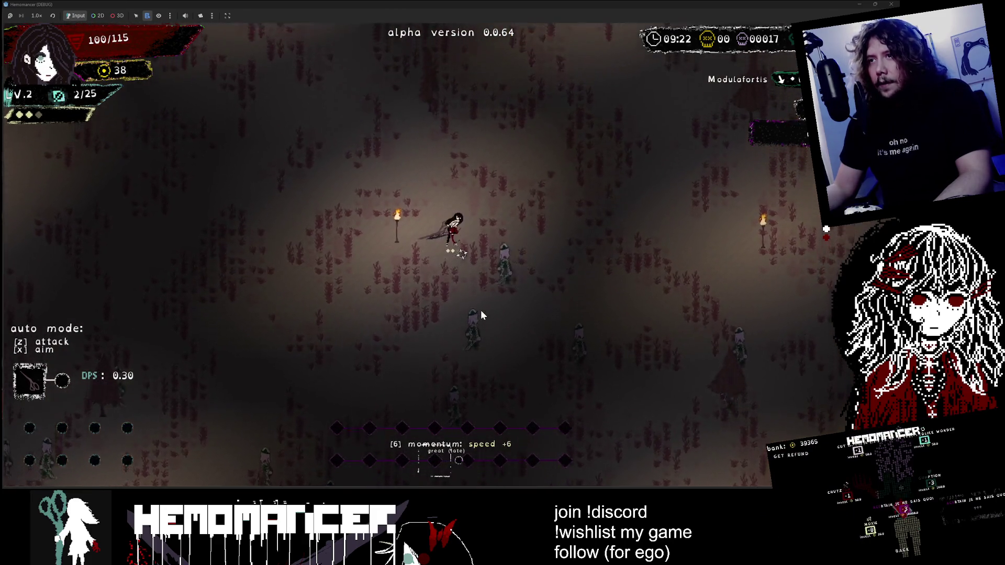
{"action": "key", "text": "Up"}
{"action": "key", "text": "Left"}
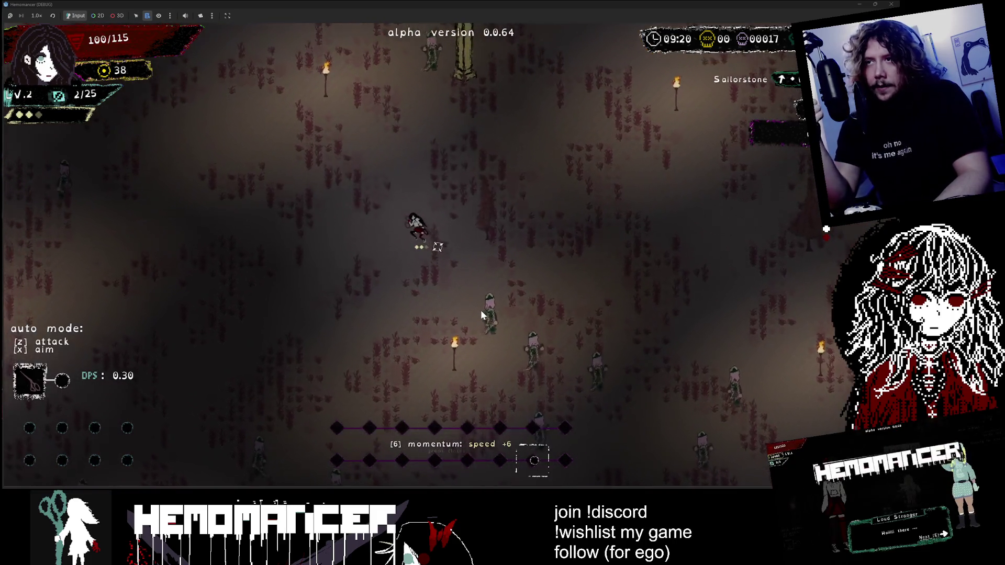
{"action": "key", "text": "Up"}
{"action": "key", "text": "Left"}
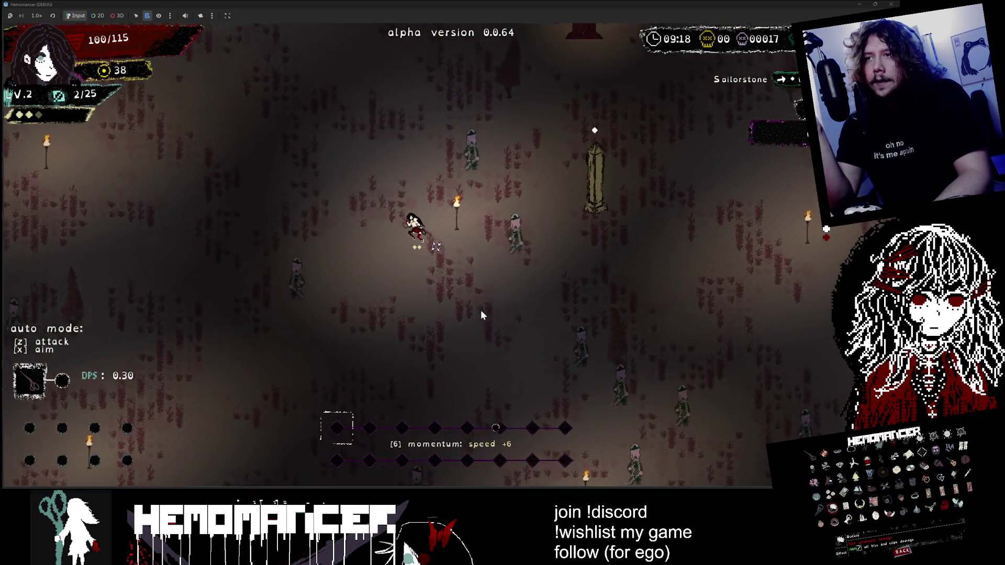
{"action": "key", "text": "Up"}
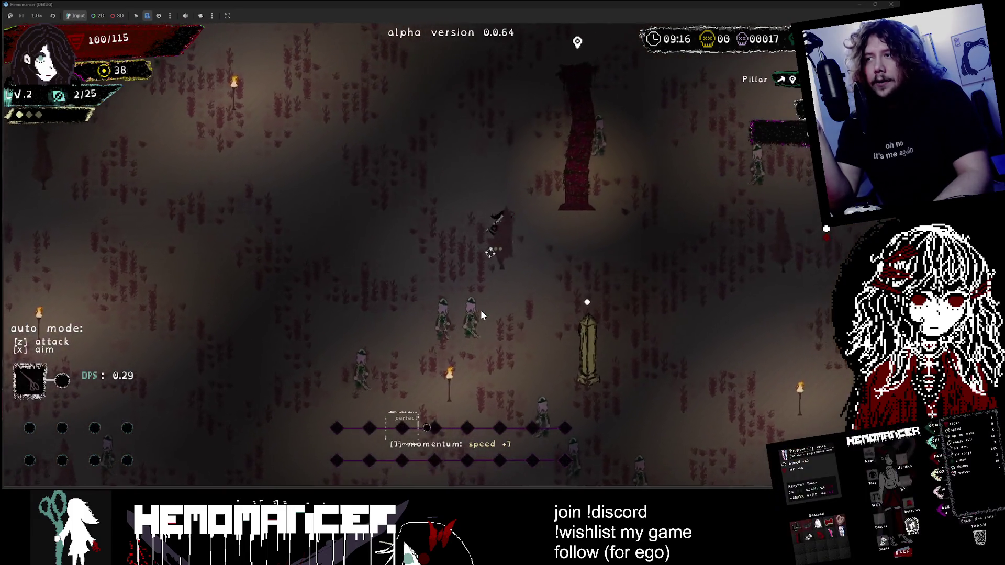
{"action": "key", "text": "Up"}
{"action": "key", "text": "z"}
Step: Move on past the pillar, heading up and to the right through the field
{"action": "key", "text": "Right"}
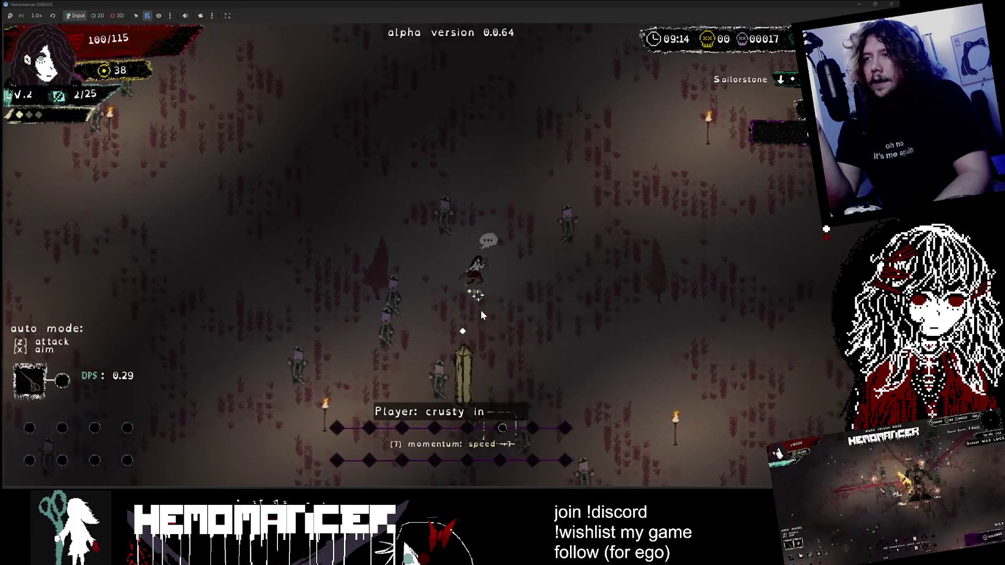
{"action": "key", "text": "Right"}
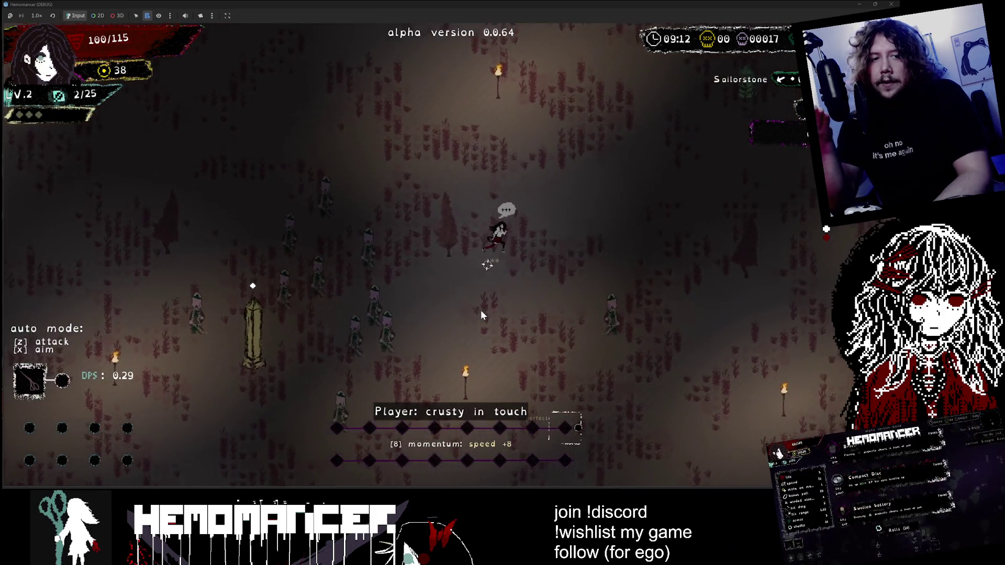
{"action": "key", "text": "Up"}
{"action": "key", "text": "Right"}
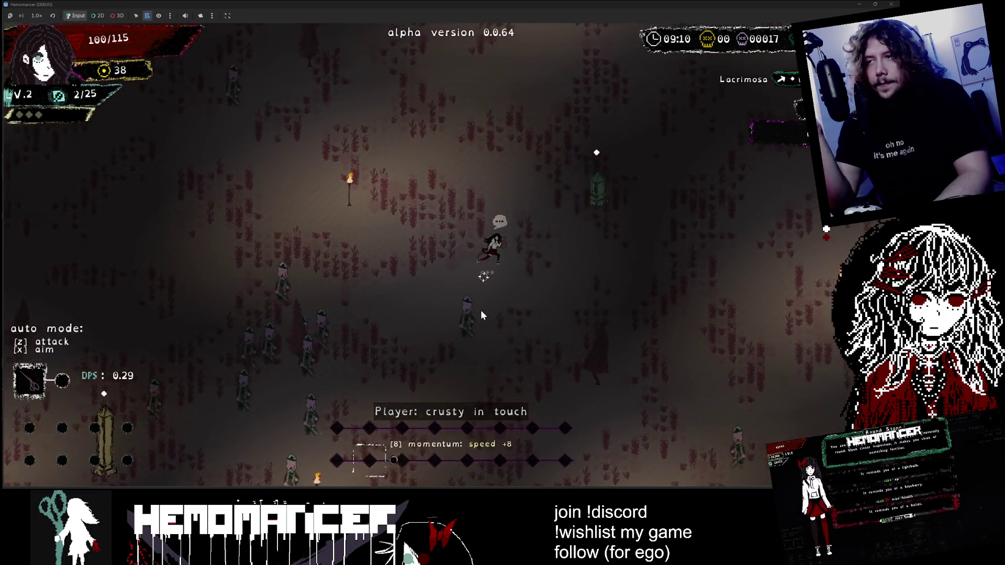
{"action": "key", "text": "Up"}
{"action": "key", "text": "Right"}
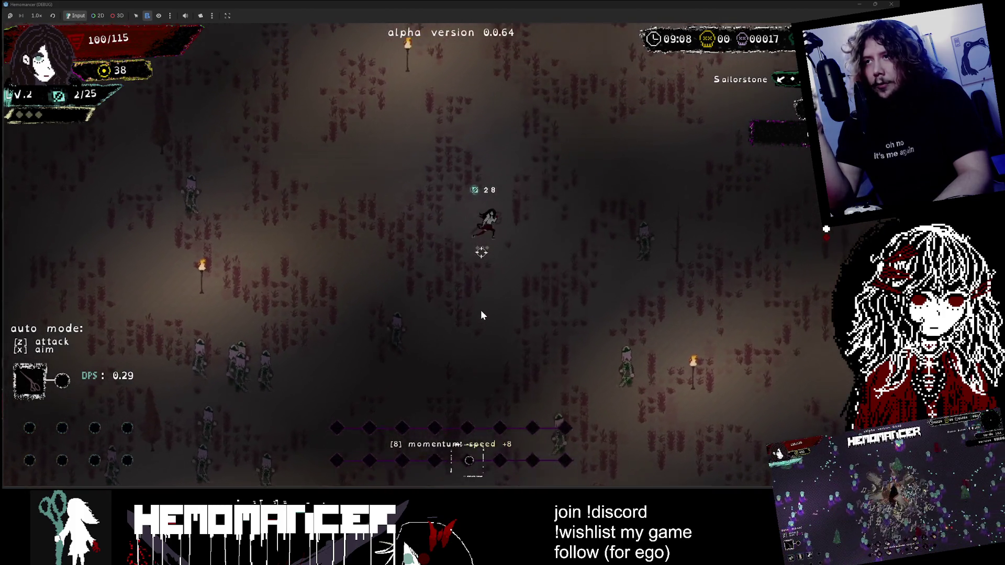
{"action": "key", "text": "Up"}
{"action": "key", "text": "Right"}
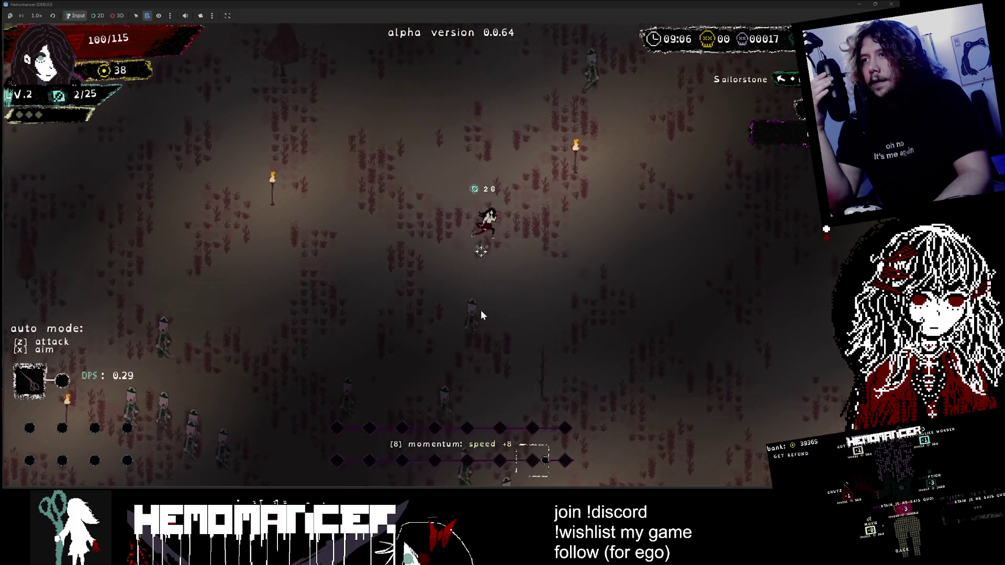
{"action": "key", "text": "Up"}
{"action": "key", "text": "Right"}
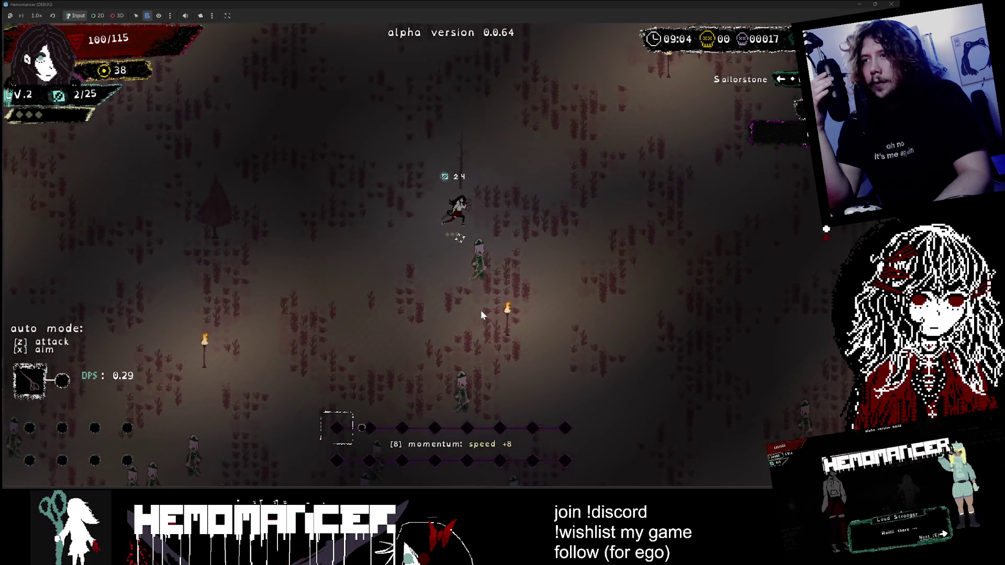
{"action": "key", "text": "Up"}
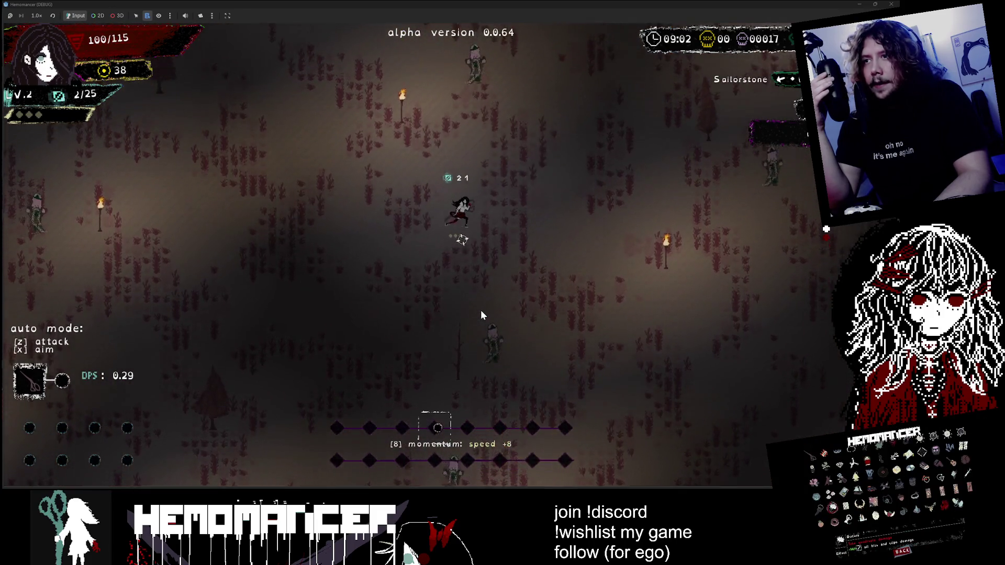
{"action": "key", "text": "Up"}
{"action": "key", "text": "Right"}
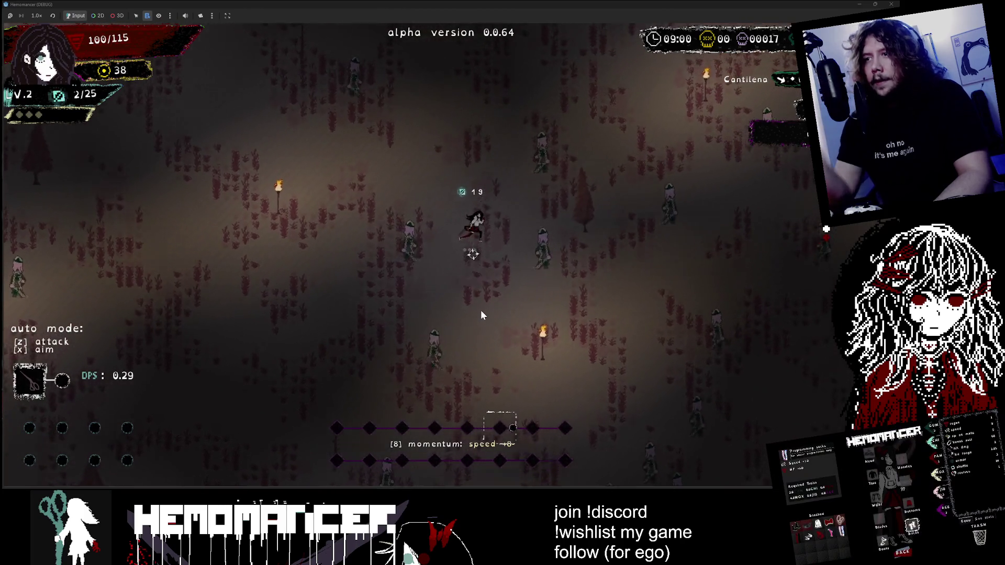
Step: Attack and dash through the enemies to 23 kills, then bring up the Guides window
{"action": "key", "text": "Up"}
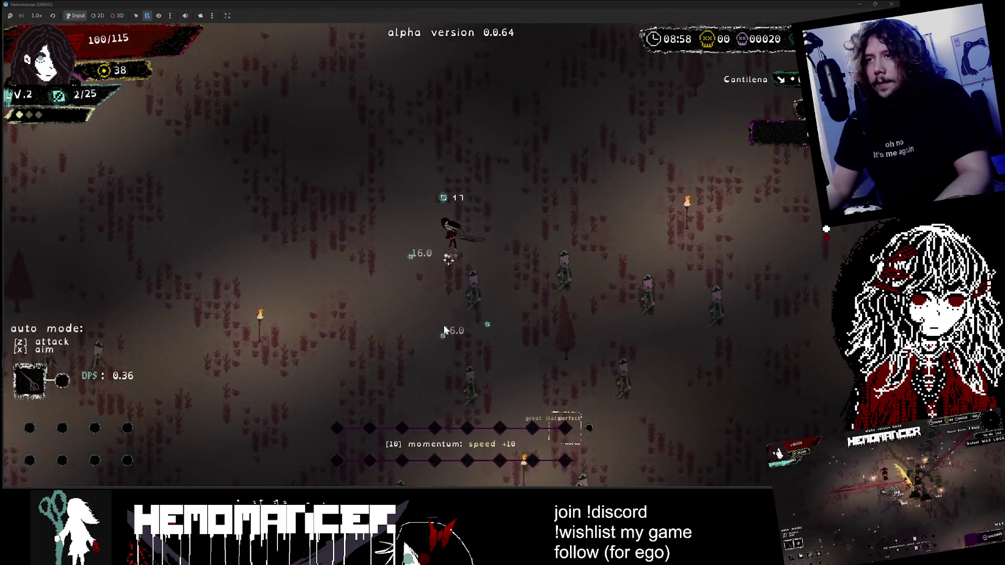
{"action": "key", "text": "Up"}
{"action": "key", "text": "Left"}
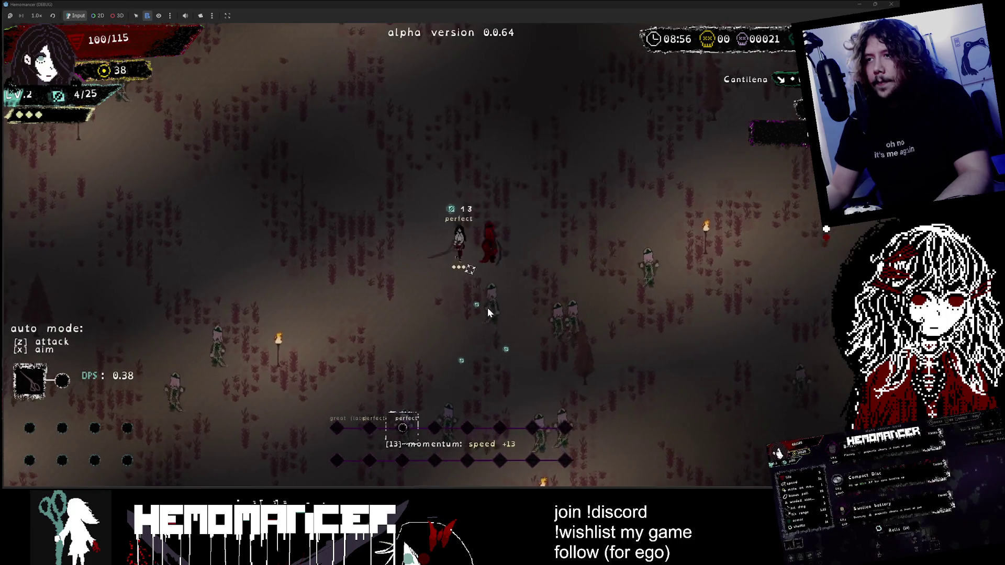
{"action": "key", "text": "Up"}
{"action": "key", "text": "Right"}
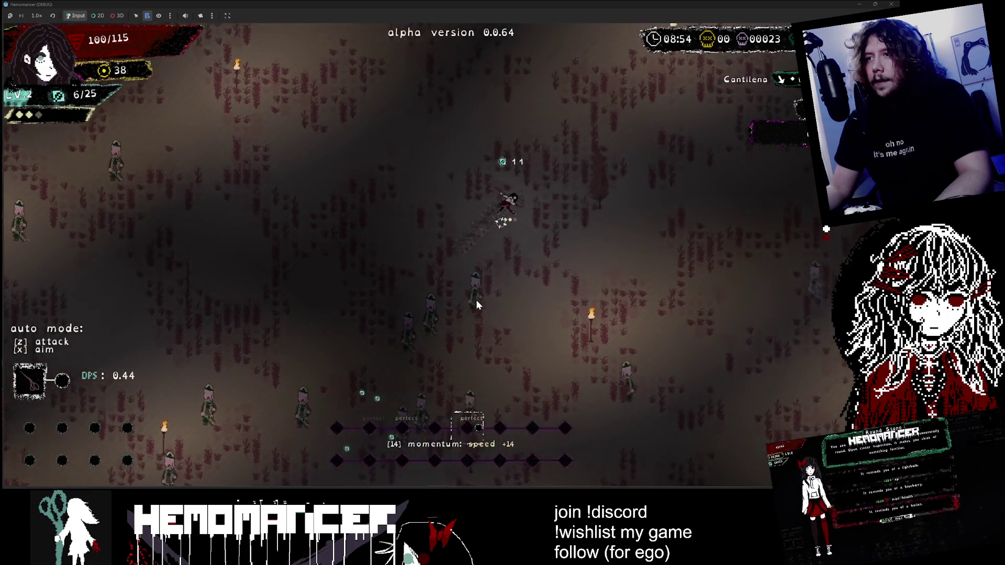
{"action": "key", "text": "Down"}
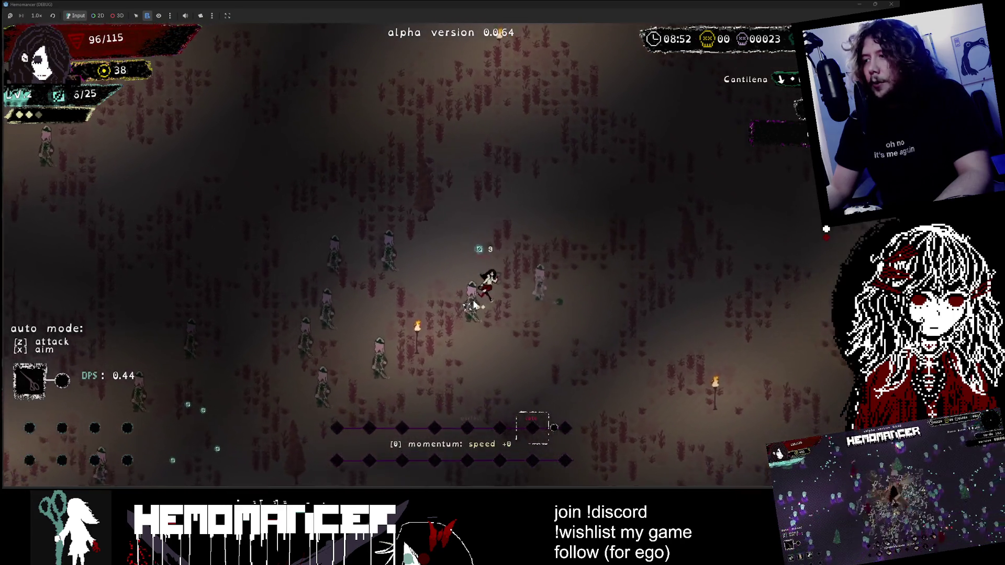
{"action": "key", "text": "Escape"}
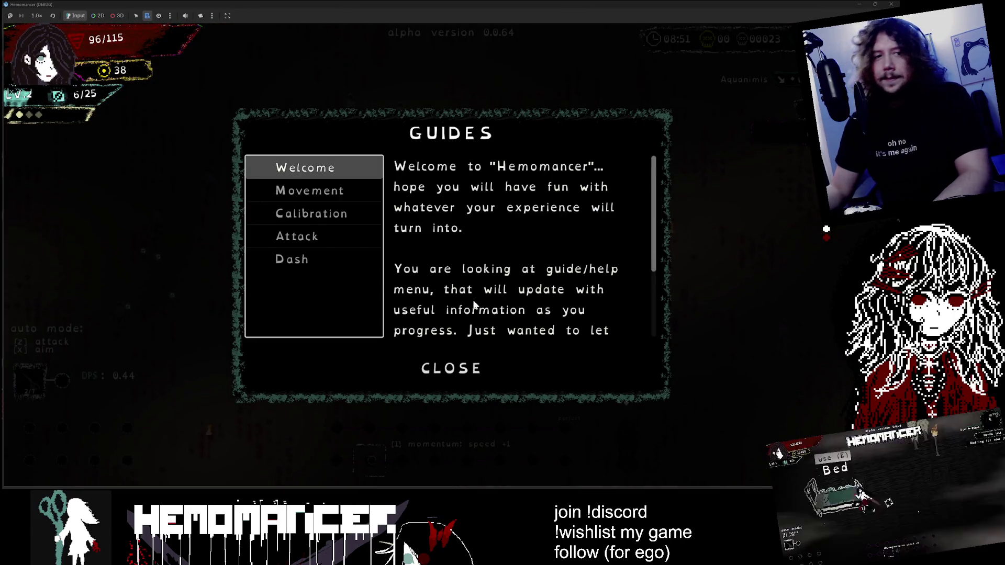
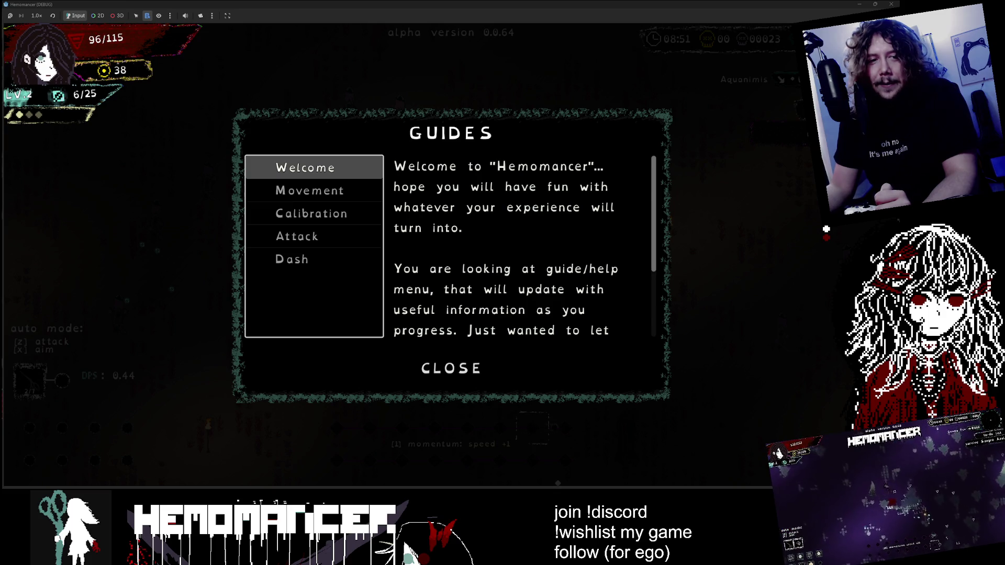
Step: Close the Guides dialog and fight through the field to level 3 and its Melted moon reward
{"action": "left_click", "coordinate": [455, 371]}
{"action": "key", "text": "w"}
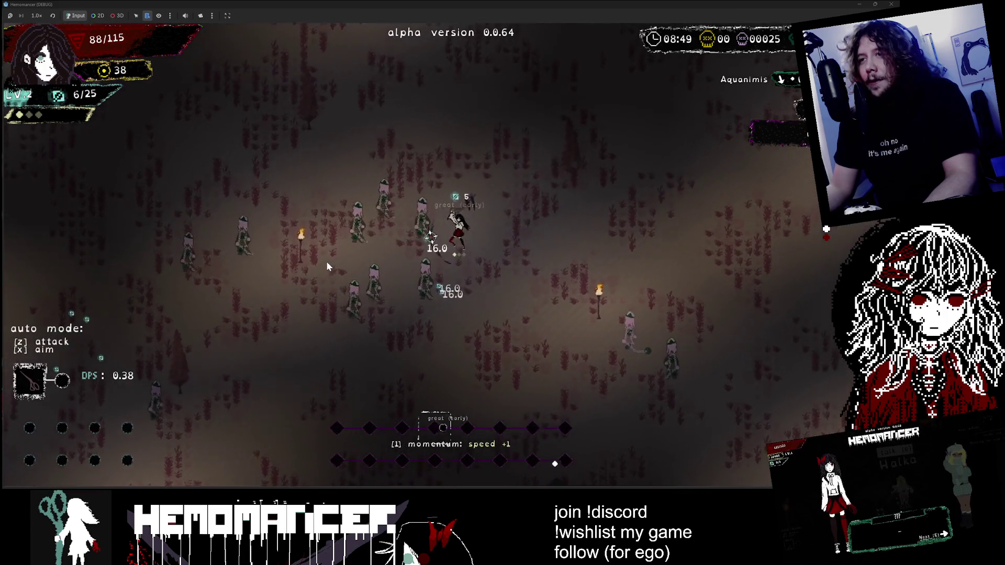
{"action": "key", "text": "s"}
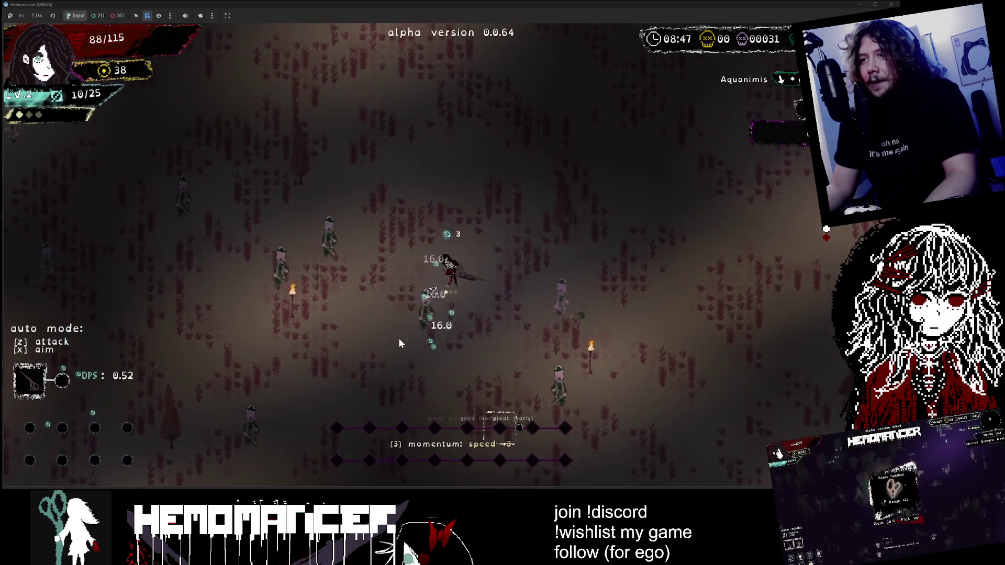
{"action": "key", "text": "s"}
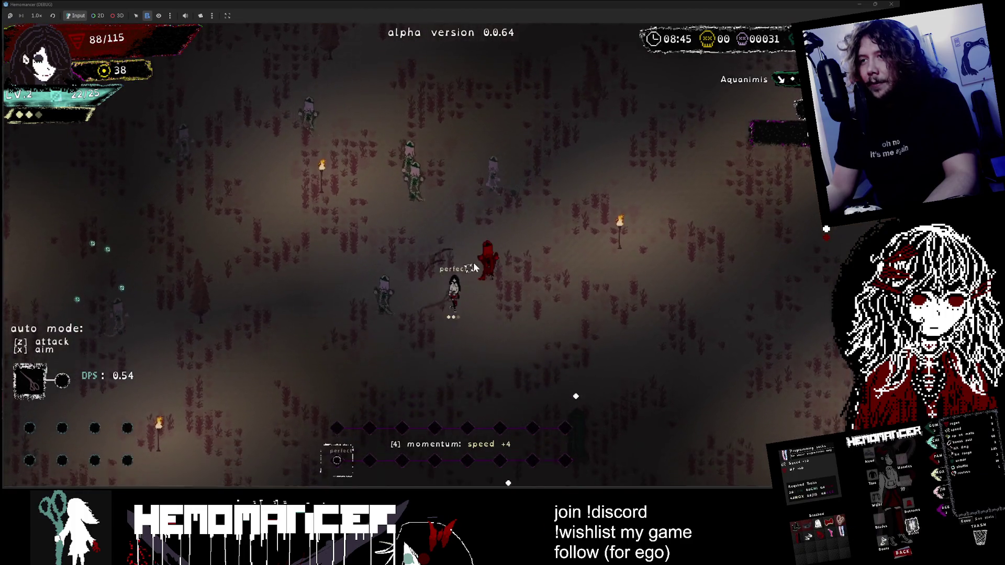
{"action": "key", "text": "s"}
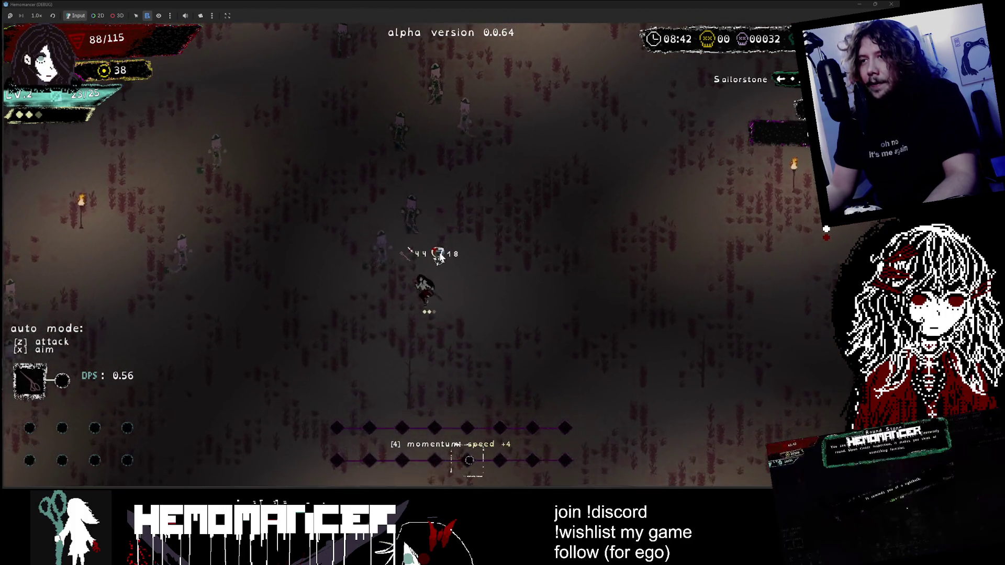
{"action": "key", "text": "d"}
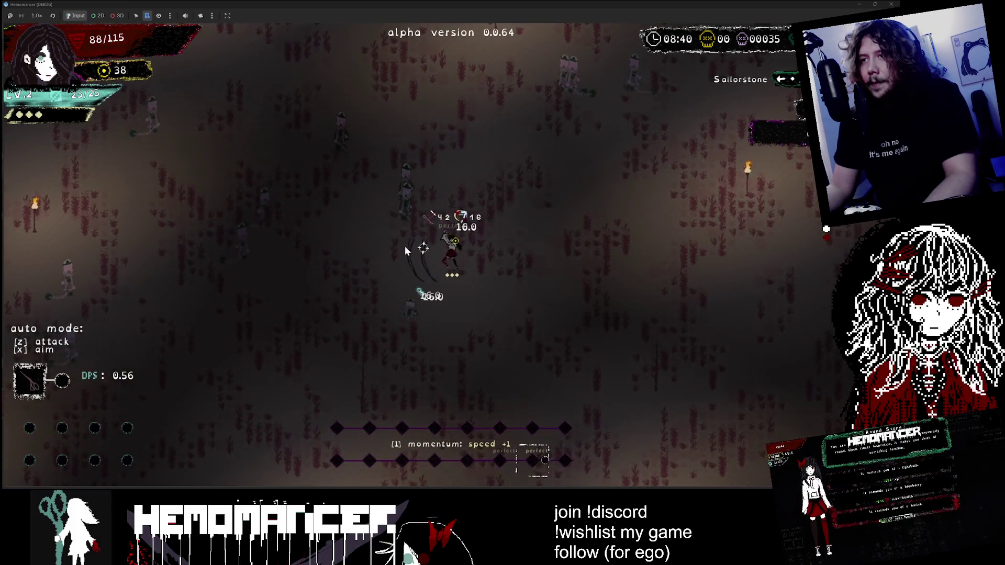
{"action": "key", "text": "d"}
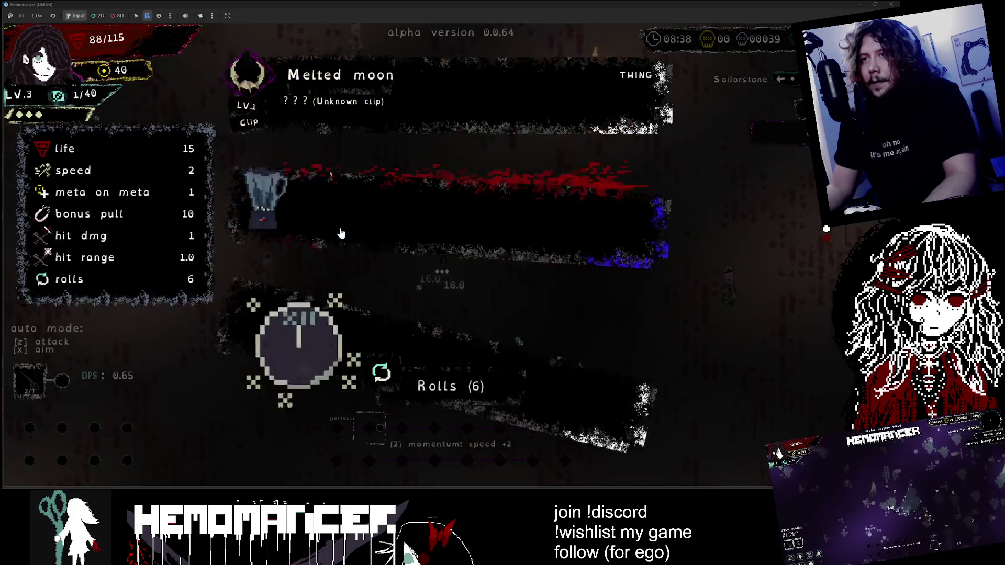
Step: Take the Melted moon clip and head right through the enemies
{"action": "left_click", "coordinate": [406, 78]}
{"action": "key", "text": "d"}
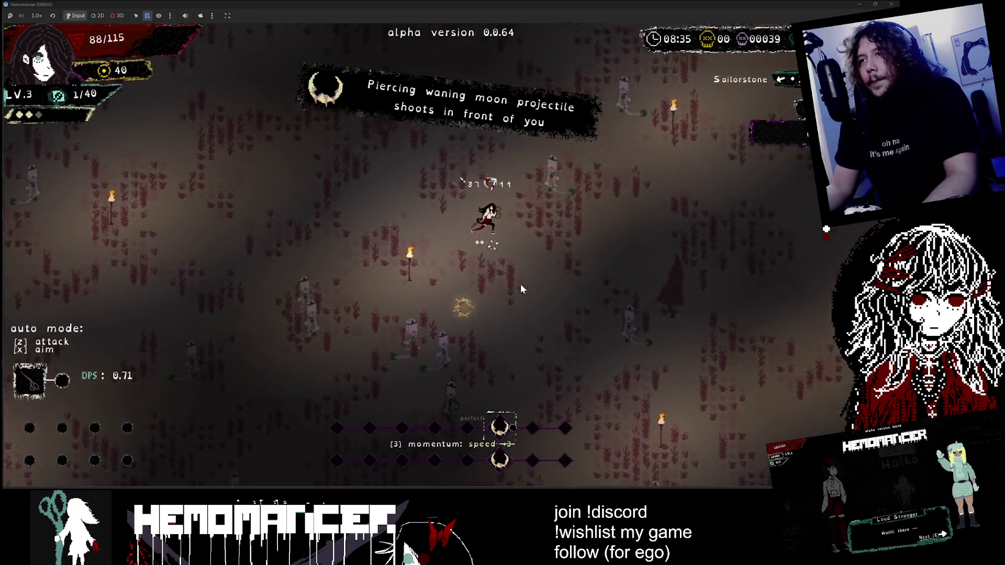
{"action": "key", "text": "d"}
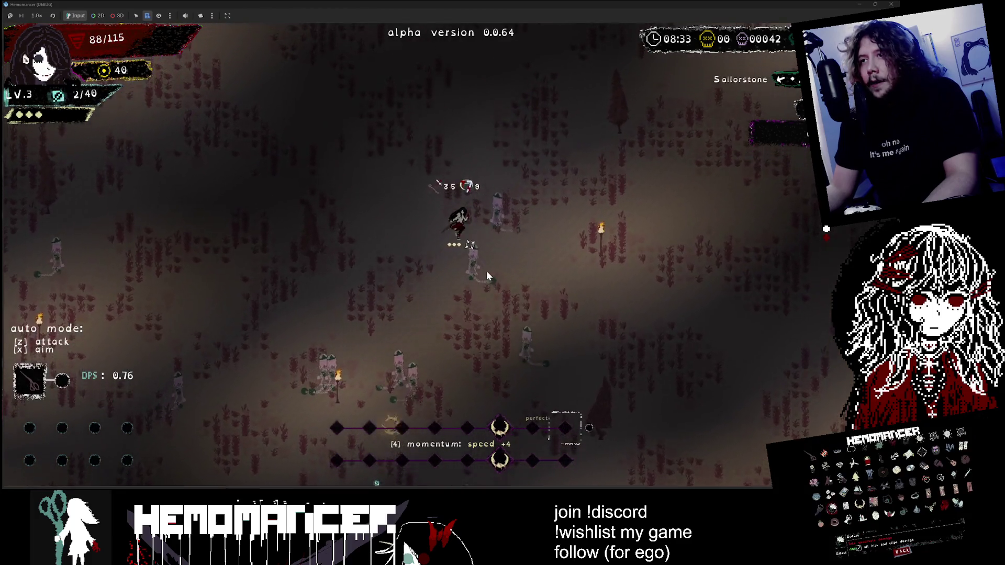
{"action": "key", "text": "d"}
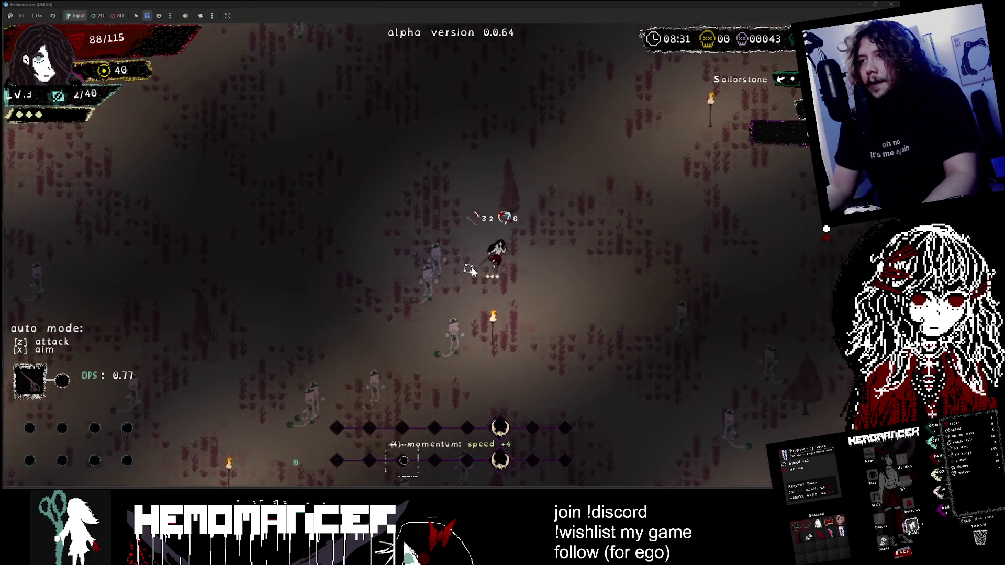
Step: Walk up to the Modulafortis shrine and use it
{"action": "key", "text": "d"}
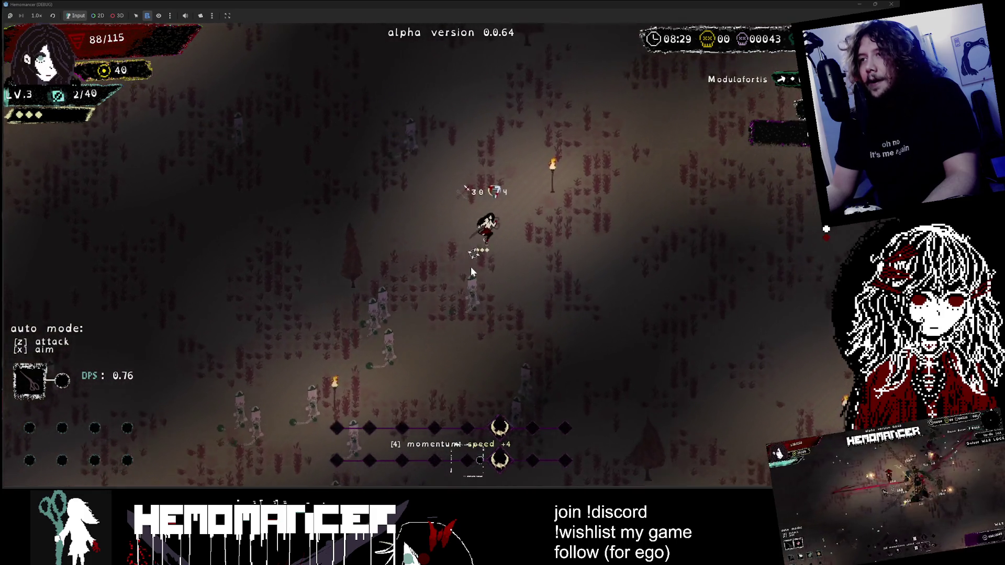
{"action": "key", "text": "d"}
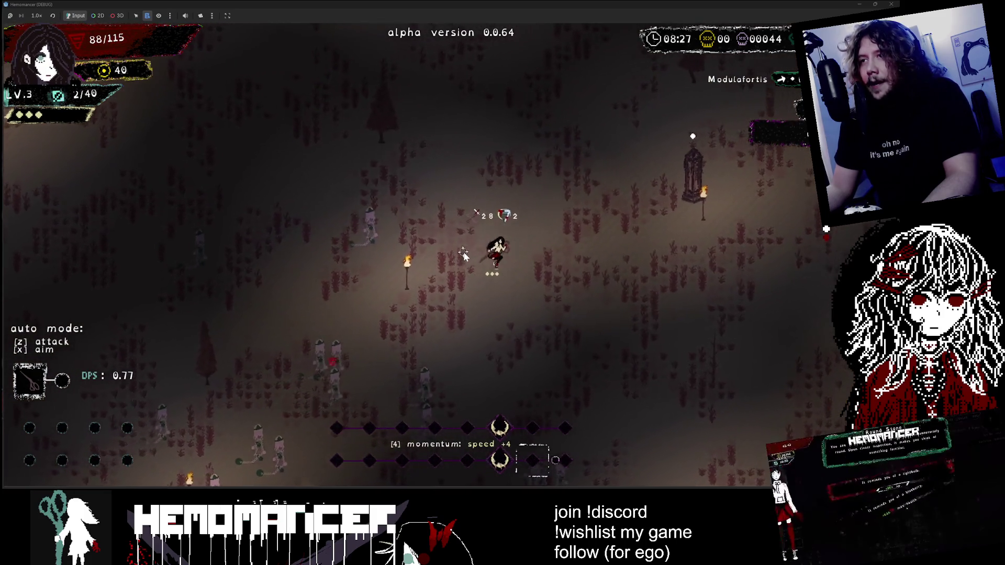
{"action": "key", "text": "d"}
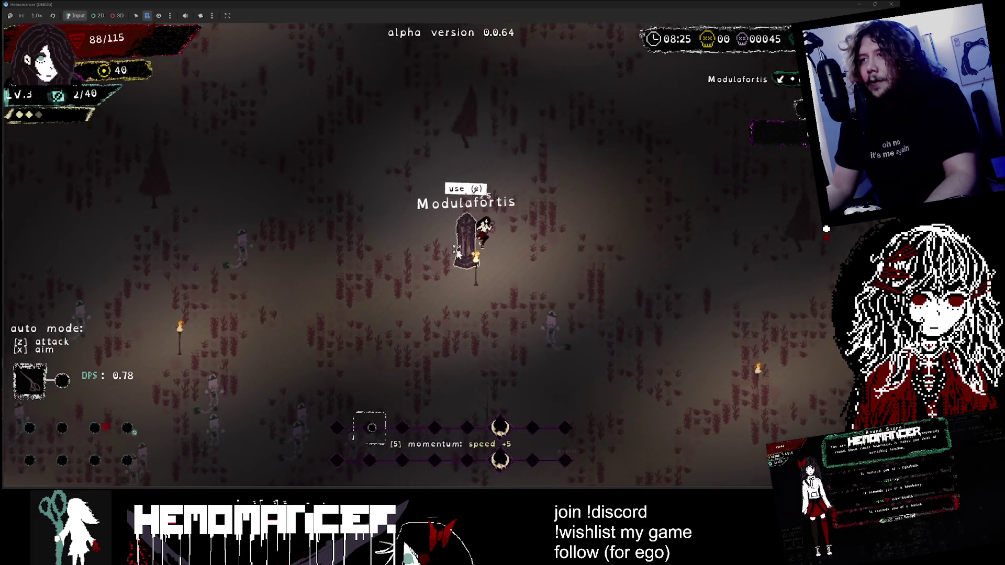
{"action": "key", "text": "e"}
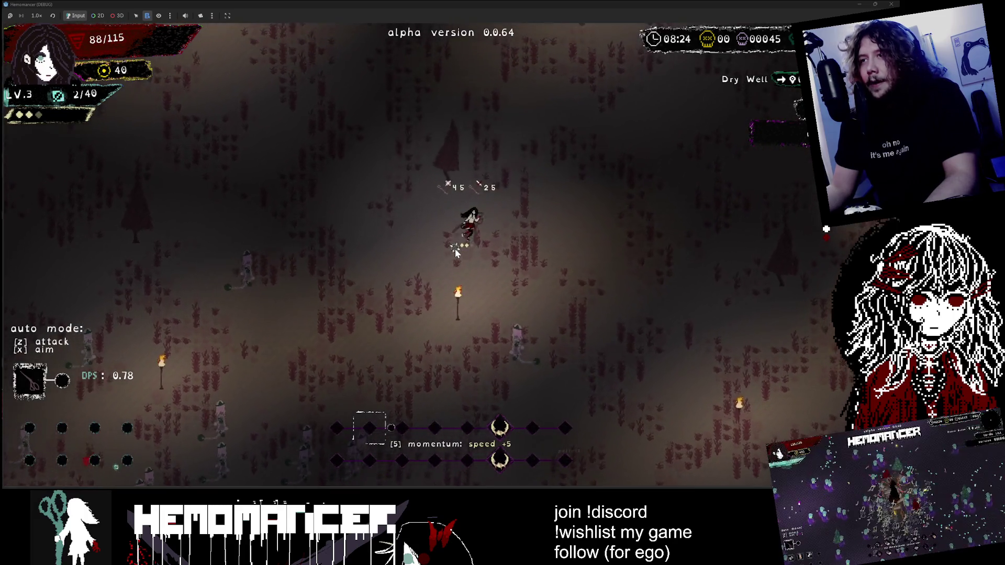
{"action": "key", "text": "d"}
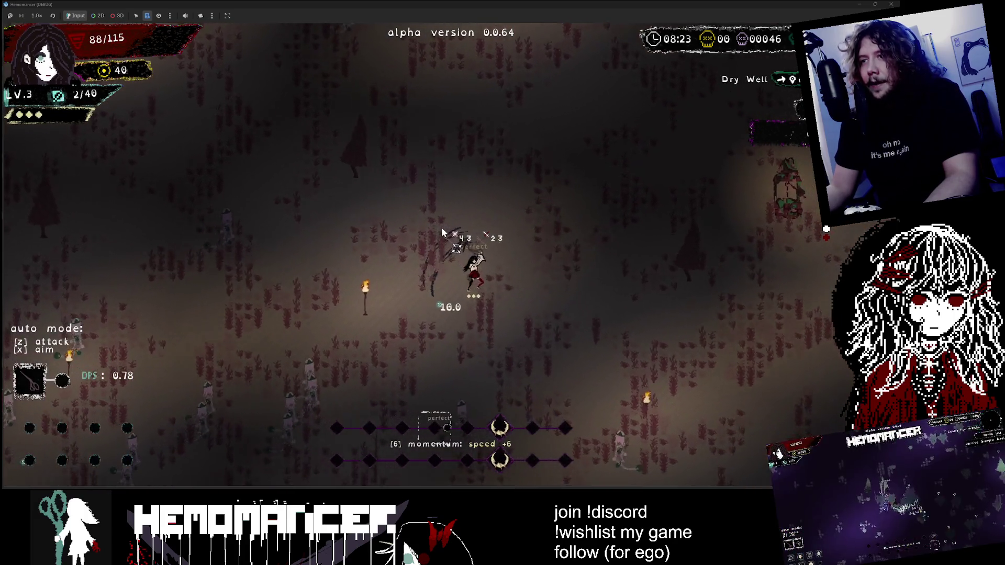
{"action": "key", "text": "d"}
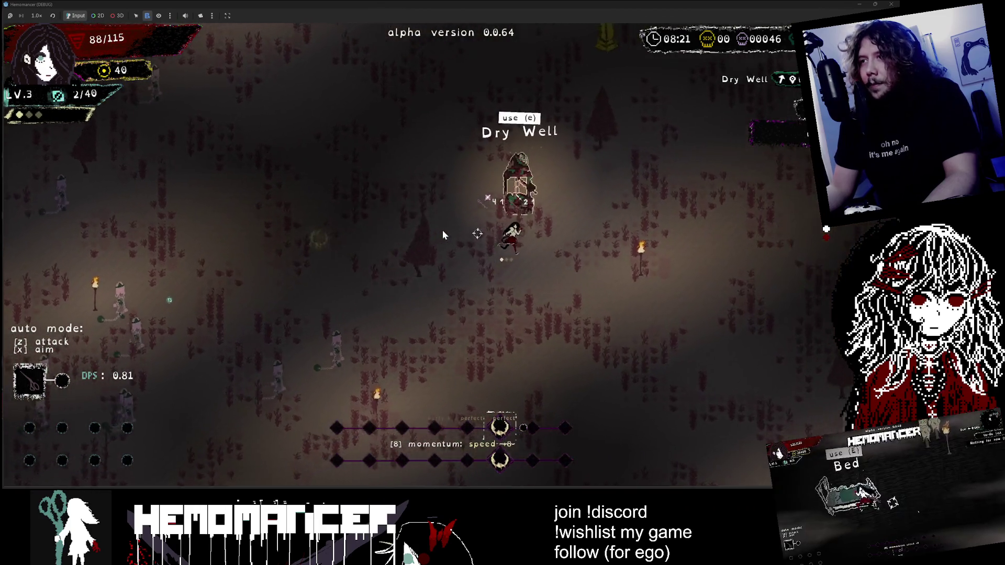
Step: Sip from the Dry Well to heal from 88 to 107 health, then activate the Metauro obelisk
{"action": "key", "text": "e"}
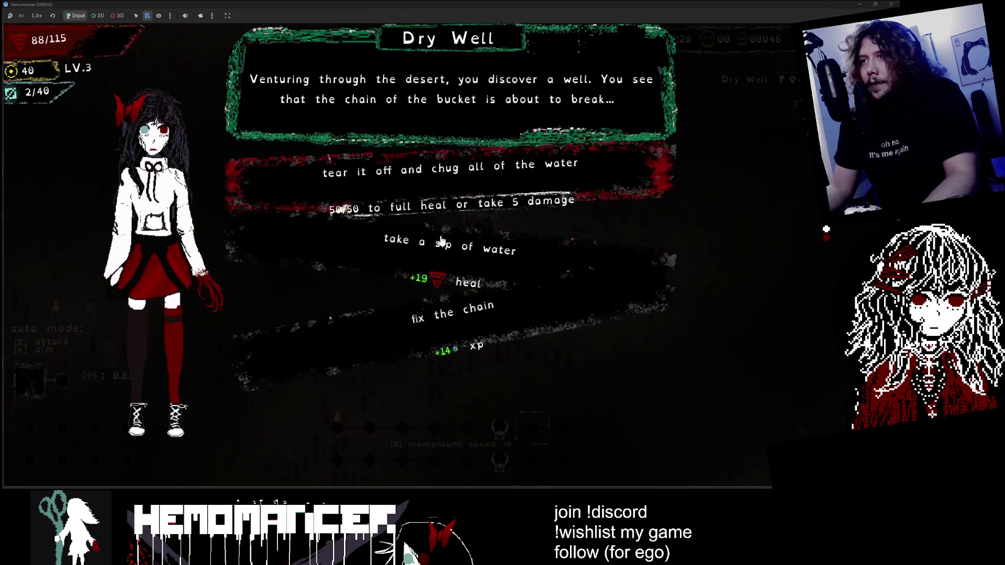
{"action": "left_click", "coordinate": [512, 192]}
{"action": "key", "text": "w"}
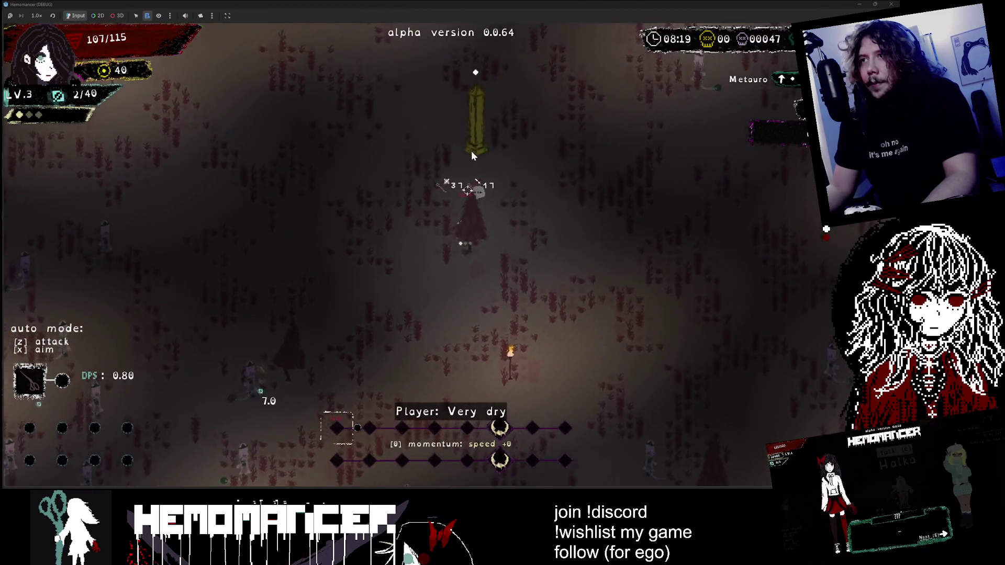
{"action": "key", "text": "e"}
Step: Keep fighting through the field up to 13/40 XP, then pause the run
{"action": "key", "text": "w"}
{"action": "key", "text": "d"}
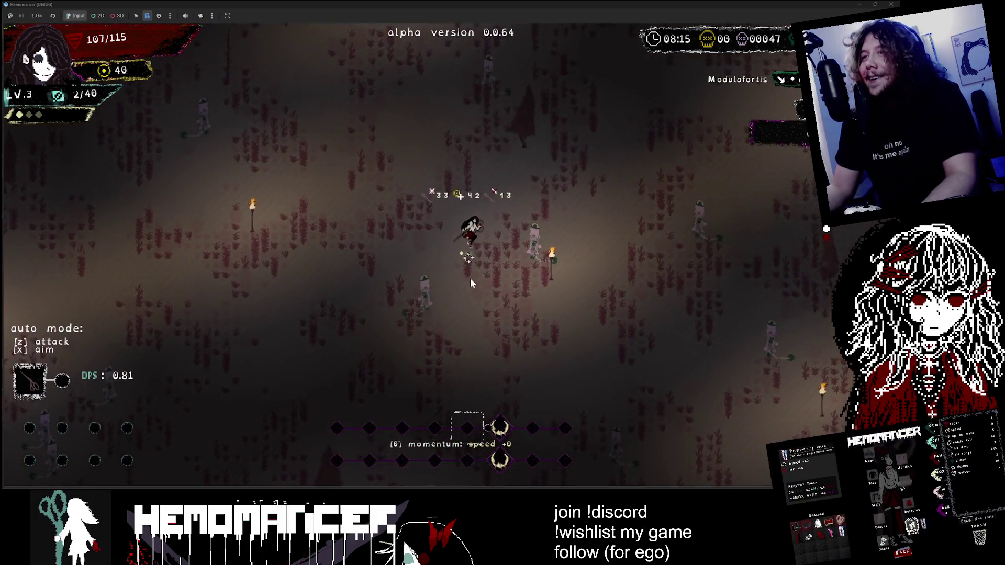
{"action": "key", "text": "d"}
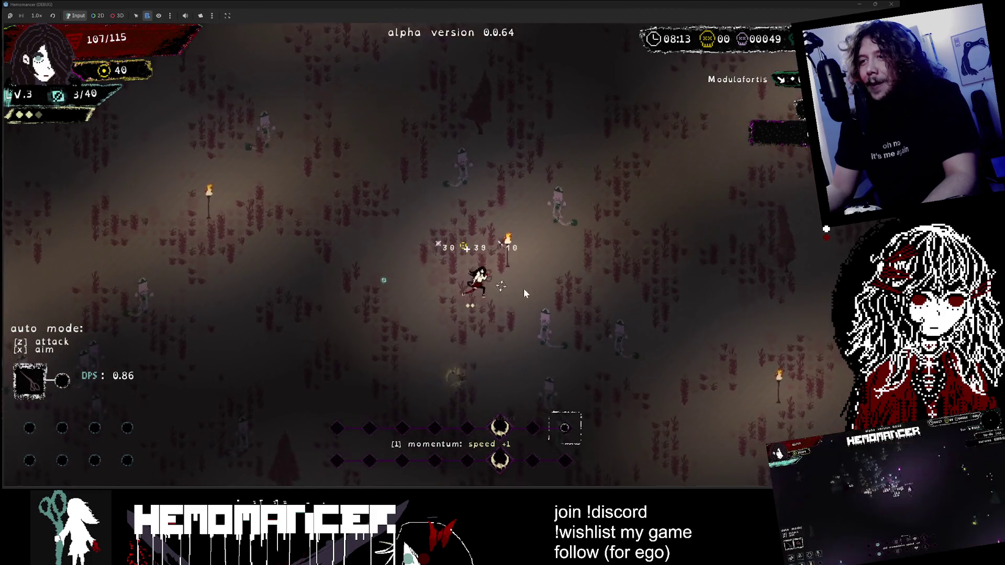
{"action": "key", "text": "s"}
{"action": "key", "text": "d"}
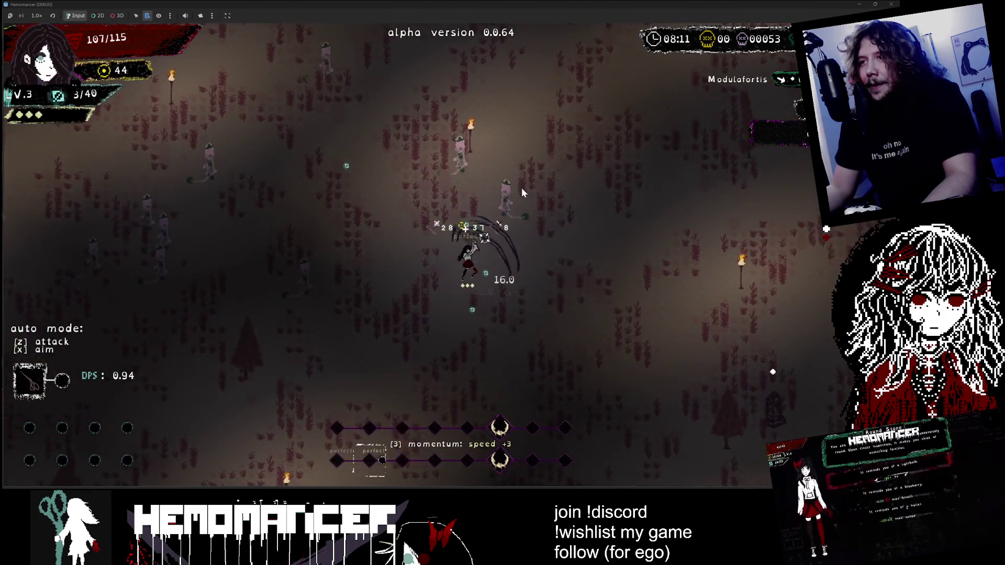
{"action": "key", "text": "w"}
{"action": "key", "text": "d"}
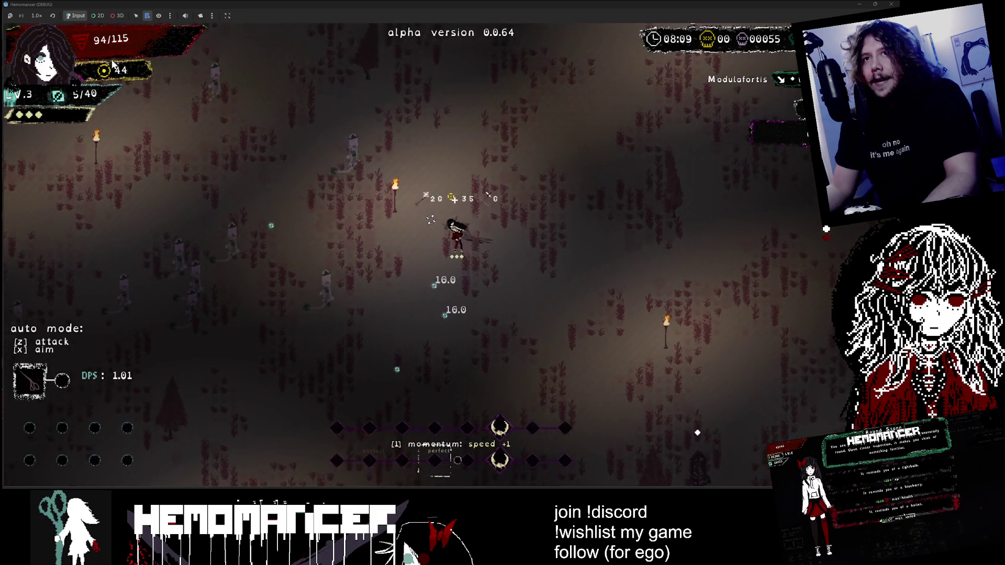
{"action": "key", "text": "w"}
{"action": "key", "text": "a"}
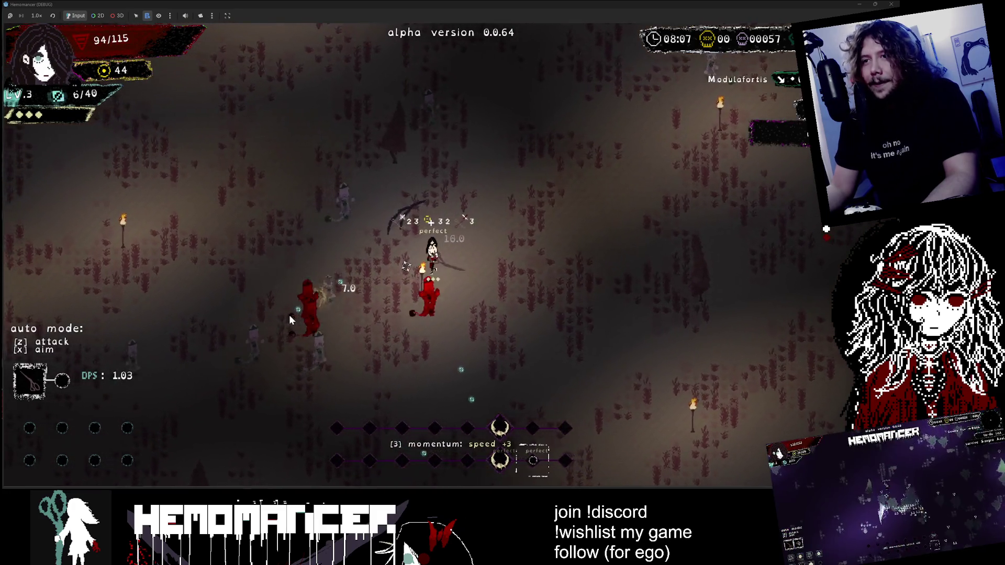
{"action": "key", "text": "s"}
{"action": "key", "text": "a"}
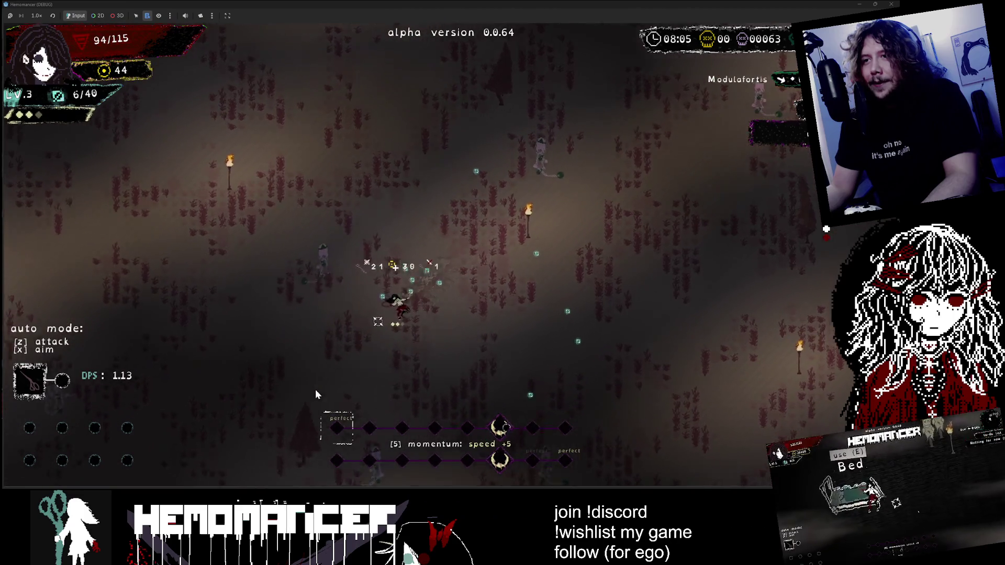
{"action": "key", "text": "w"}
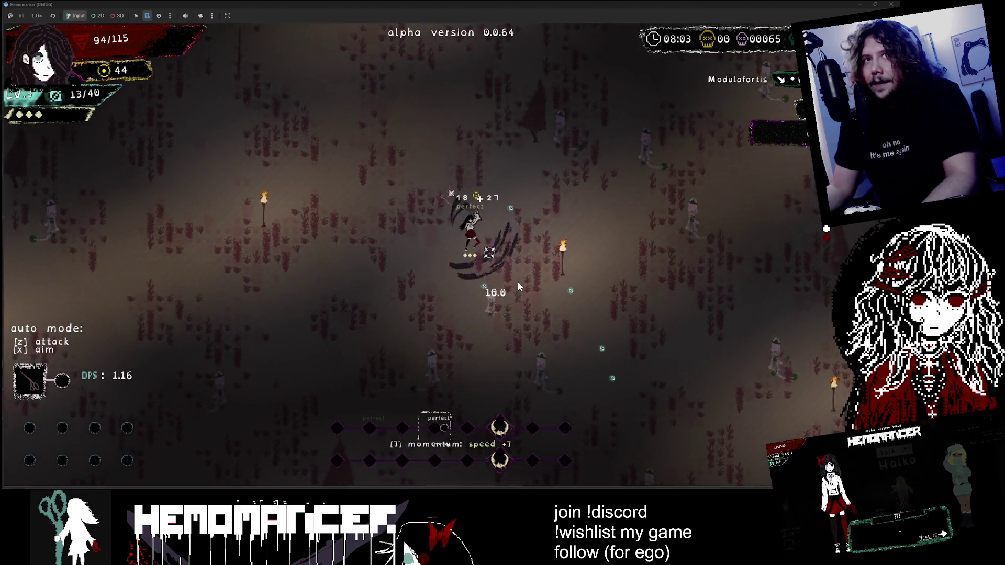
{"action": "key", "text": "Escape"}
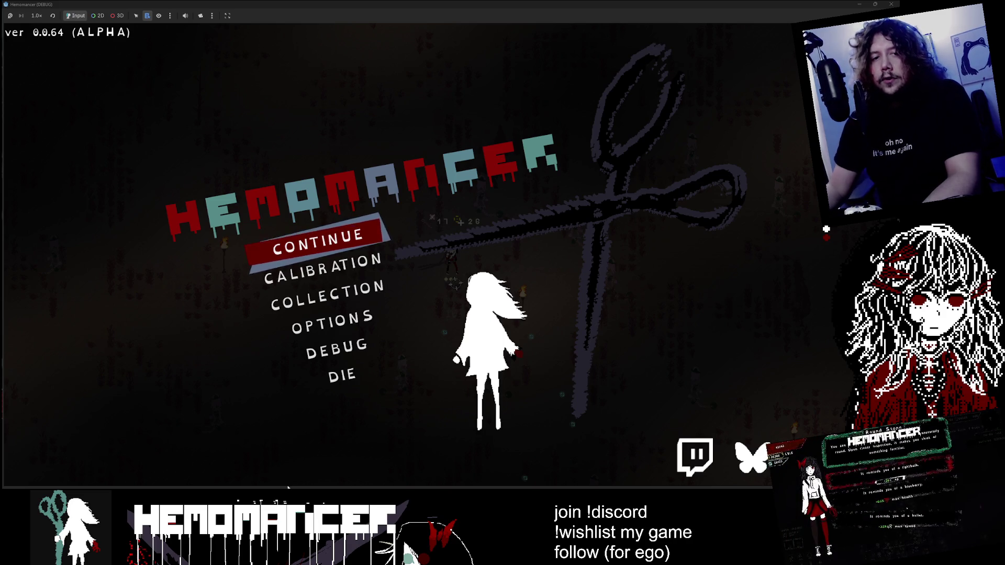
Step: Choose CONTINUE to return to play at 93/115 health and 15/40 XP
{"action": "left_click", "coordinate": [364, 248]}
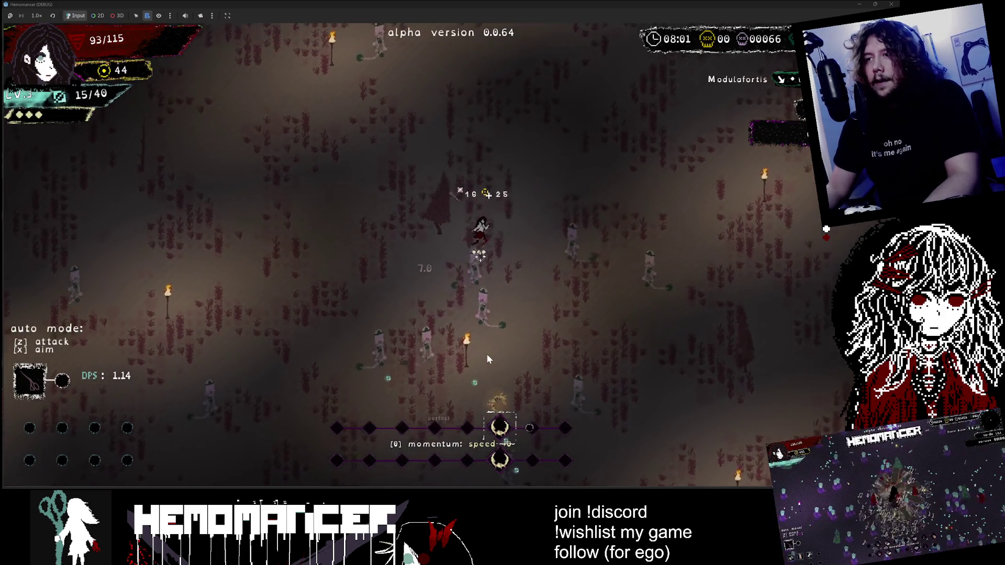
Step: Walk up-left through the field to the Sailorstone and use it
{"action": "key", "text": "w"}
{"action": "key", "text": "a"}
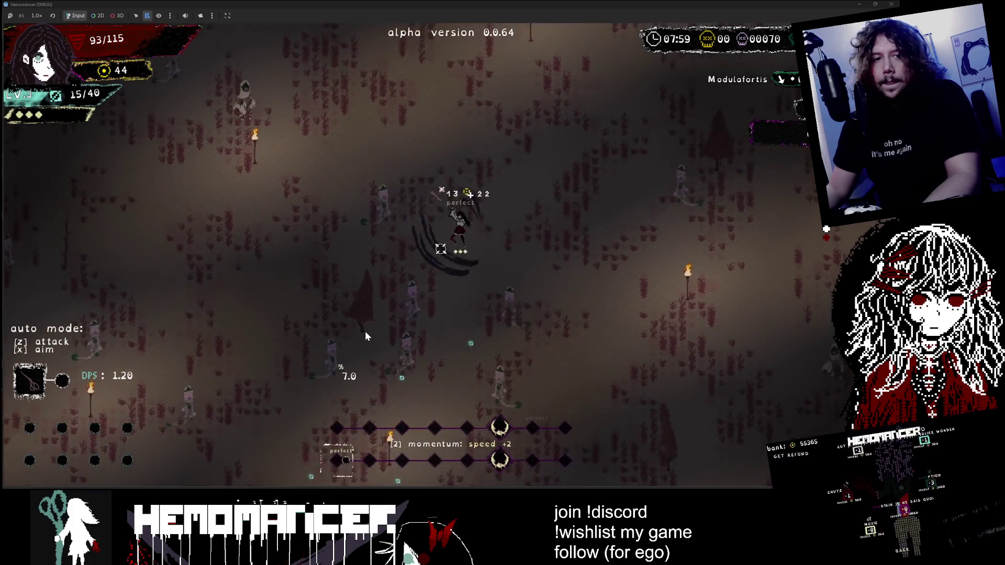
{"action": "key", "text": "w"}
{"action": "key", "text": "a"}
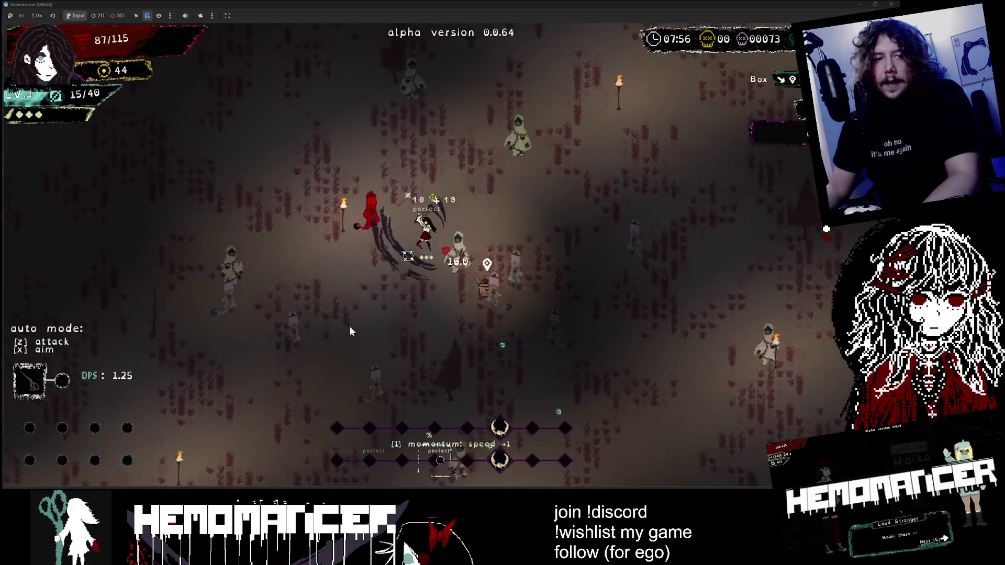
{"action": "key", "text": "w"}
{"action": "key", "text": "a"}
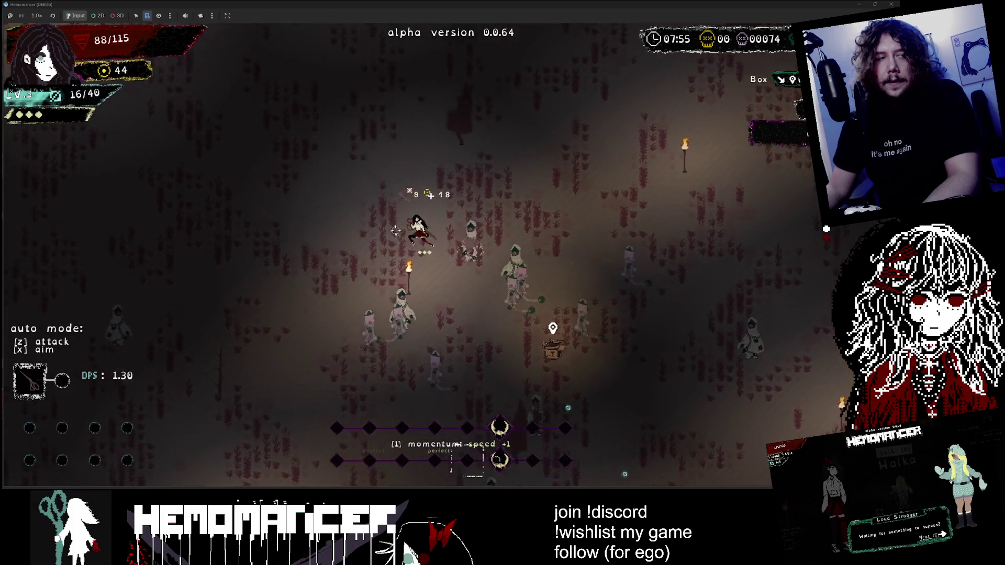
{"action": "key", "text": "w"}
{"action": "key", "text": "a"}
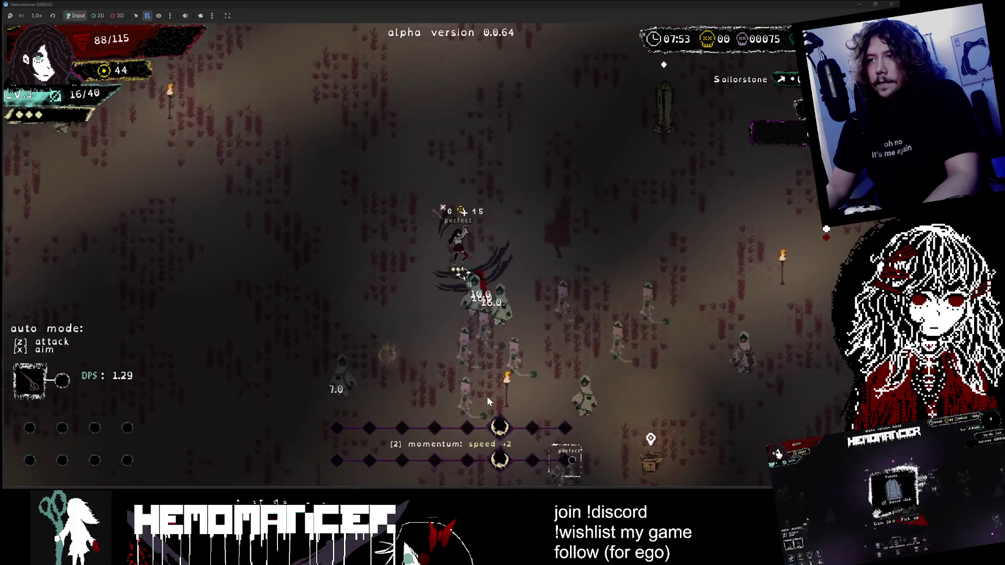
{"action": "key", "text": "w"}
{"action": "key", "text": "d"}
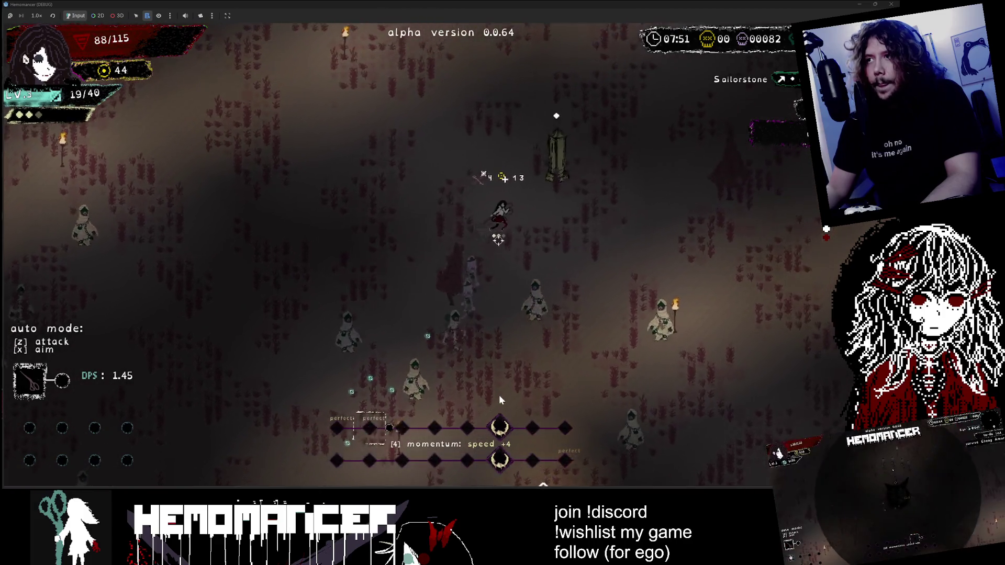
{"action": "key", "text": "w"}
{"action": "key", "text": "d"}
{"action": "key", "text": "e"}
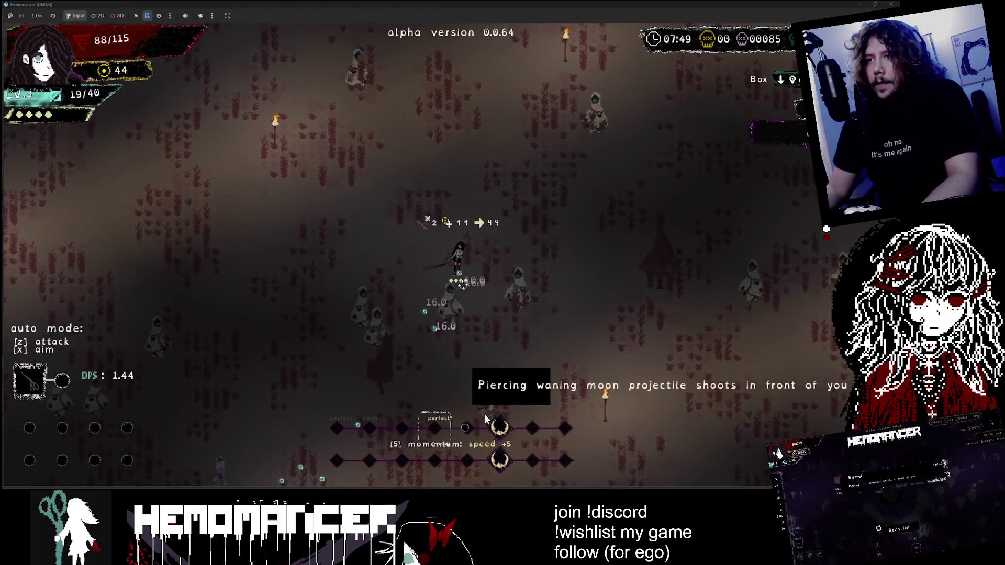
Step: Fight up-left through the hooded horde toward the Spool
{"action": "key", "text": "w"}
{"action": "key", "text": "d"}
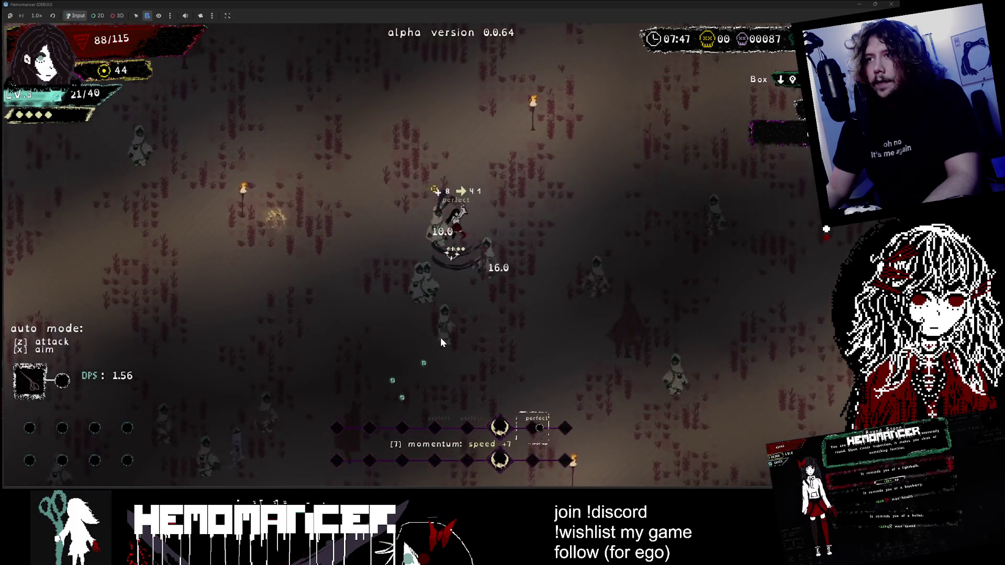
{"action": "key", "text": "w"}
{"action": "key", "text": "a"}
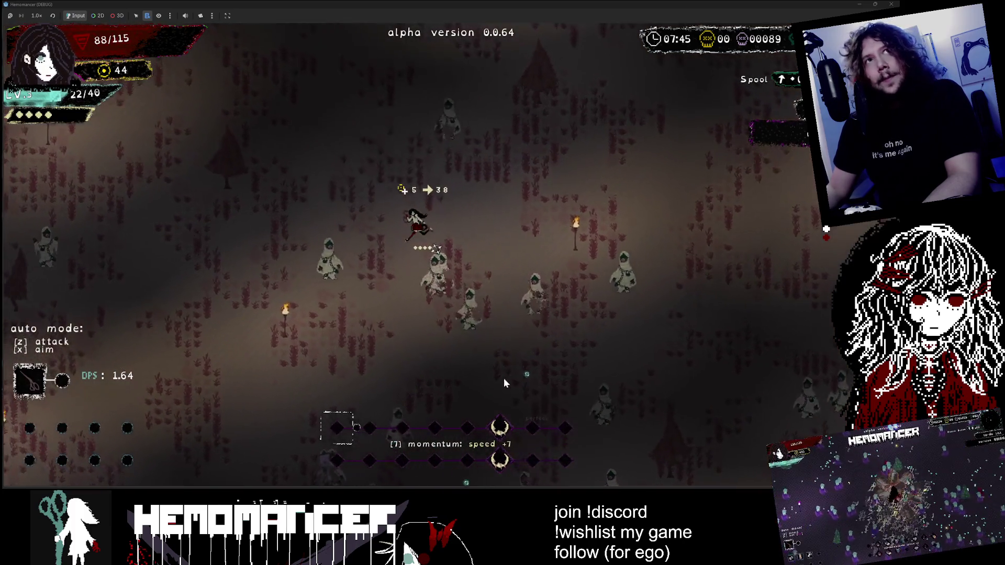
{"action": "key", "text": "w"}
{"action": "key", "text": "a"}
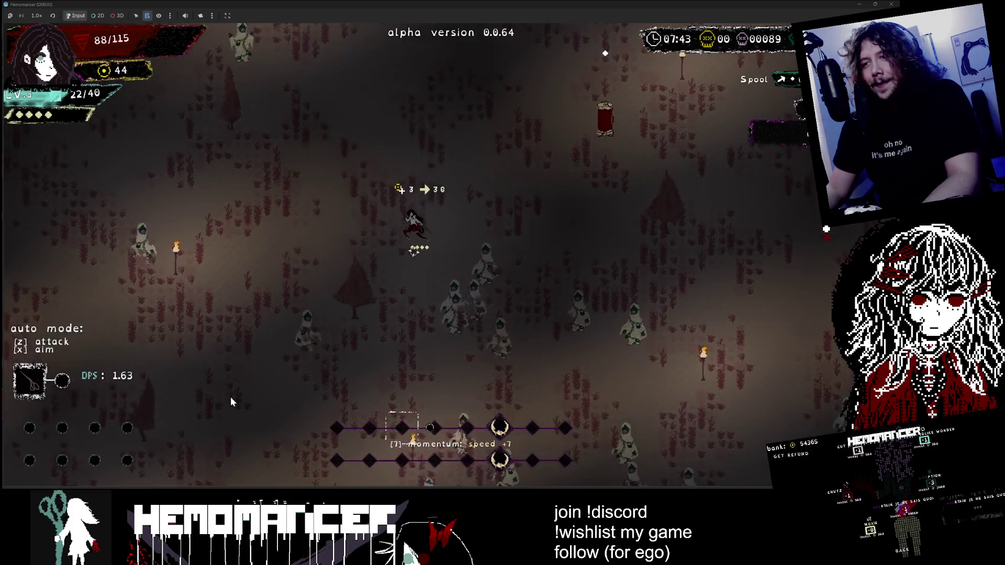
{"action": "key", "text": "w"}
{"action": "key", "text": "a"}
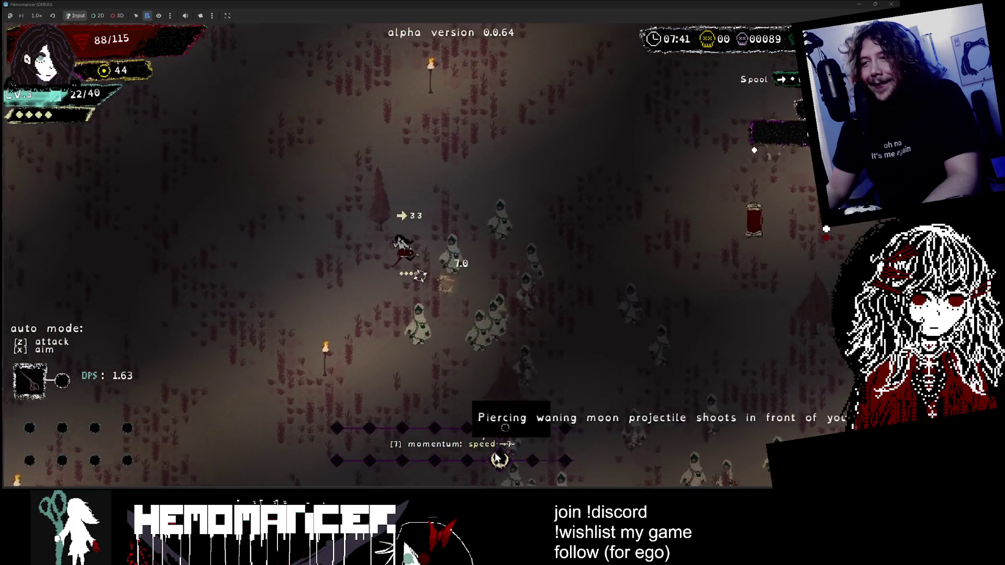
{"action": "key", "text": "w"}
{"action": "key", "text": "a"}
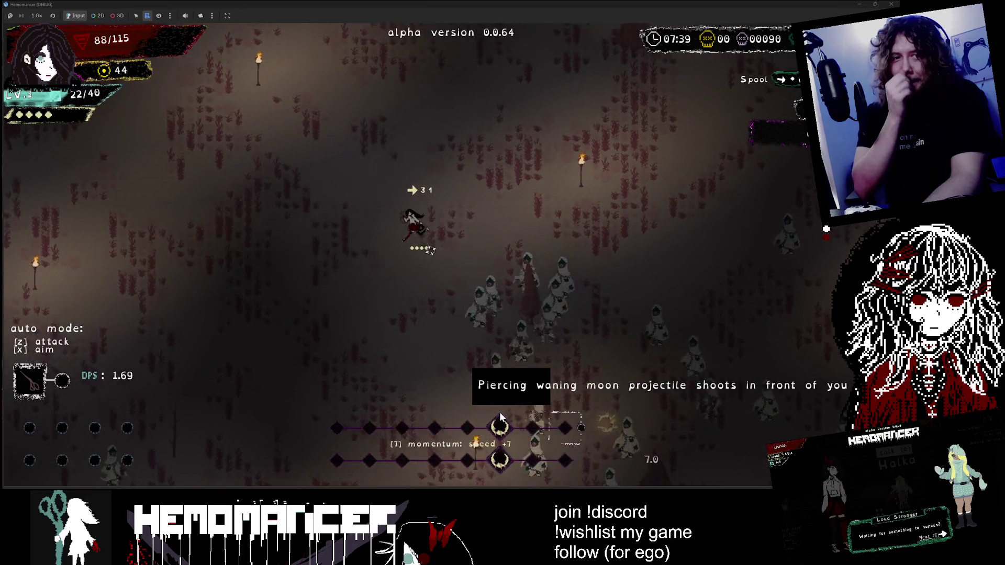
{"action": "key", "text": "w"}
{"action": "key", "text": "a"}
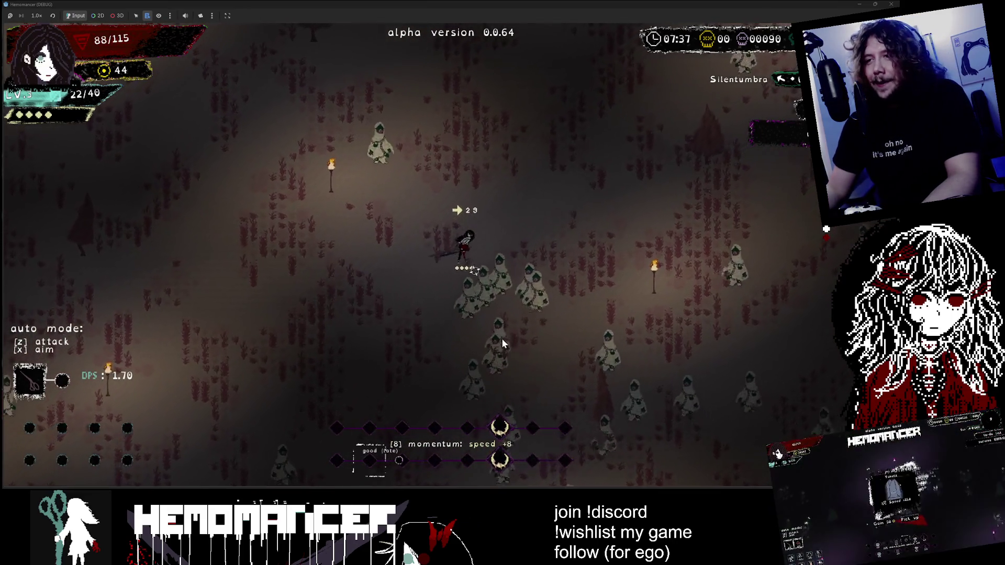
Step: Keep cutting through the horde to 123 kills and reach the level 4 reward choice
{"action": "key", "text": "w"}
{"action": "key", "text": "d"}
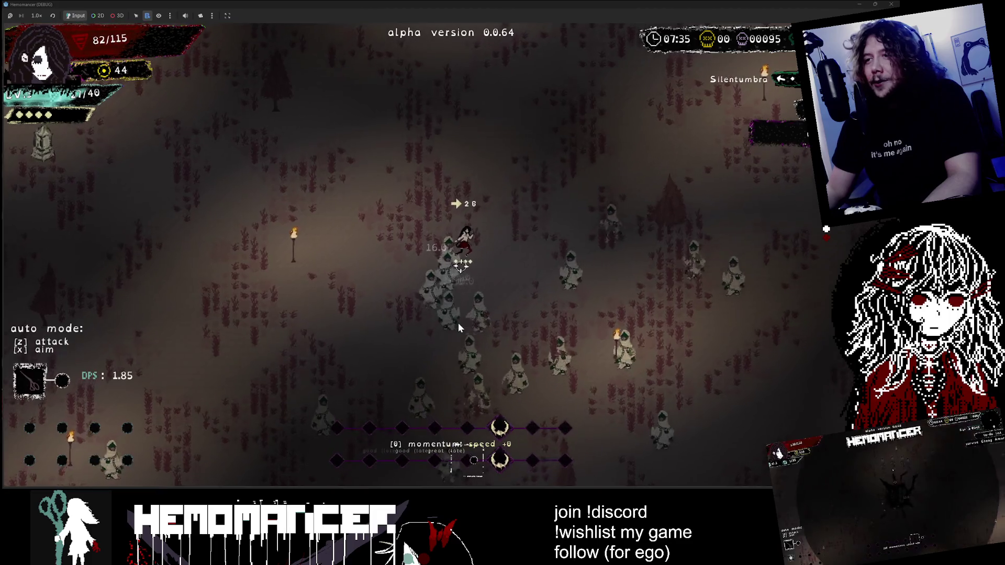
{"action": "key", "text": "w"}
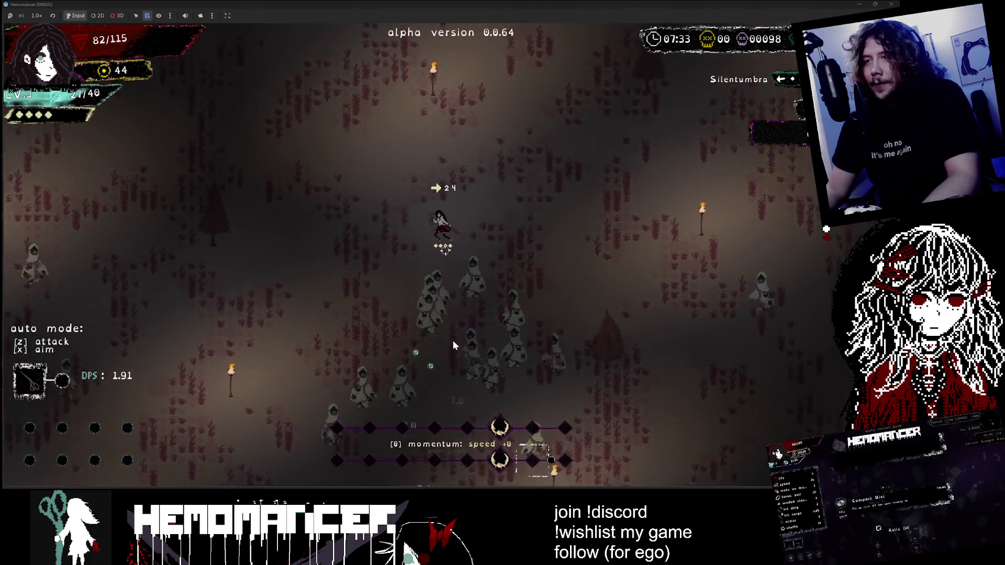
{"action": "key", "text": "w"}
{"action": "key", "text": "a"}
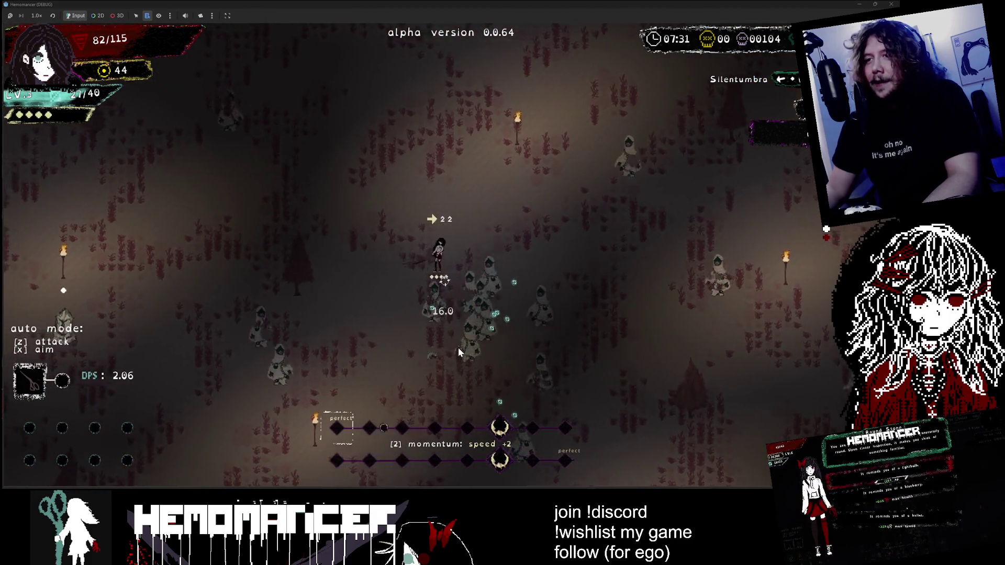
{"action": "key", "text": "a"}
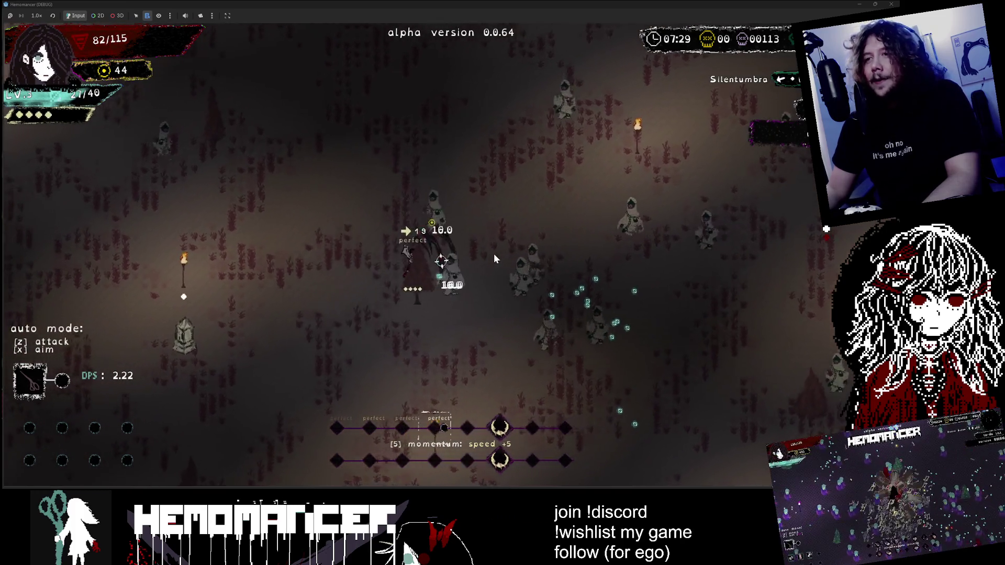
{"action": "key", "text": "w"}
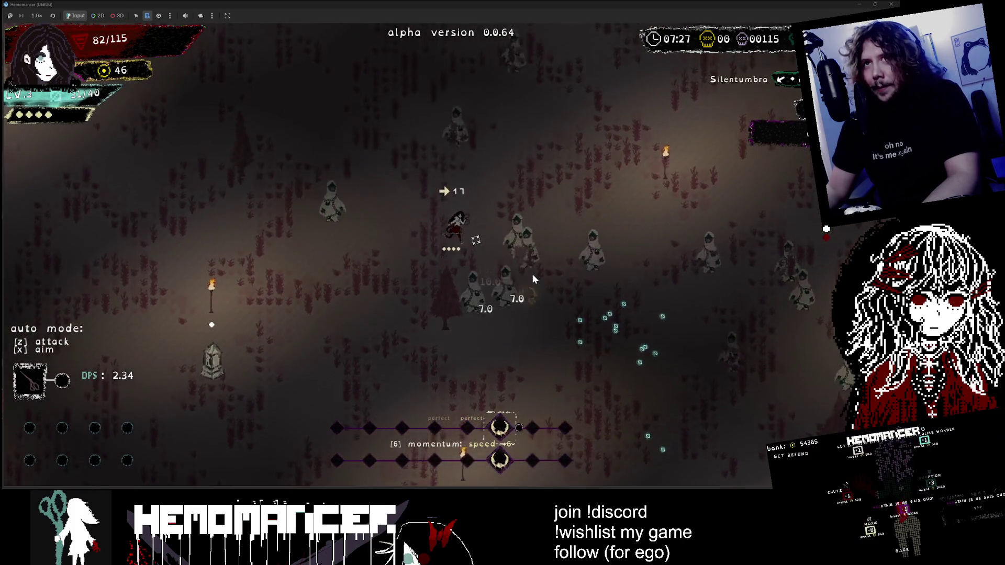
{"action": "key", "text": "w"}
{"action": "key", "text": "a"}
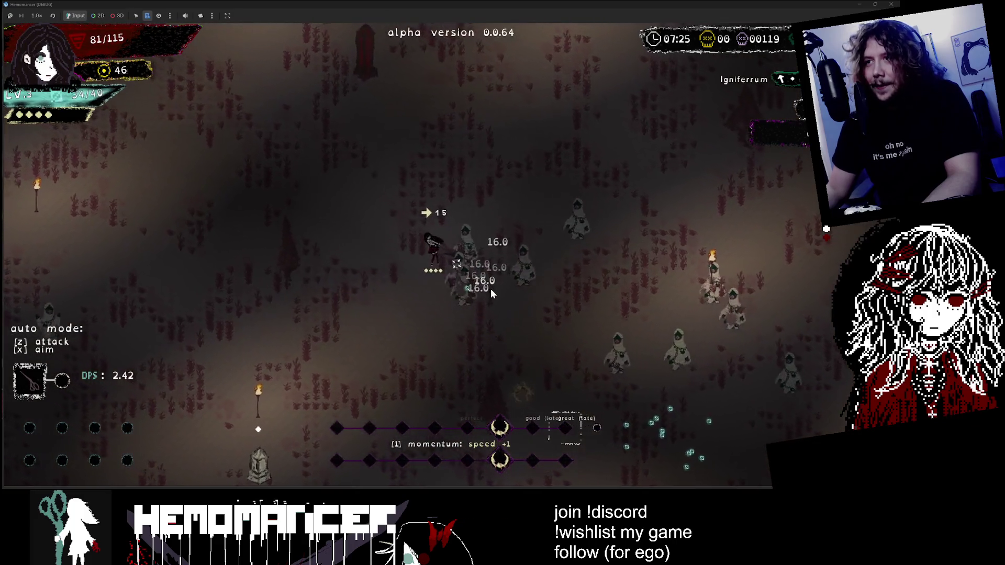
{"action": "key", "text": "w"}
{"action": "key", "text": "d"}
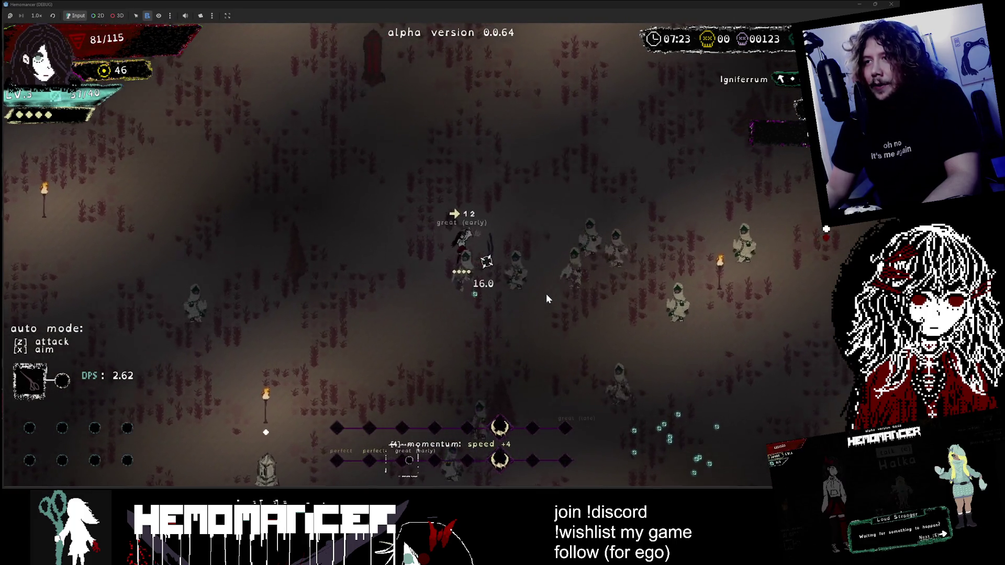
{"action": "key", "text": "w"}
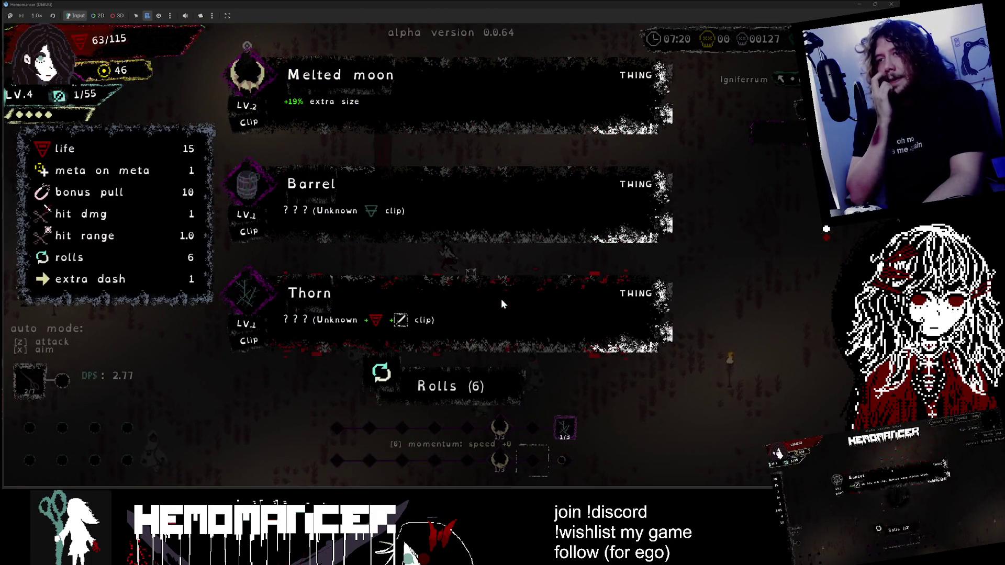
Step: Take the periodical regen aura item, then walk to the Brazier and choose 'Hug the trash can'
{"action": "left_click", "coordinate": [501, 300]}
{"action": "key", "text": "w"}
{"action": "key", "text": "a"}
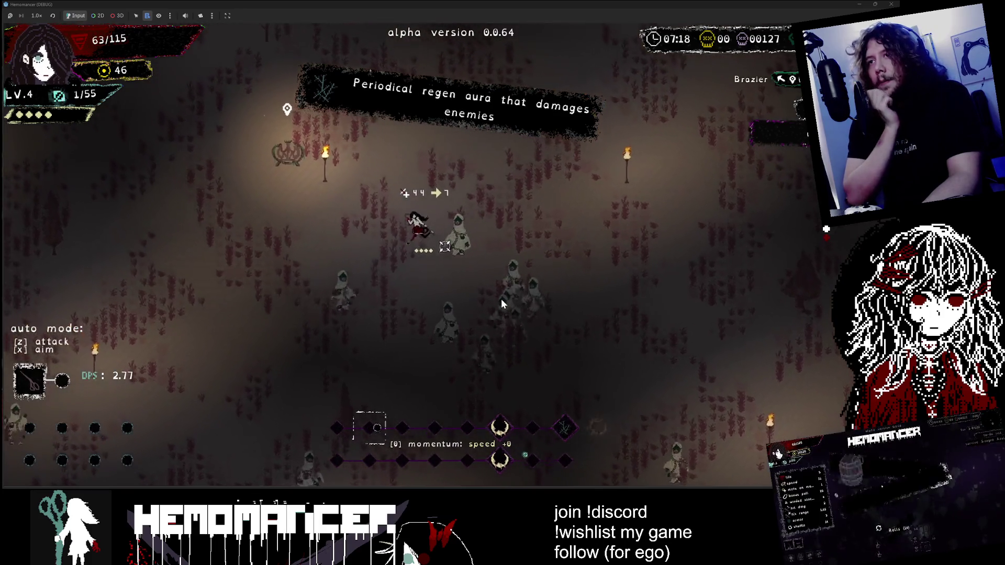
{"action": "key", "text": "w"}
{"action": "key", "text": "a"}
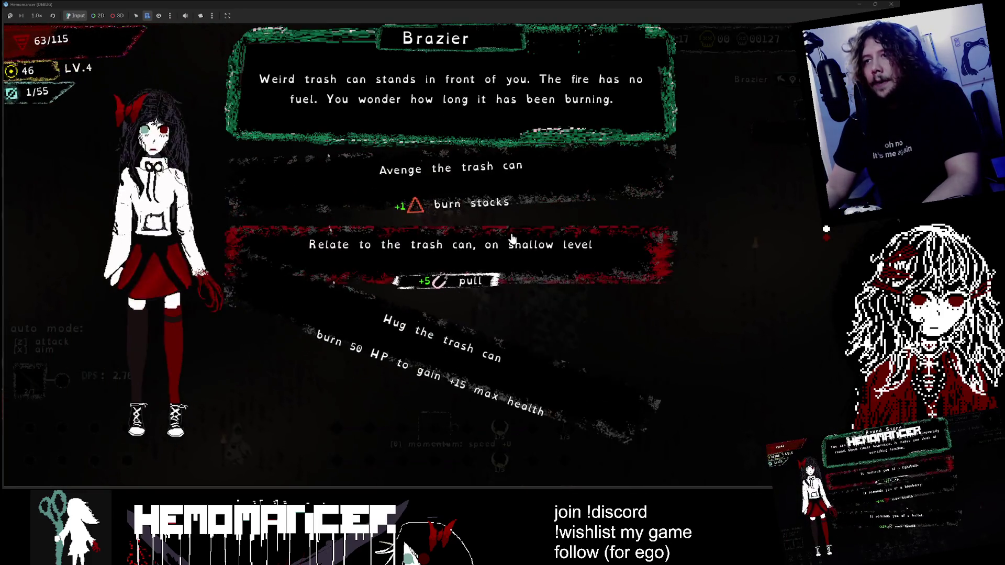
{"action": "left_click", "coordinate": [489, 367]}
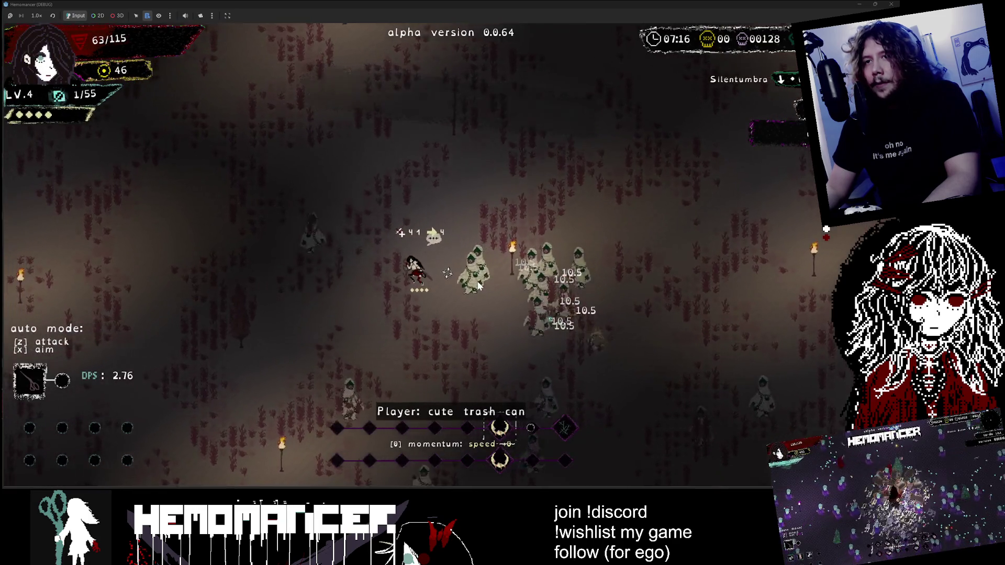
Step: Fight left and down through the enemies while auto-attacking
{"action": "key", "text": "a"}
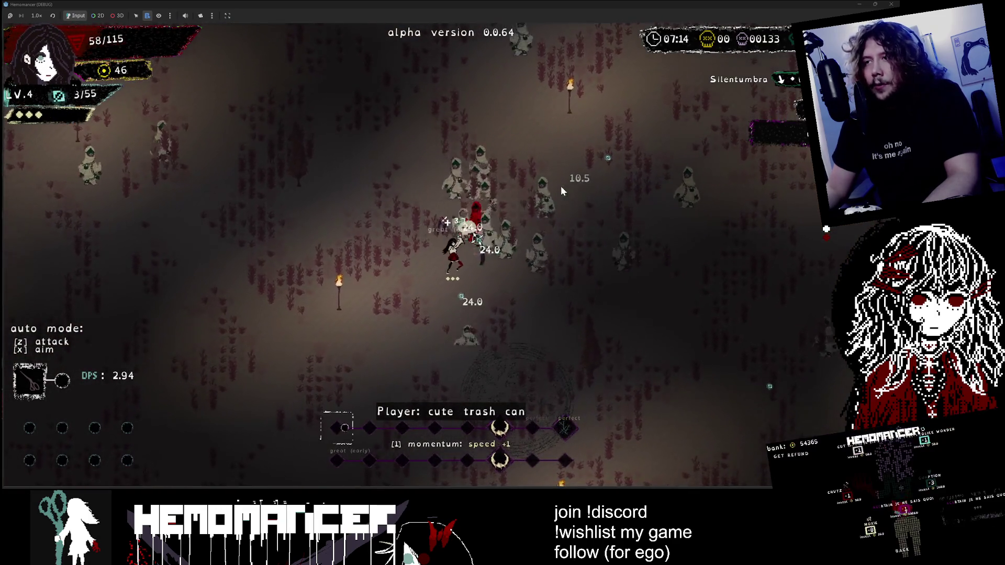
{"action": "key", "text": "w"}
{"action": "key", "text": "a"}
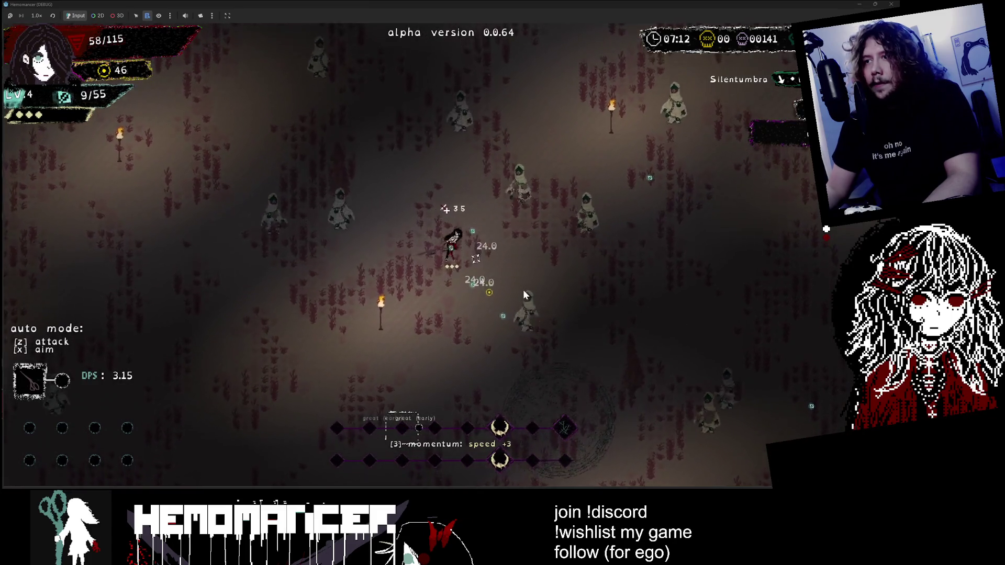
{"action": "key", "text": "s"}
{"action": "key", "text": "a"}
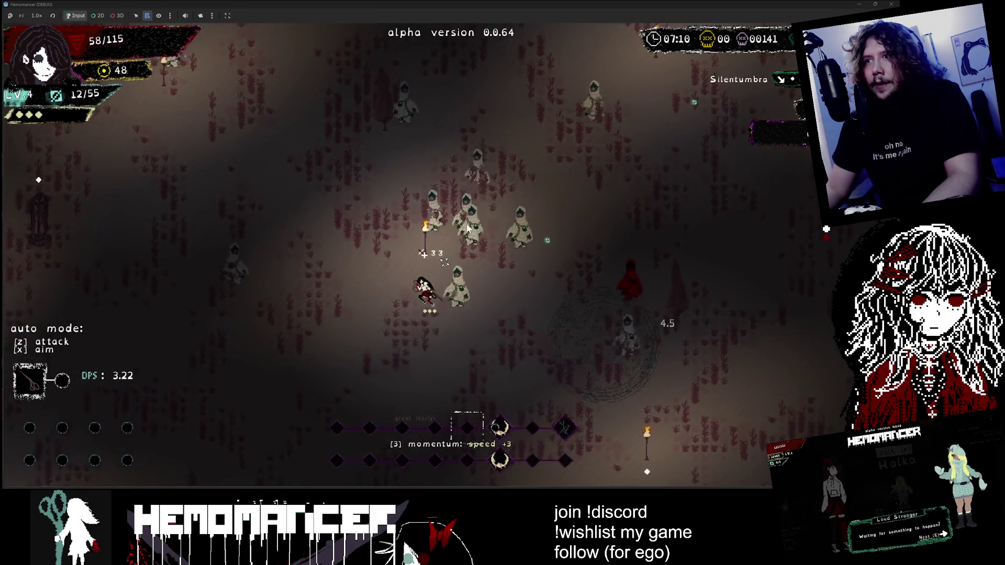
{"action": "key", "text": "s"}
{"action": "key", "text": "d"}
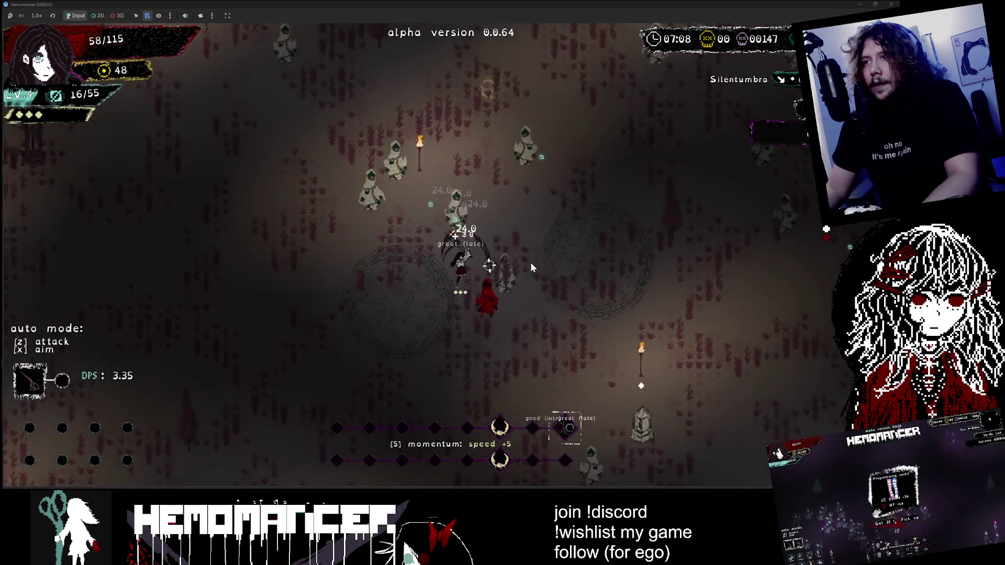
{"action": "key", "text": "s"}
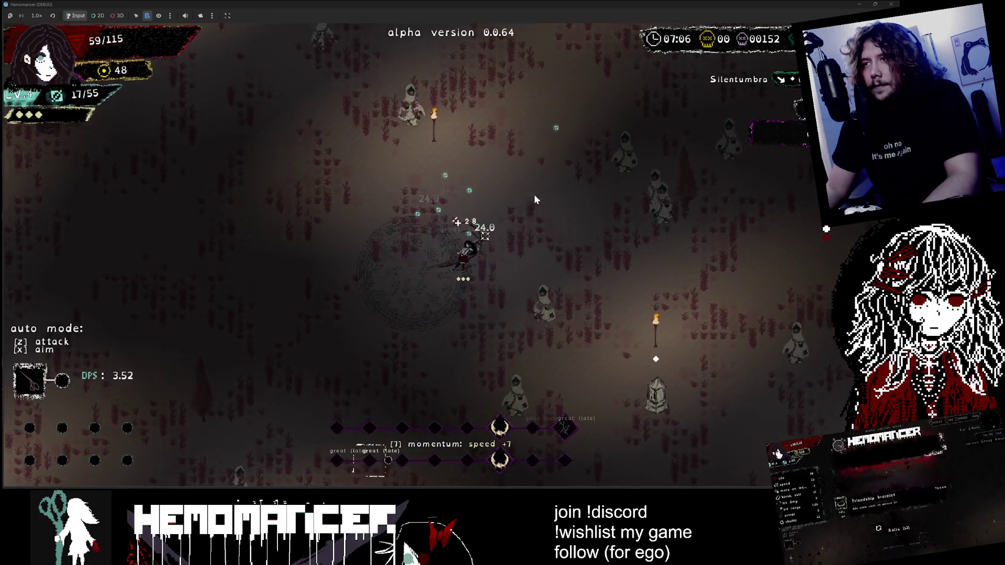
Step: Keep fighting down-right and up-left, then pause the game
{"action": "key", "text": "s"}
{"action": "key", "text": "d"}
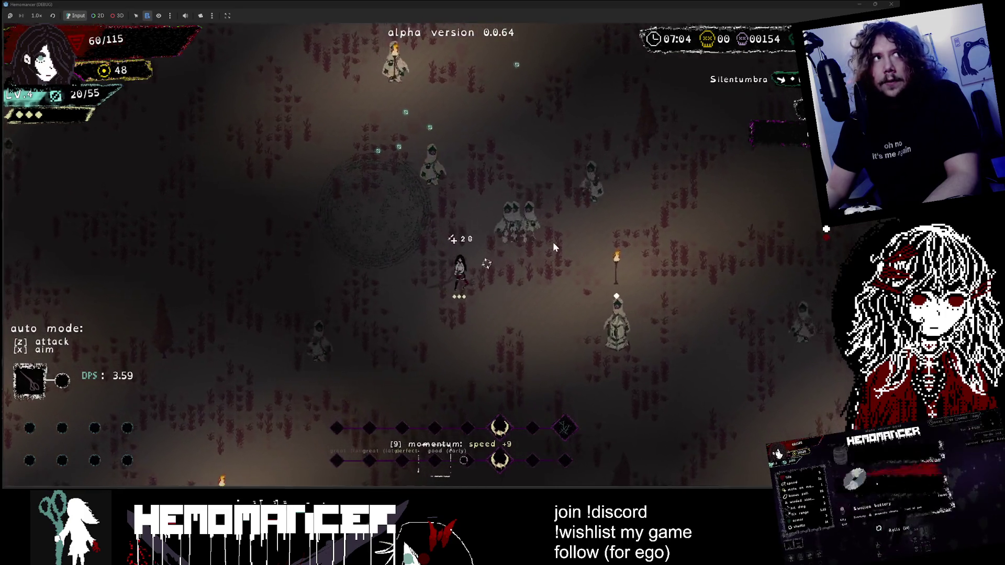
{"action": "key", "text": "d"}
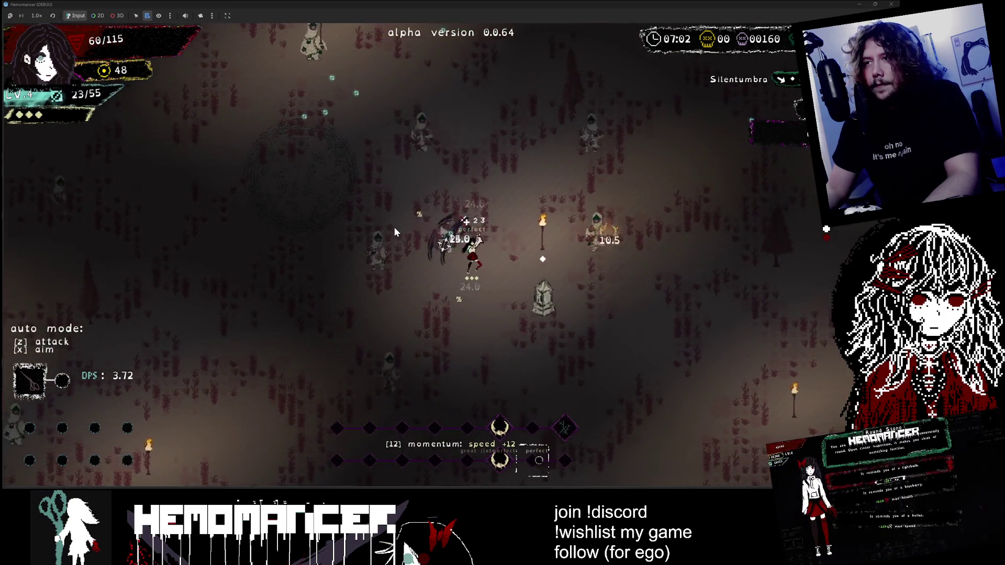
{"action": "key", "text": "a"}
{"action": "key", "text": "w"}
{"action": "key", "text": "a"}
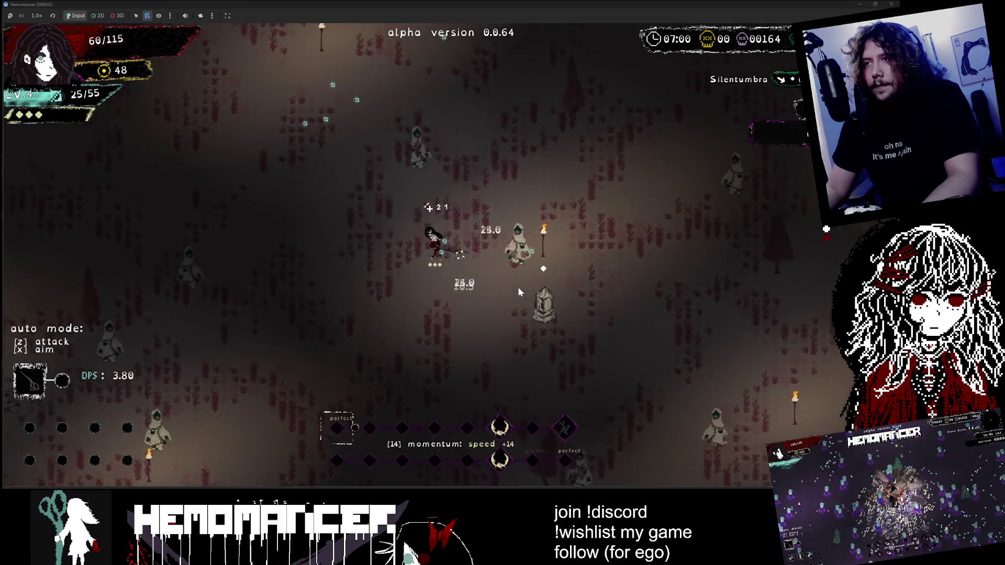
{"action": "key", "text": "w"}
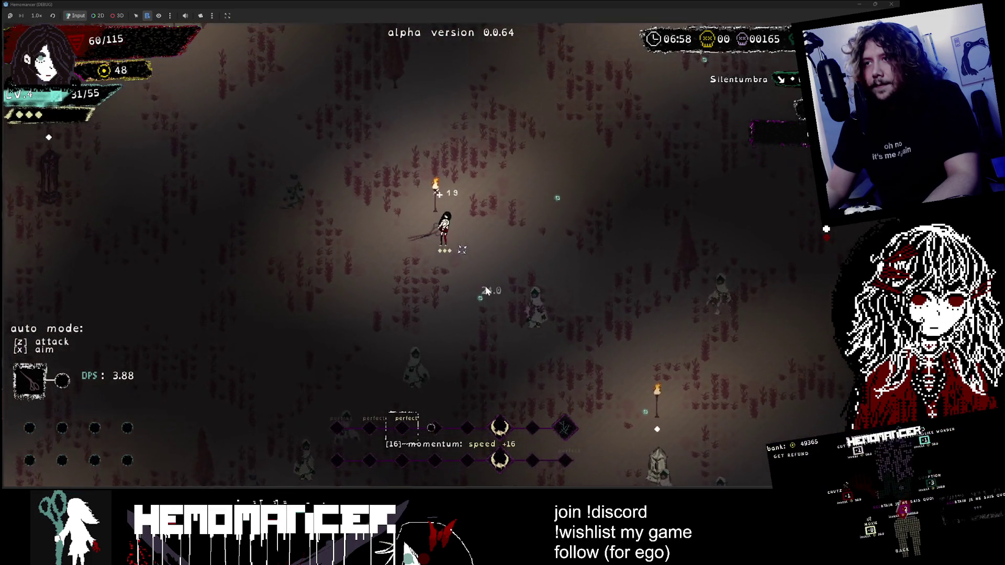
{"action": "key", "text": "Escape"}
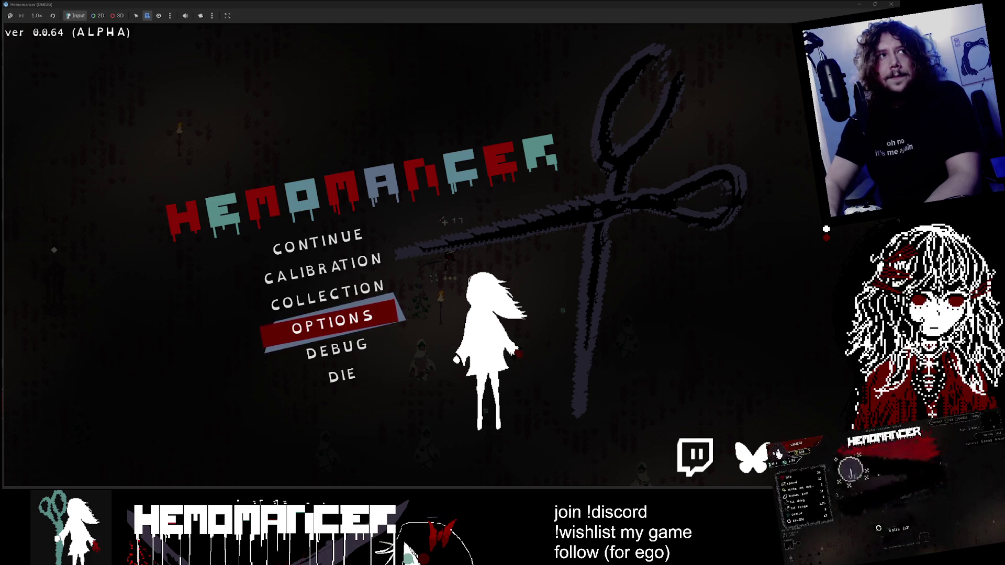
Step: Resume the run, fight on until perishing, and continue back to the hub camp
{"action": "key", "text": "Down"}
{"action": "key", "text": "Down"}
{"action": "key", "text": "Down"}
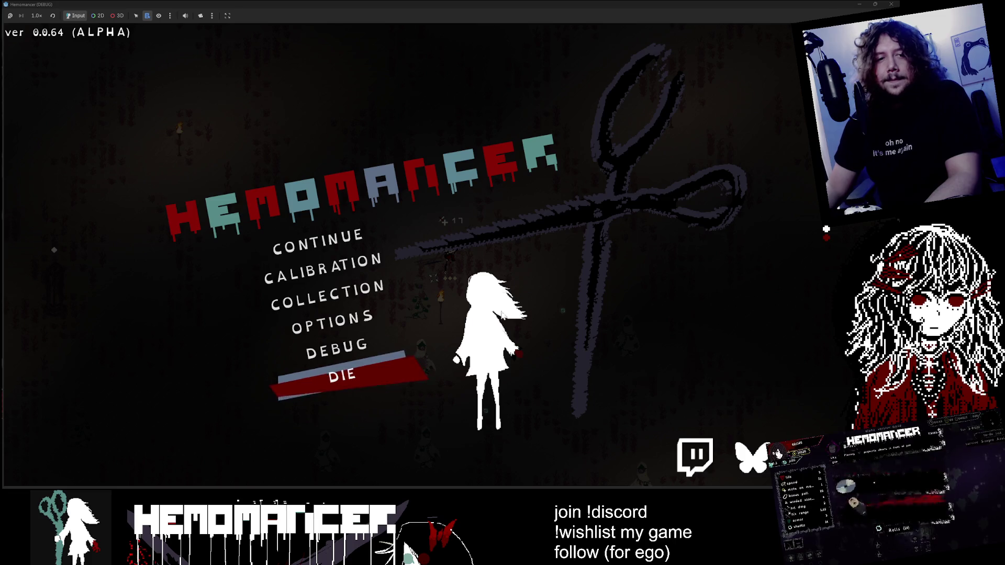
{"action": "key", "text": "Return"}
{"action": "key", "text": "d"}
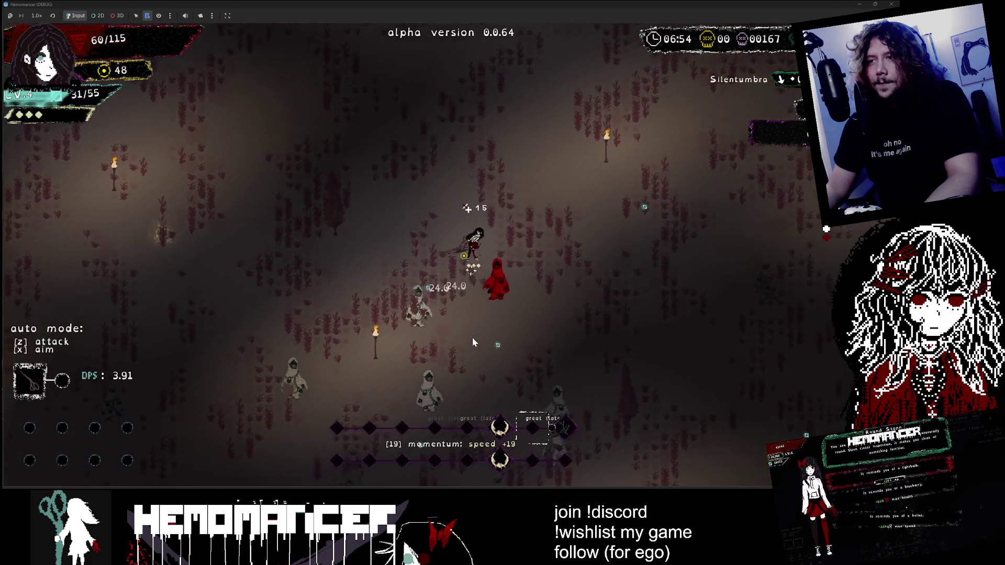
{"action": "key", "text": "d"}
{"action": "key", "text": "d"}
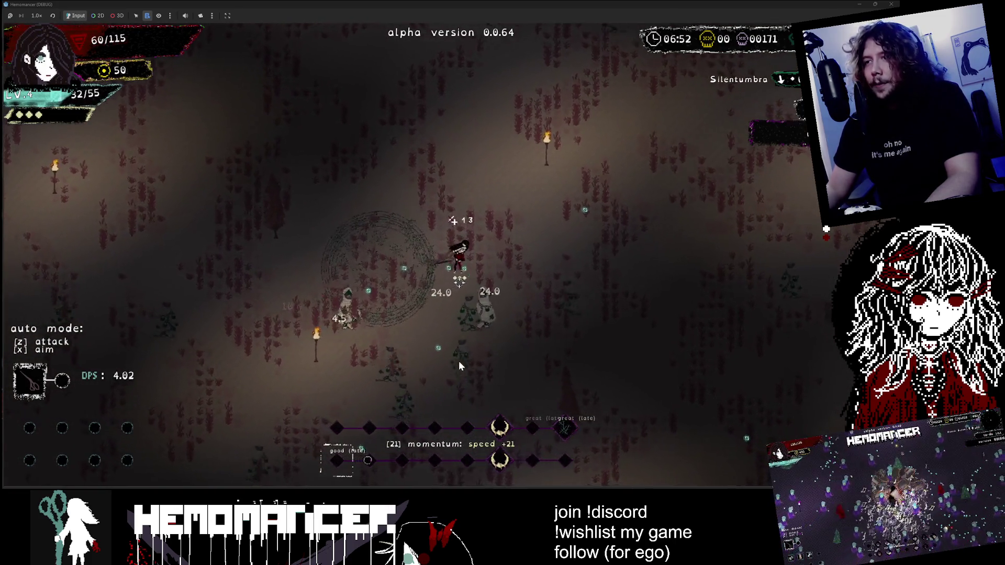
{"action": "key", "text": "d"}
{"action": "key", "text": "d"}
{"action": "key", "text": "d"}
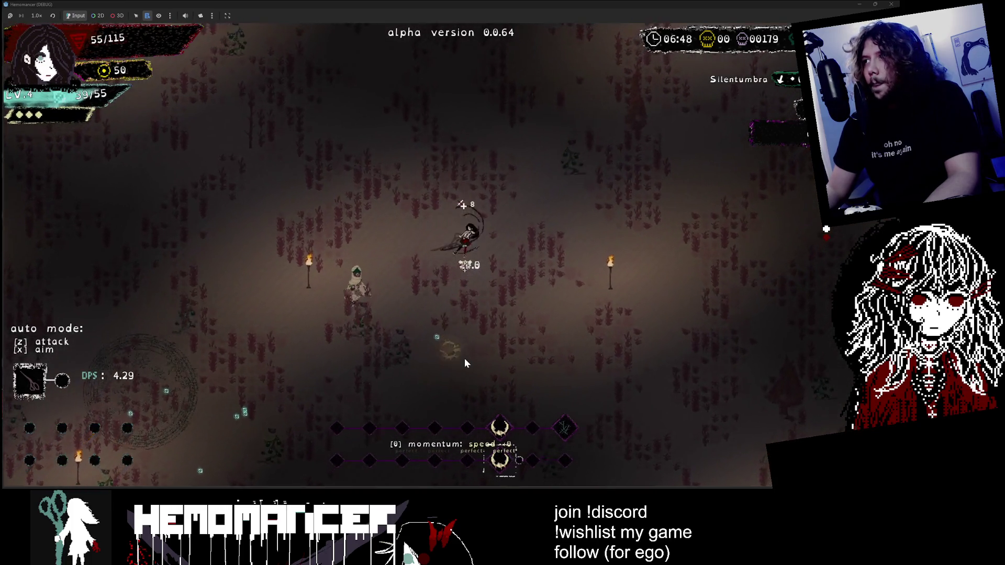
{"action": "key", "text": "s"}
{"action": "key", "text": "d"}
{"action": "key", "text": "d"}
{"action": "key", "text": "s"}
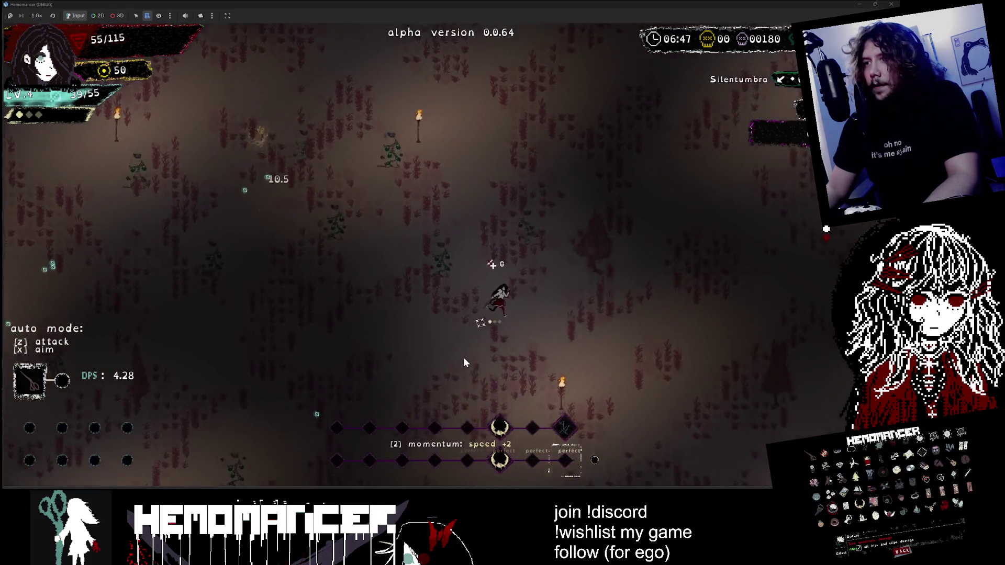
{"action": "key", "text": "s"}
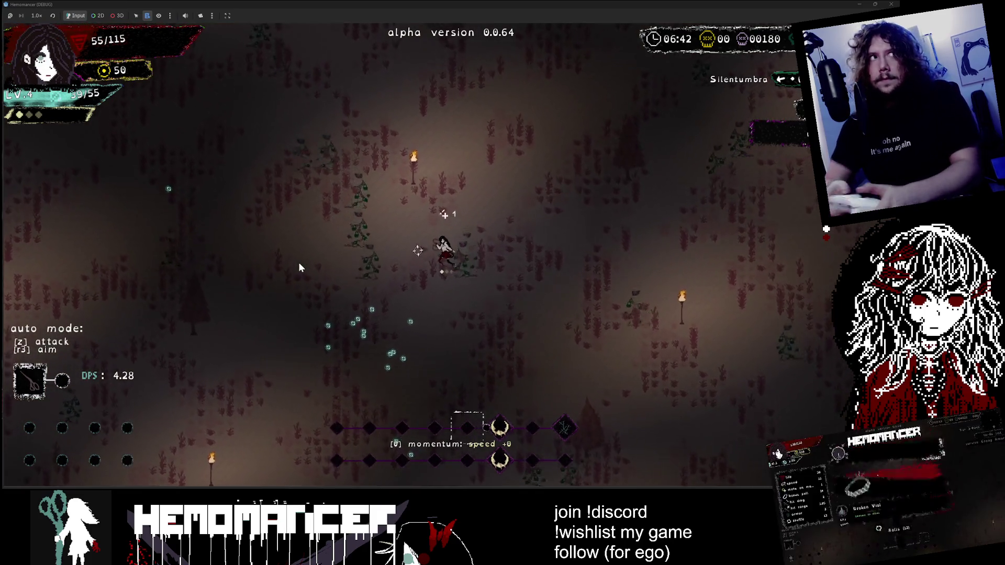
{"action": "key", "text": "w"}
{"action": "key", "text": "a"}
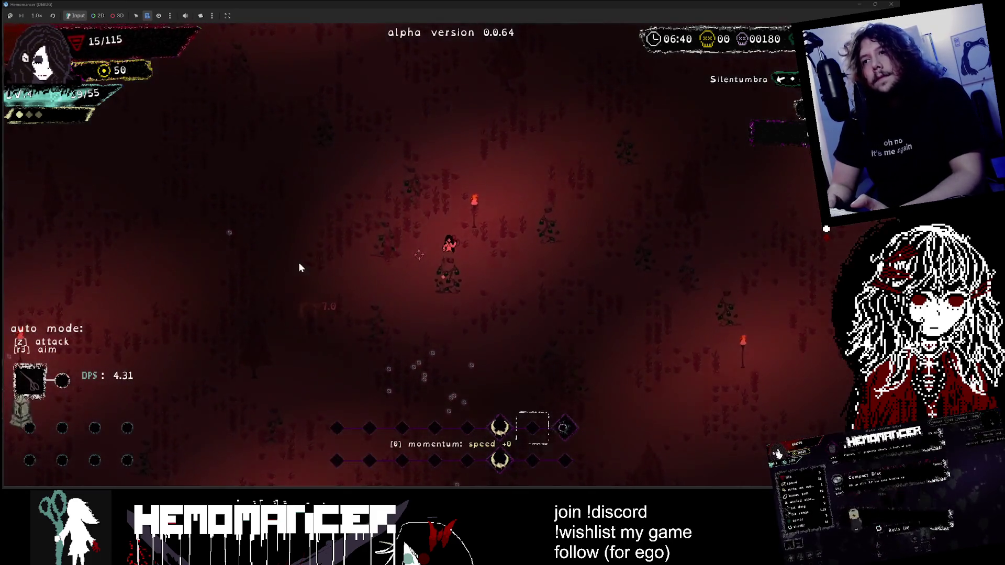
{"action": "key", "text": "Return"}
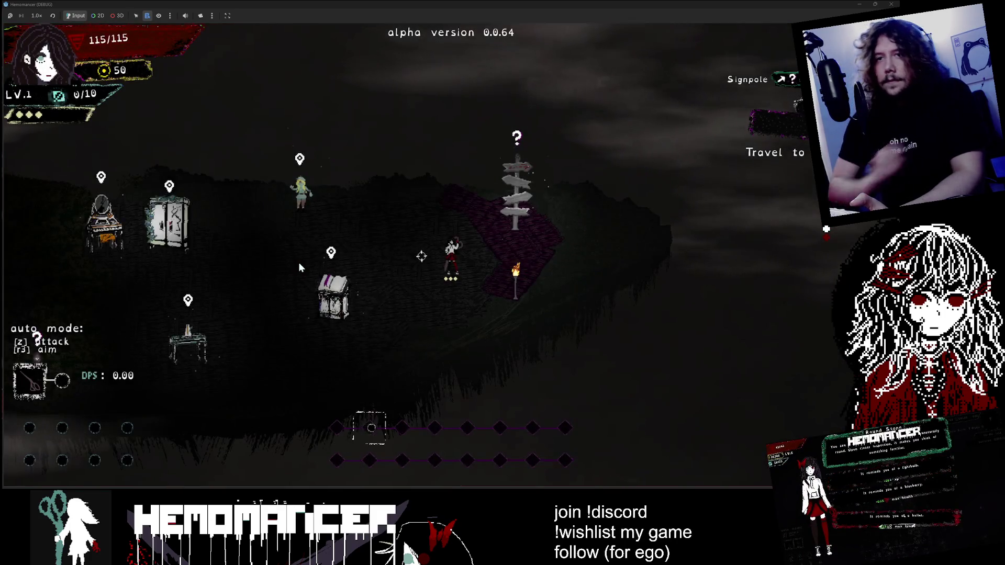
Step: Walk left across the hub to the Wardrobe and Vanity, then down to the Metronome table
{"action": "key", "text": "a"}
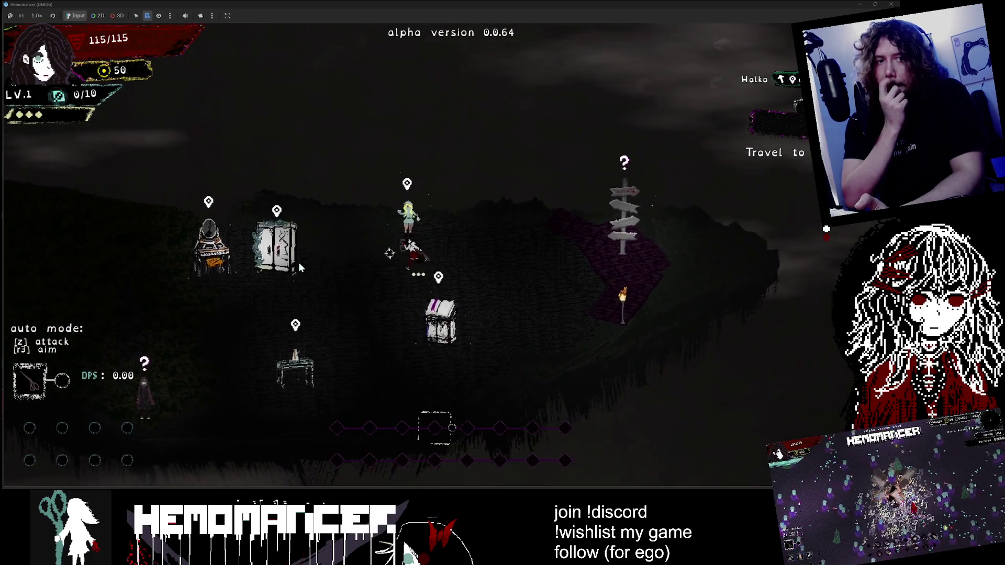
{"action": "key", "text": "a"}
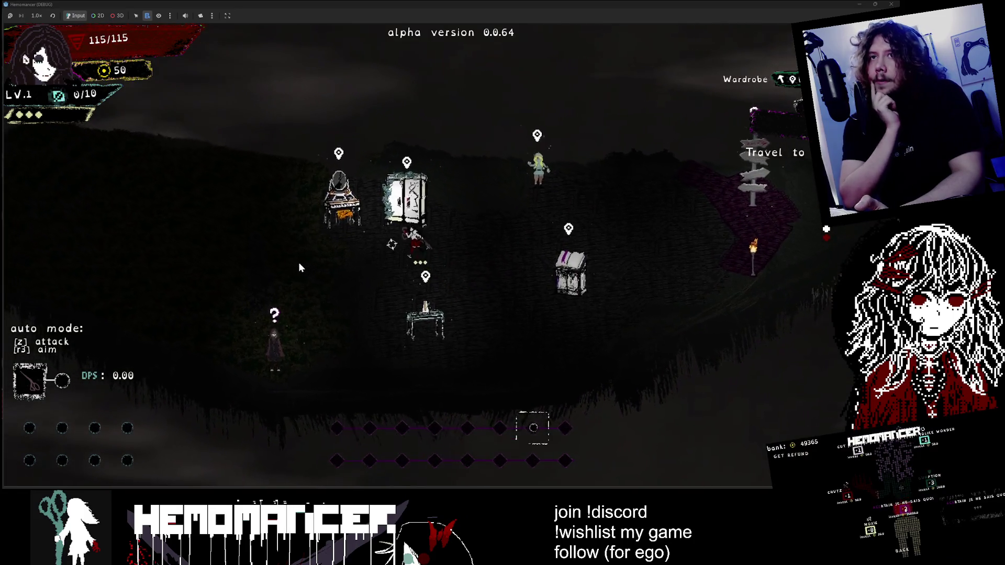
{"action": "key", "text": "a"}
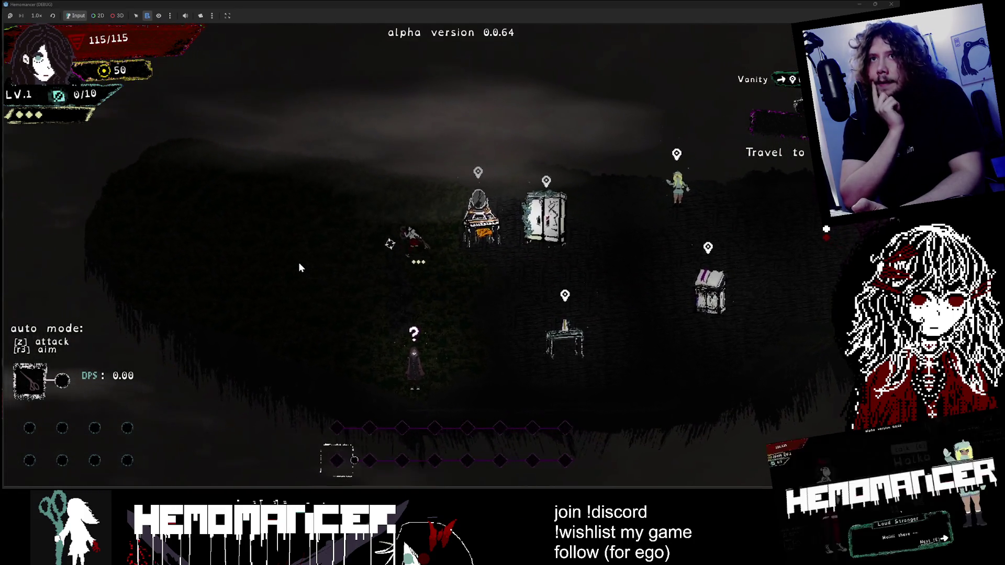
{"action": "key", "text": "s"}
{"action": "key", "text": "d"}
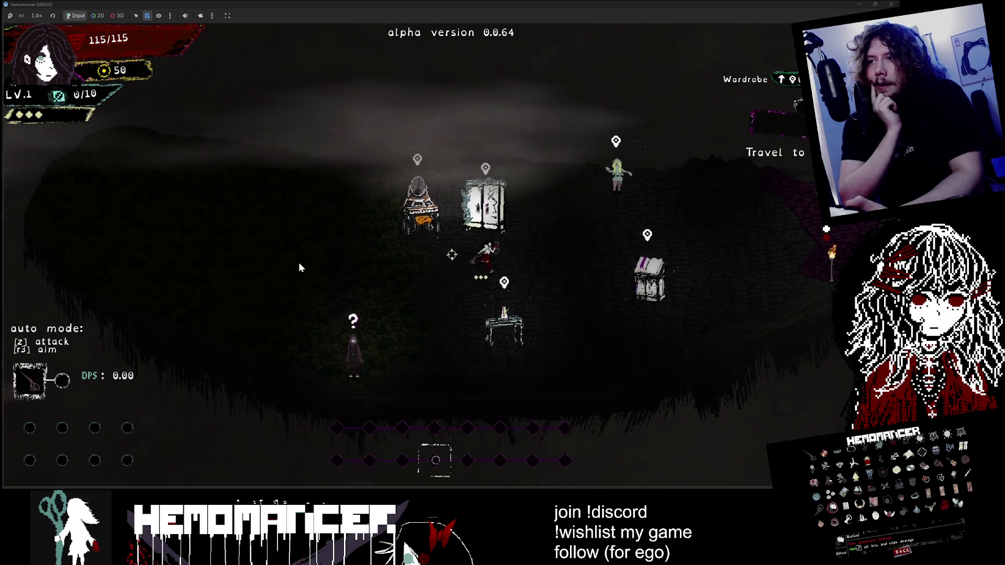
{"action": "key", "text": "s"}
{"action": "key", "text": "a"}
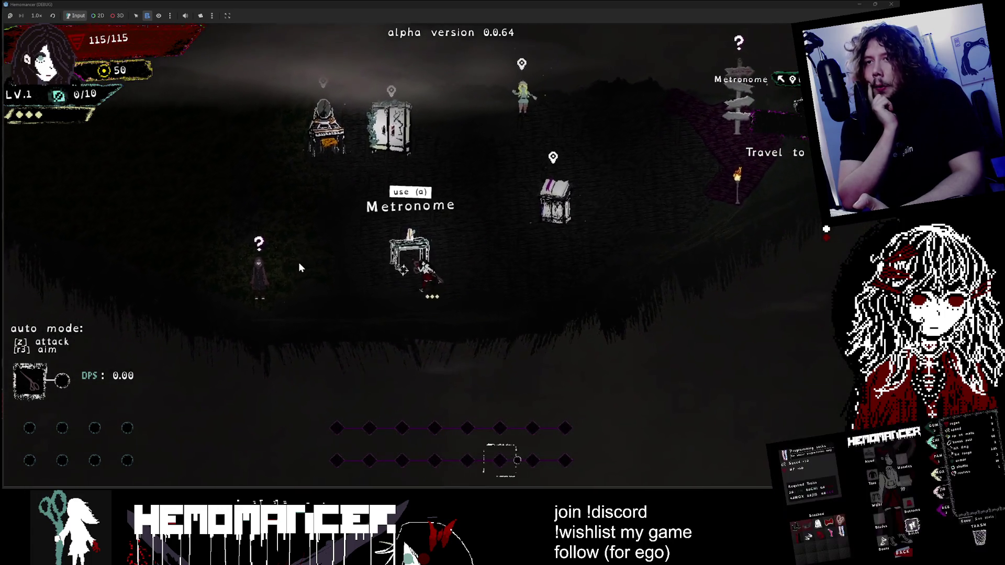
Step: Wander between the Vanity and Metronome, then walk down onto the Gruff Stranger
{"action": "key", "text": "w"}
{"action": "key", "text": "a"}
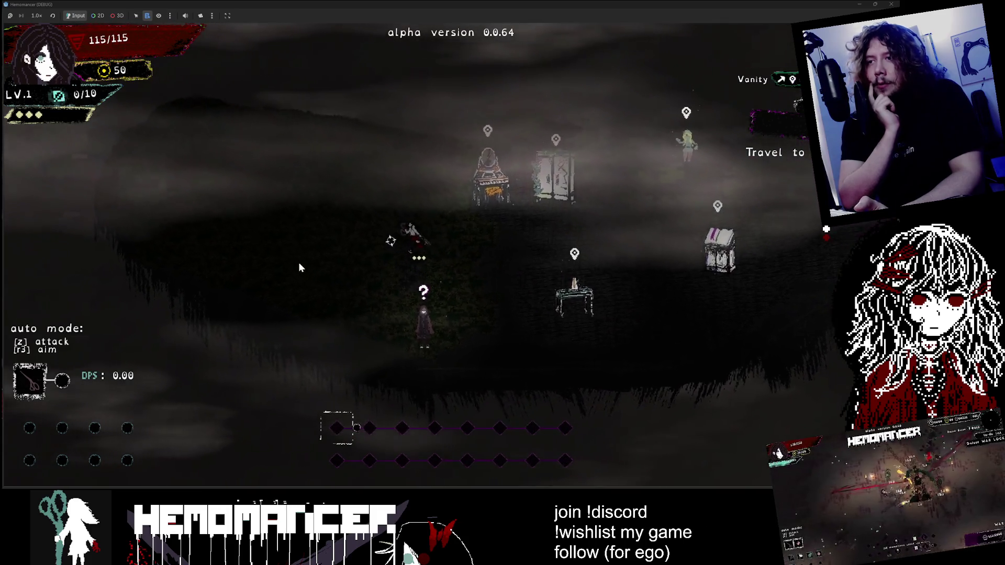
{"action": "key", "text": "s"}
{"action": "key", "text": "d"}
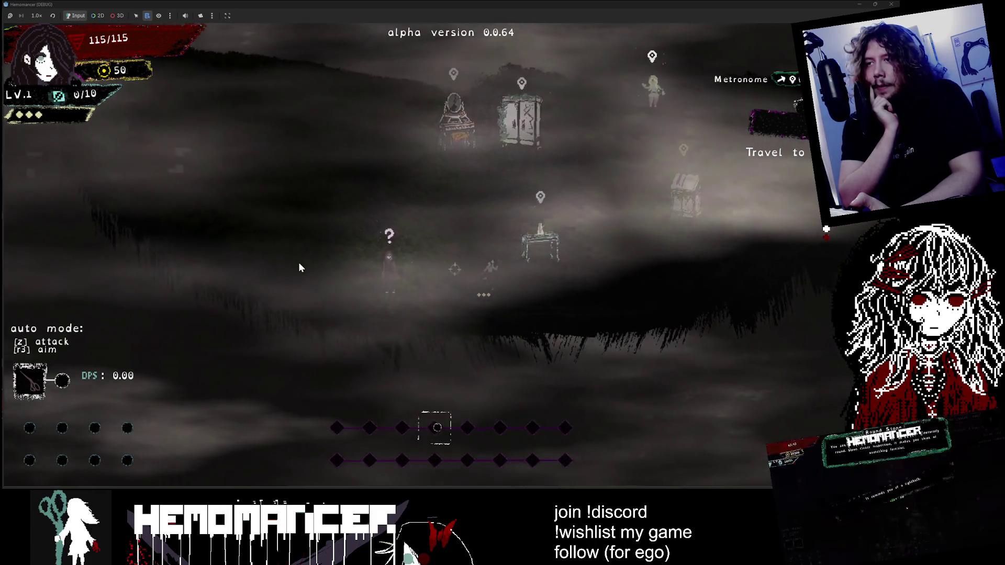
{"action": "key", "text": "w"}
{"action": "key", "text": "a"}
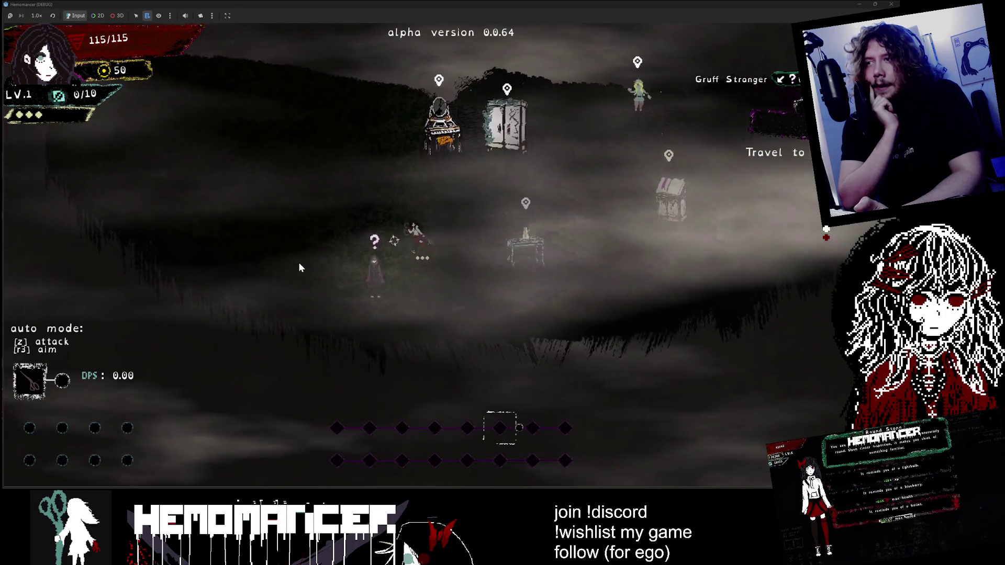
{"action": "key", "text": "w"}
{"action": "key", "text": "a"}
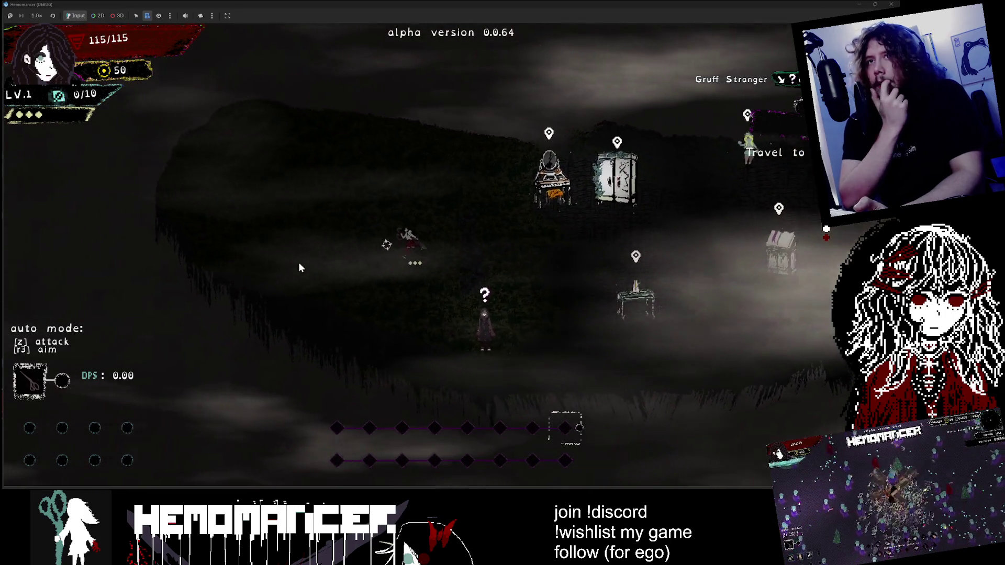
{"action": "key", "text": "w"}
{"action": "key", "text": "d"}
{"action": "key", "text": "a"}
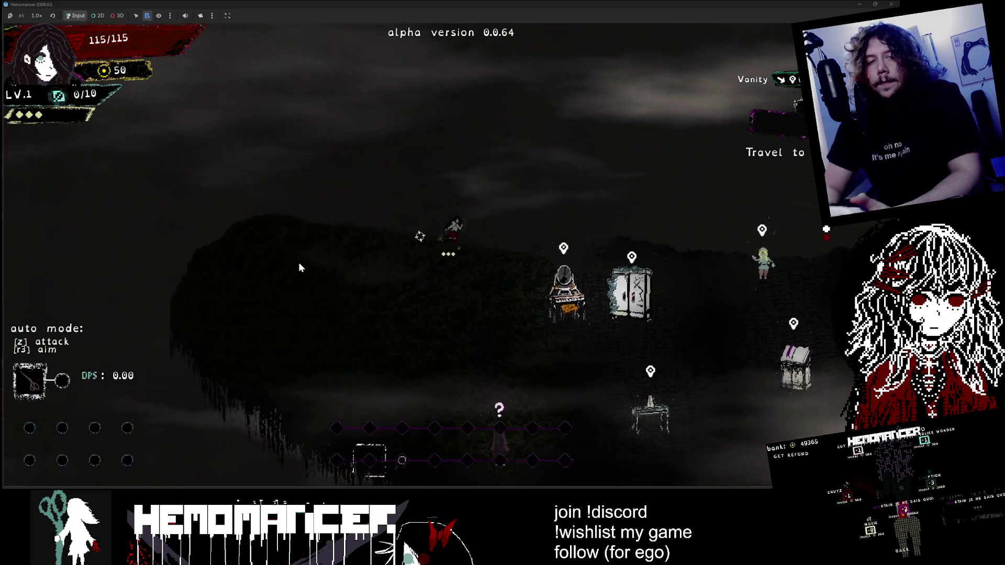
{"action": "key", "text": "d"}
{"action": "key", "text": "s"}
{"action": "key", "text": "d"}
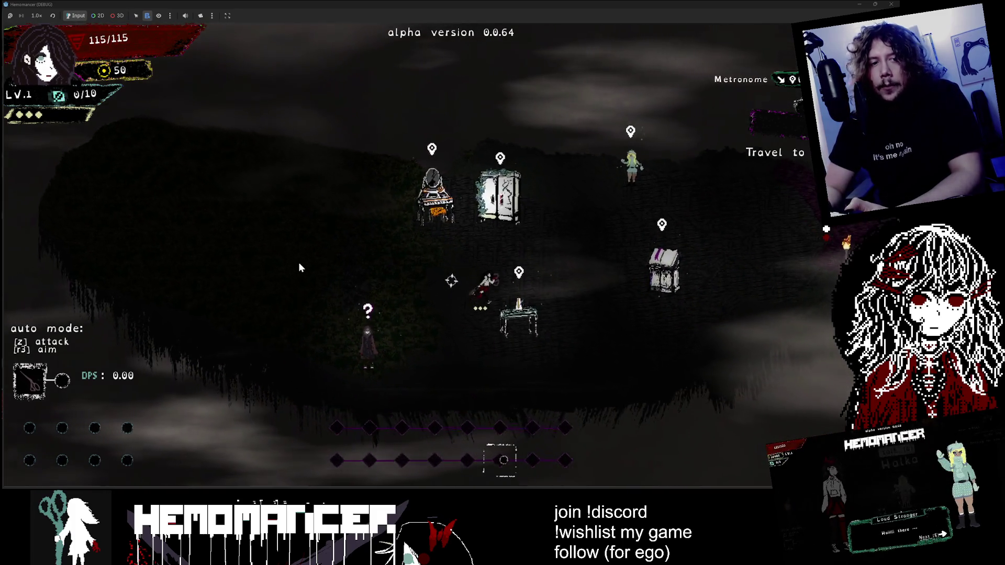
{"action": "key", "text": "a"}
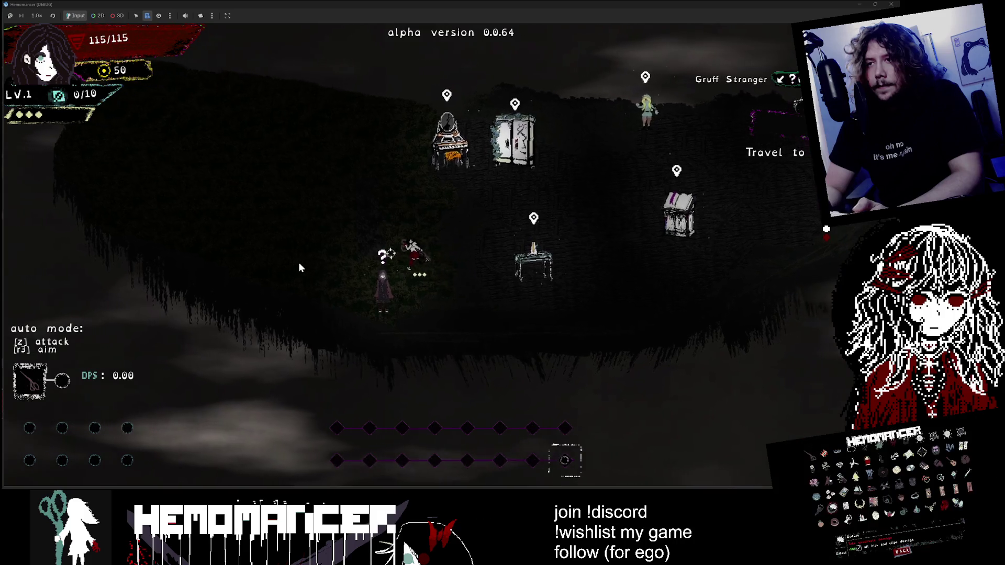
{"action": "key", "text": "s"}
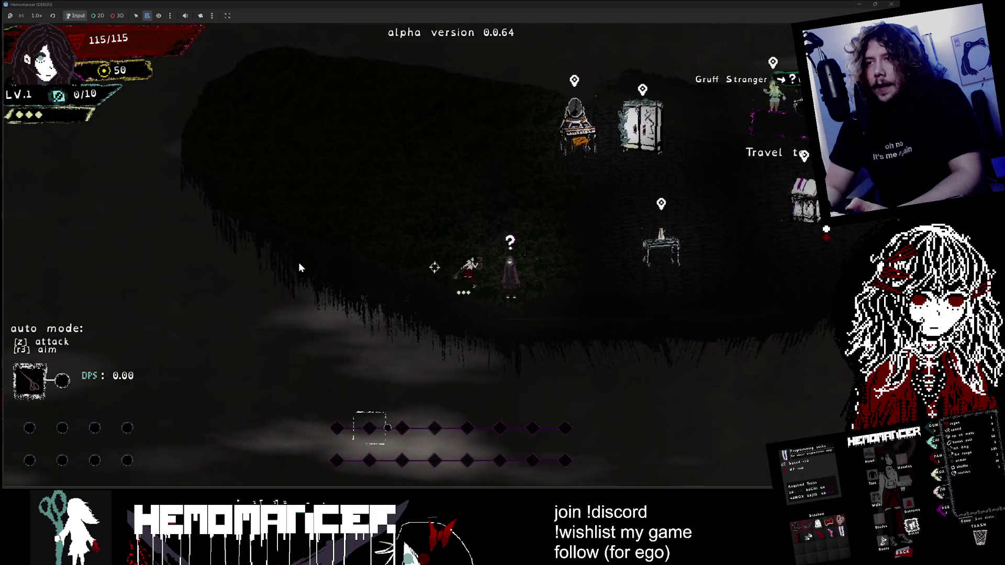
Step: Loop past the Vanity and Metronome again and settle beside the Gruff Stranger, opening his conversation
{"action": "key", "text": "w"}
{"action": "key", "text": "d"}
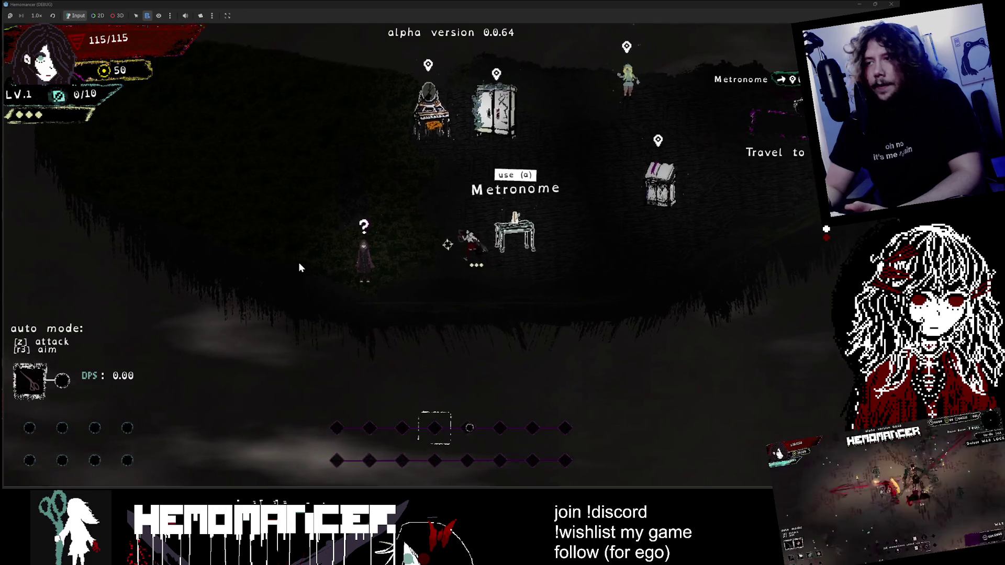
{"action": "key", "text": "w"}
{"action": "key", "text": "a"}
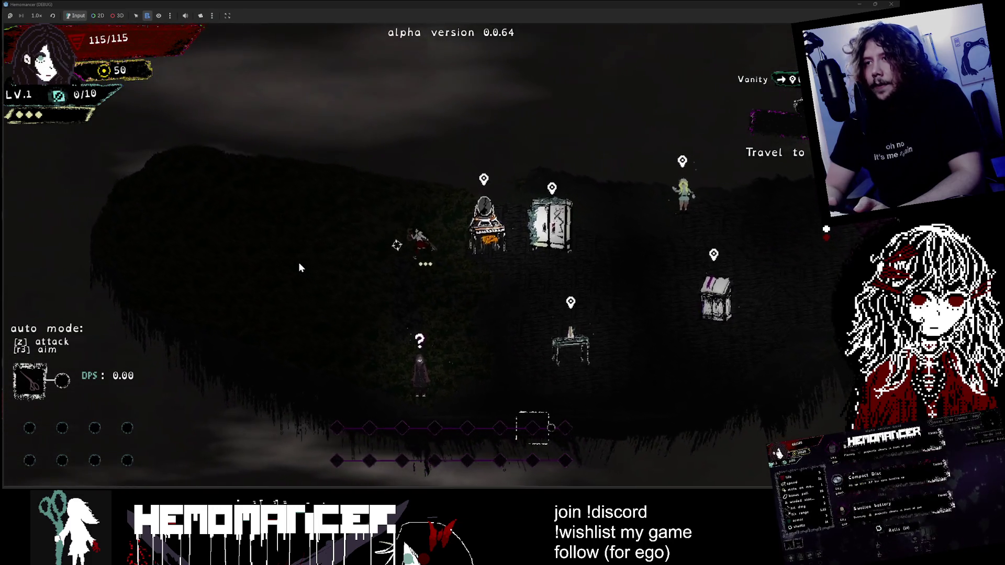
{"action": "key", "text": "s"}
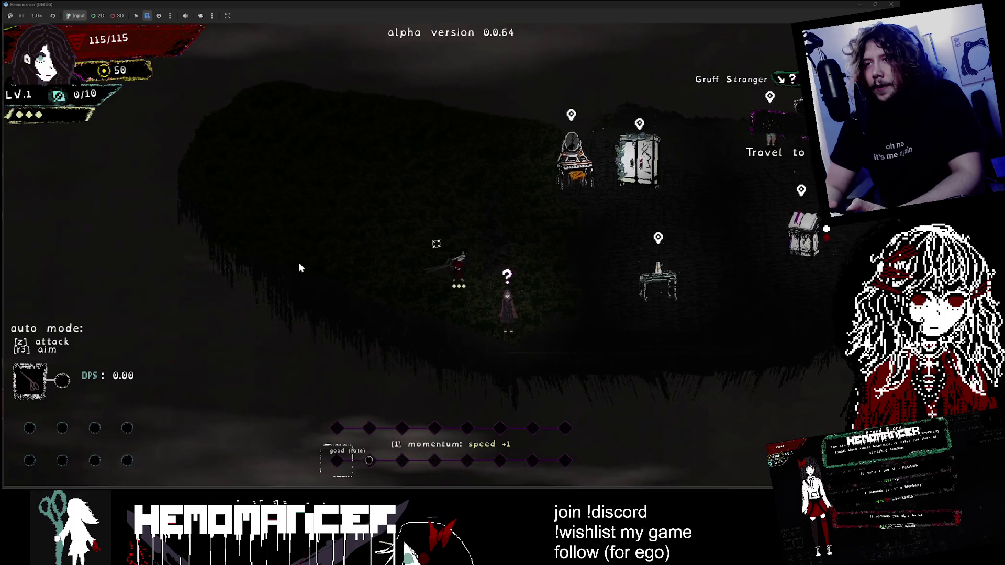
{"action": "key", "text": "s"}
{"action": "key", "text": "d"}
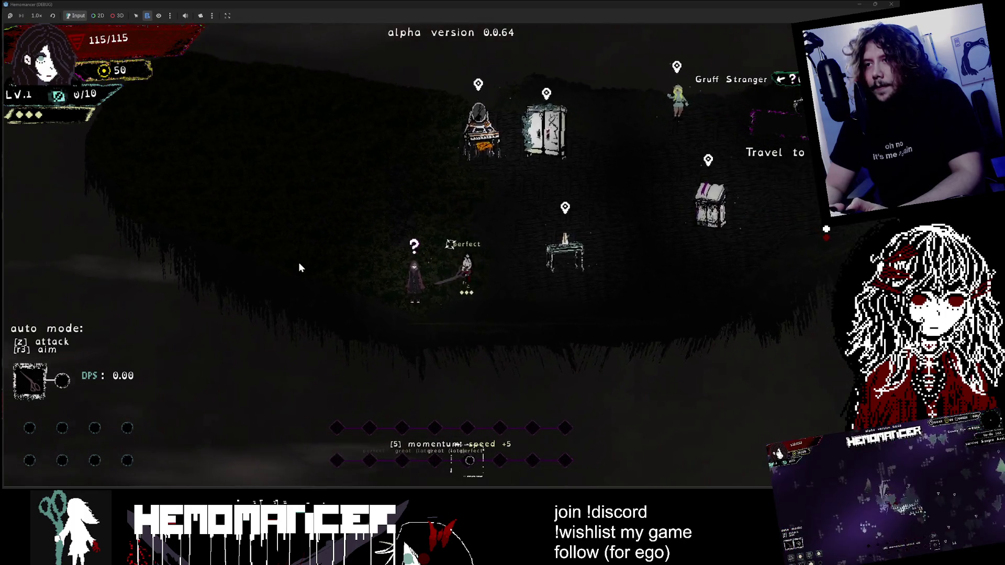
{"action": "key", "text": "w"}
{"action": "key", "text": "d"}
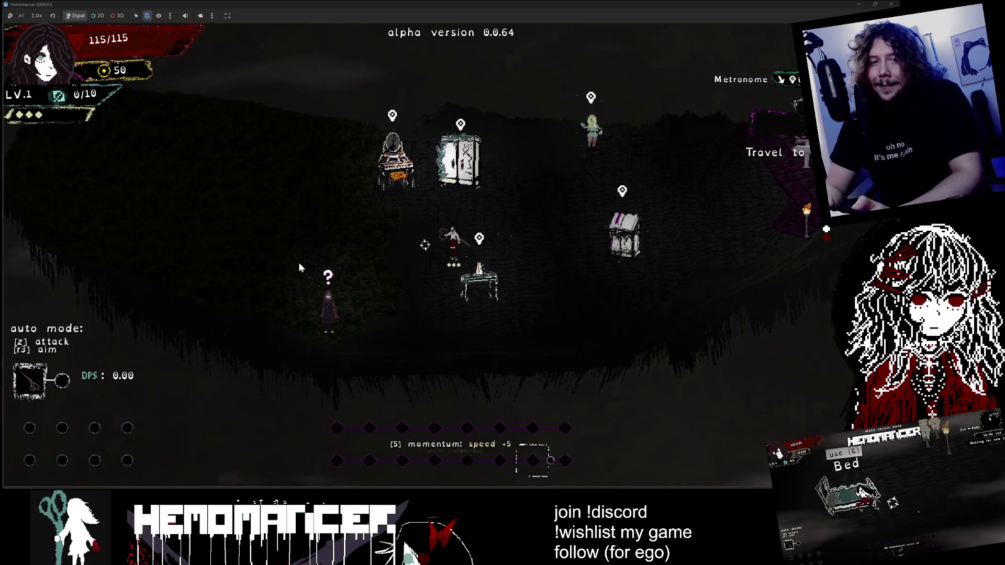
{"action": "key", "text": "w"}
{"action": "key", "text": "a"}
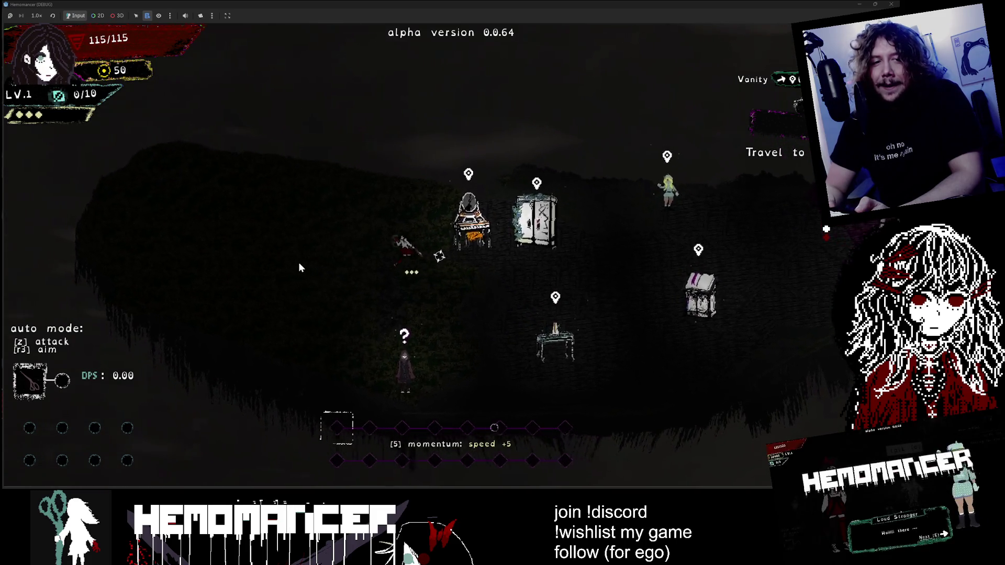
{"action": "key", "text": "s"}
{"action": "key", "text": "d"}
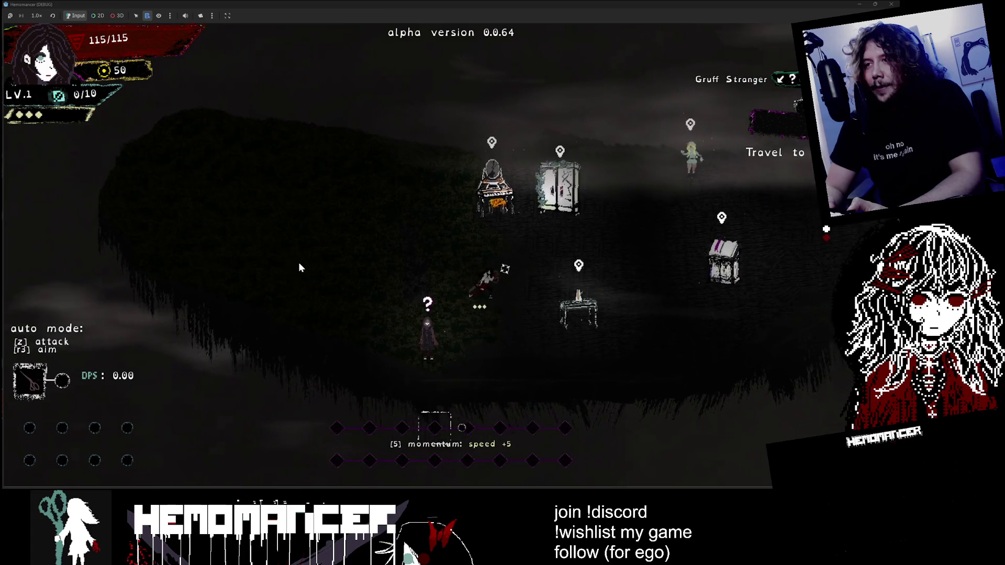
{"action": "key", "text": "s"}
{"action": "key", "text": "a"}
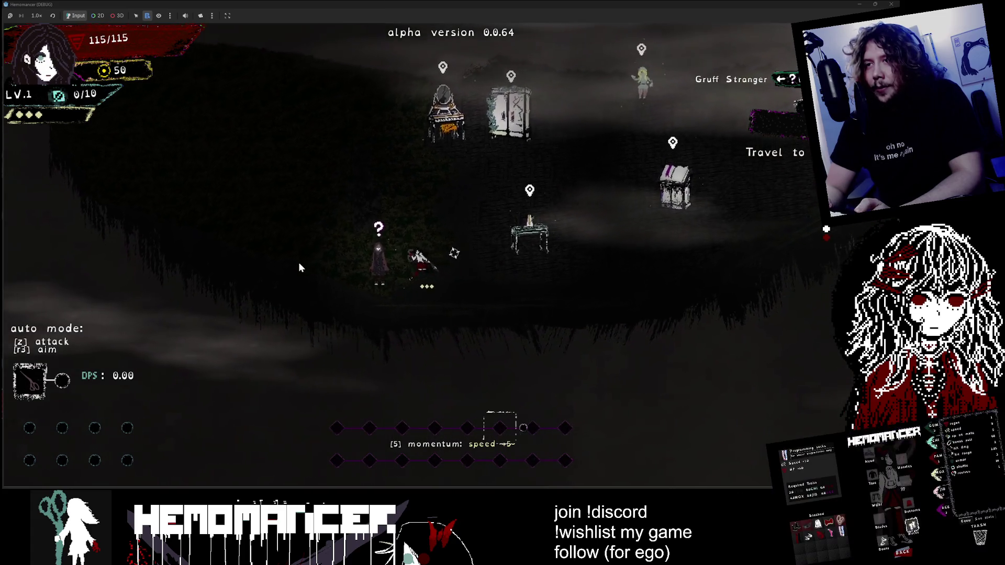
{"action": "key", "text": "a"}
{"action": "key", "text": "d"}
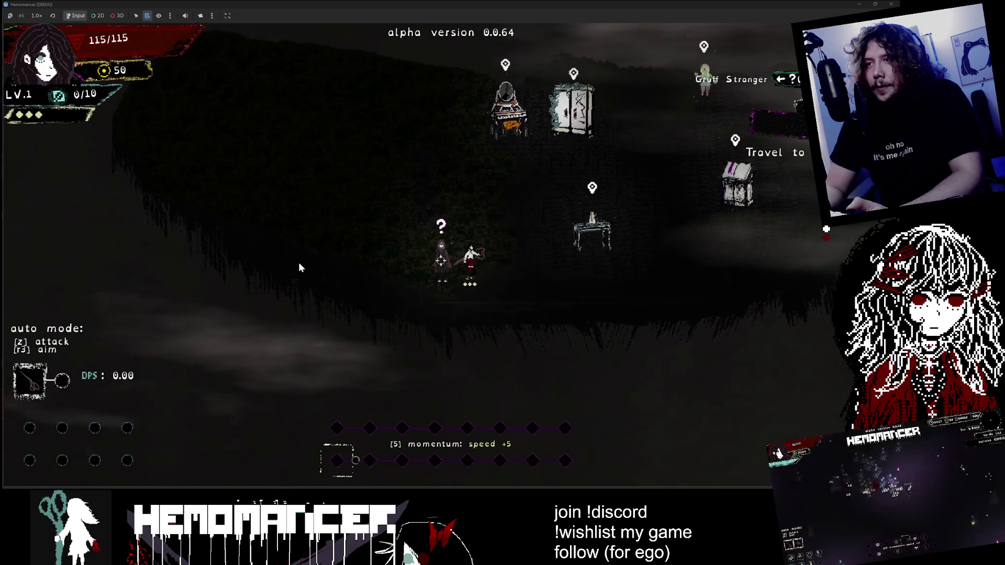
{"action": "key", "text": "d"}
{"action": "key", "text": "a"}
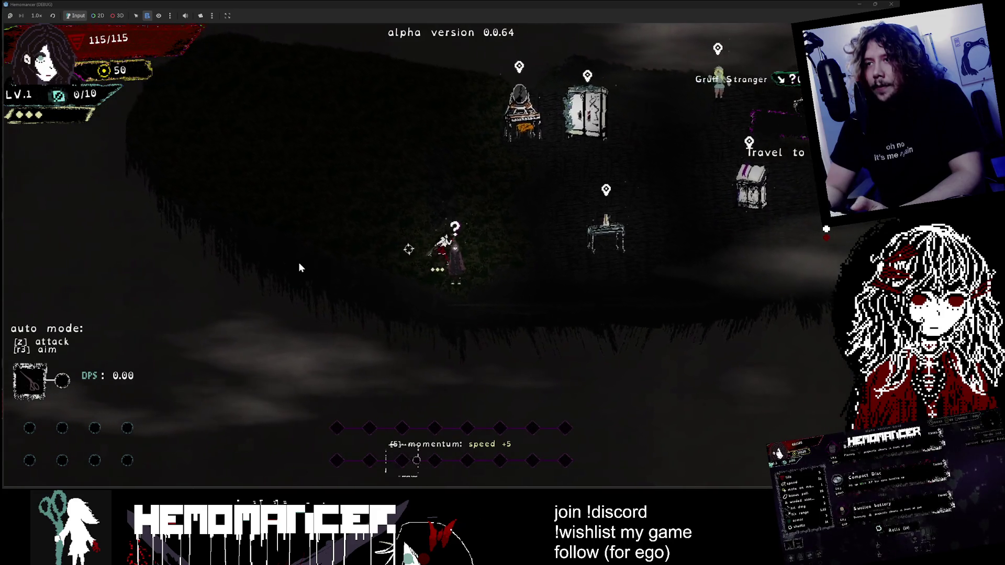
{"action": "key", "text": "e"}
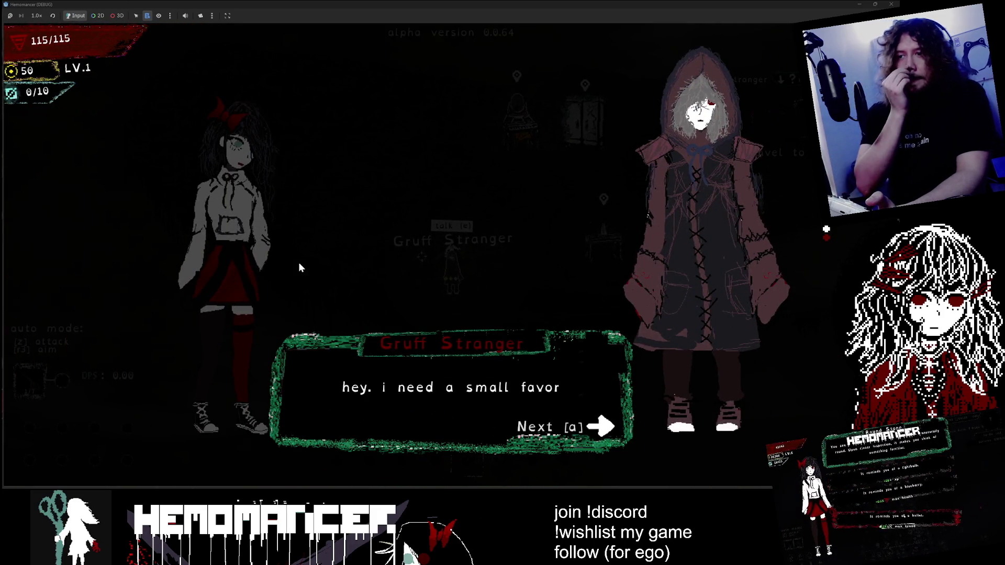
Step: Hear the stranger's favor request, talk again, and hand over 50 meta
{"action": "key", "text": "a"}
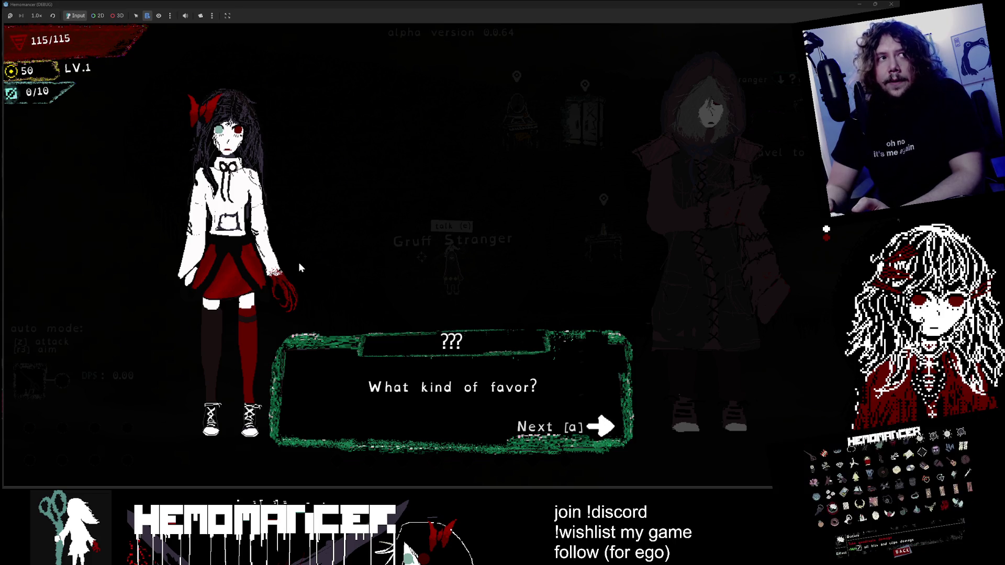
{"action": "key", "text": "a"}
{"action": "key", "text": "a"}
{"action": "key", "text": "a"}
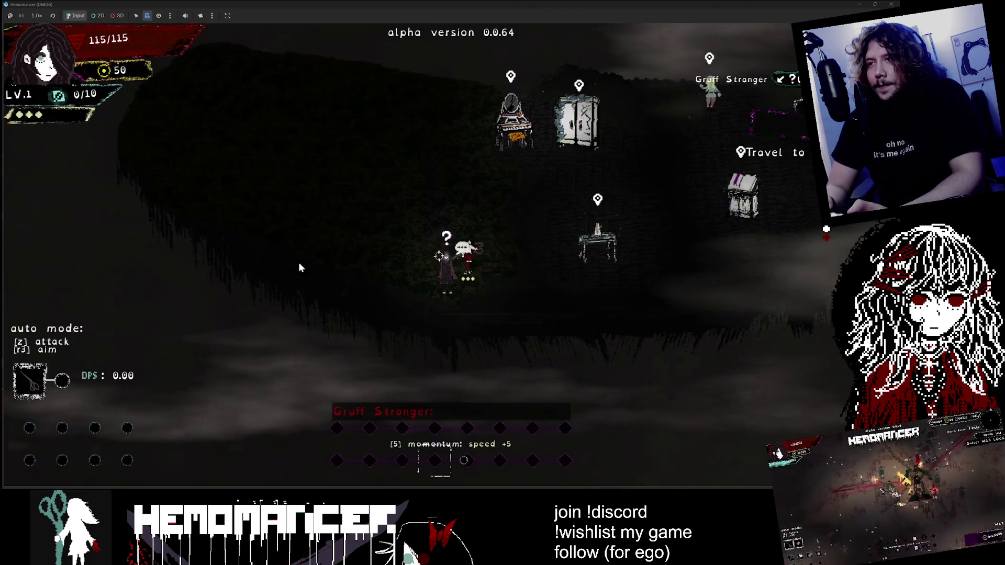
{"action": "key", "text": "e"}
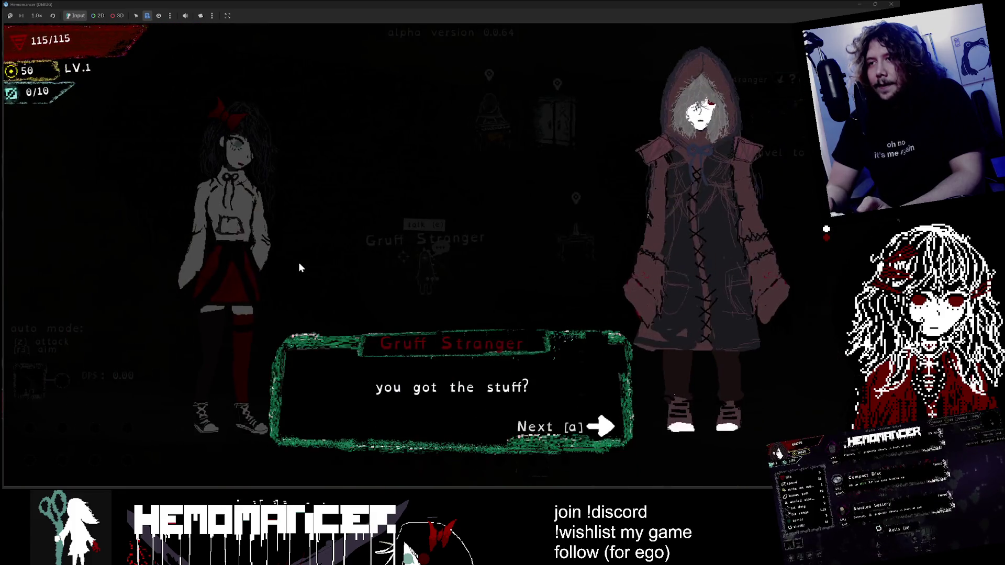
{"action": "key", "text": "a"}
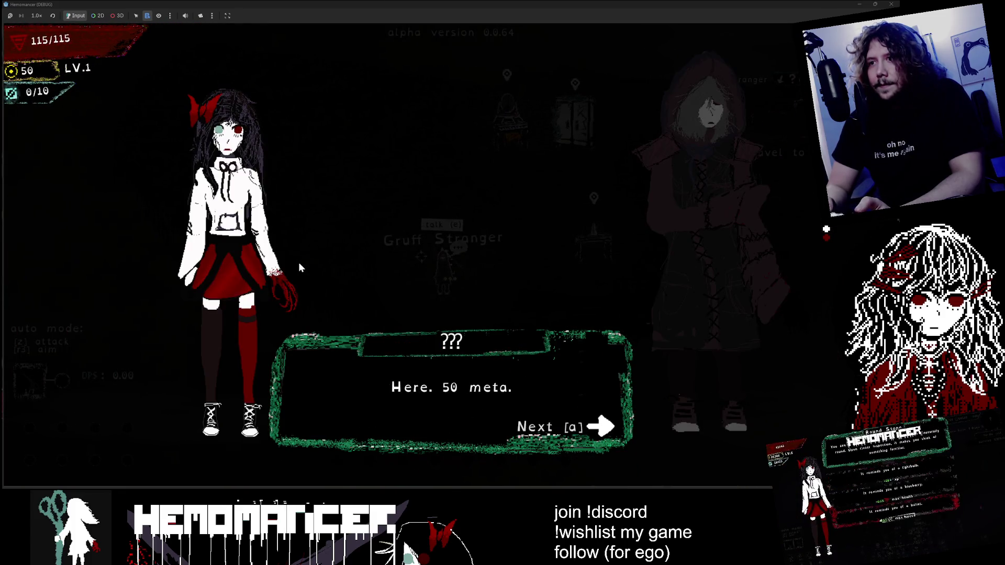
{"action": "key", "text": "a"}
{"action": "key", "text": "a"}
{"action": "key", "text": "a"}
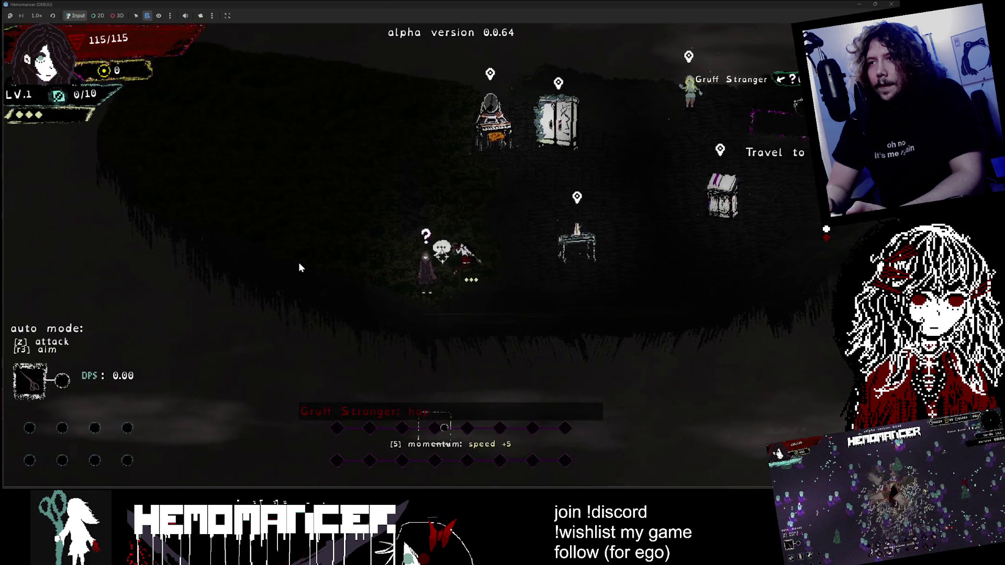
{"action": "key", "text": "e"}
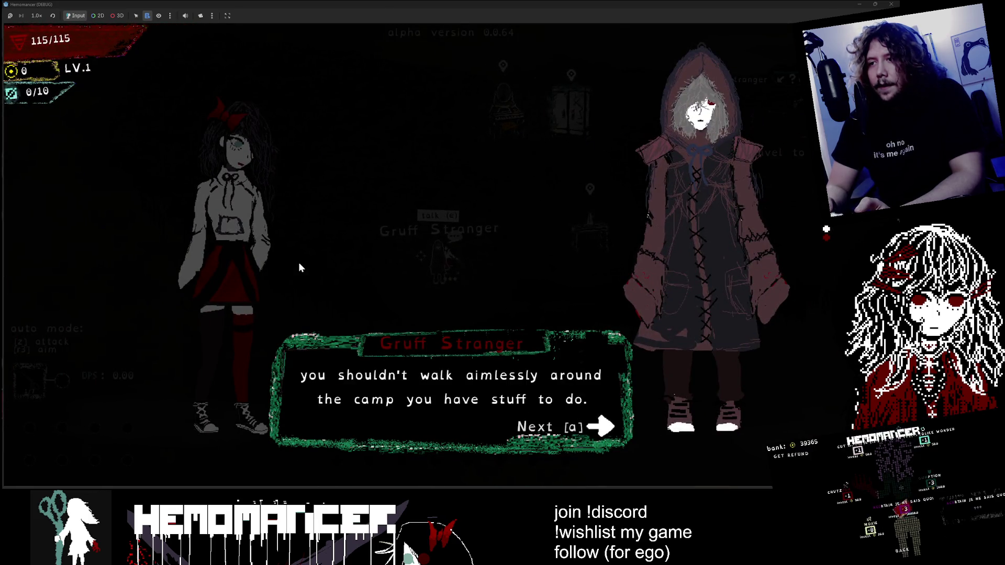
Step: Listen through his lines about the cult and the girl, then answer "Fine, whatever."
{"action": "key", "text": "a"}
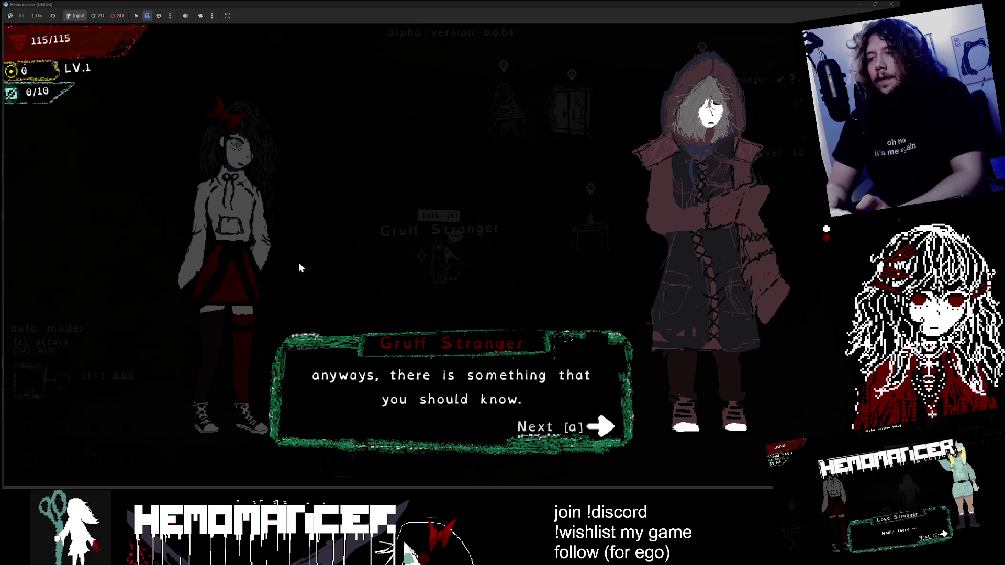
{"action": "key", "text": "a"}
{"action": "key", "text": "a"}
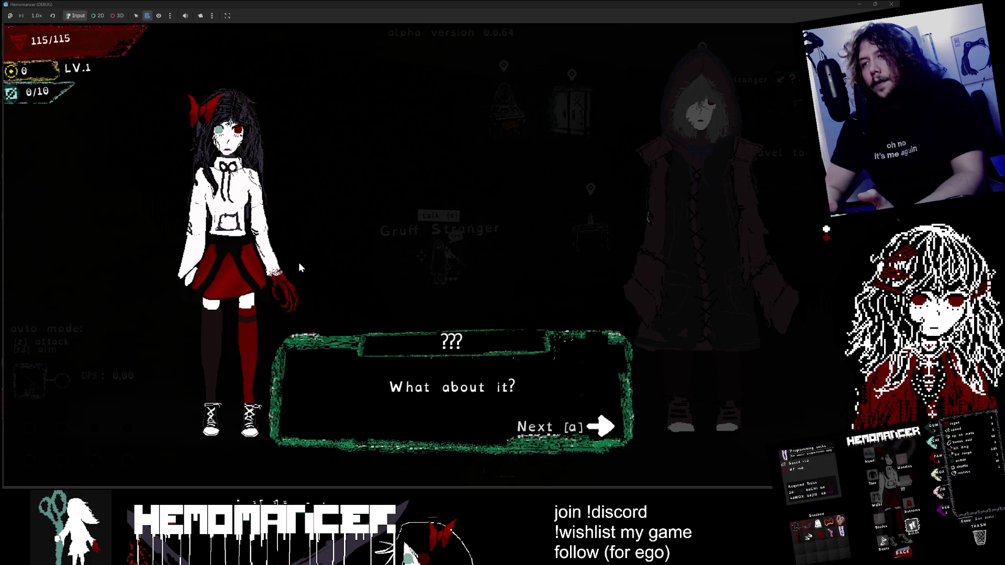
{"action": "key", "text": "a"}
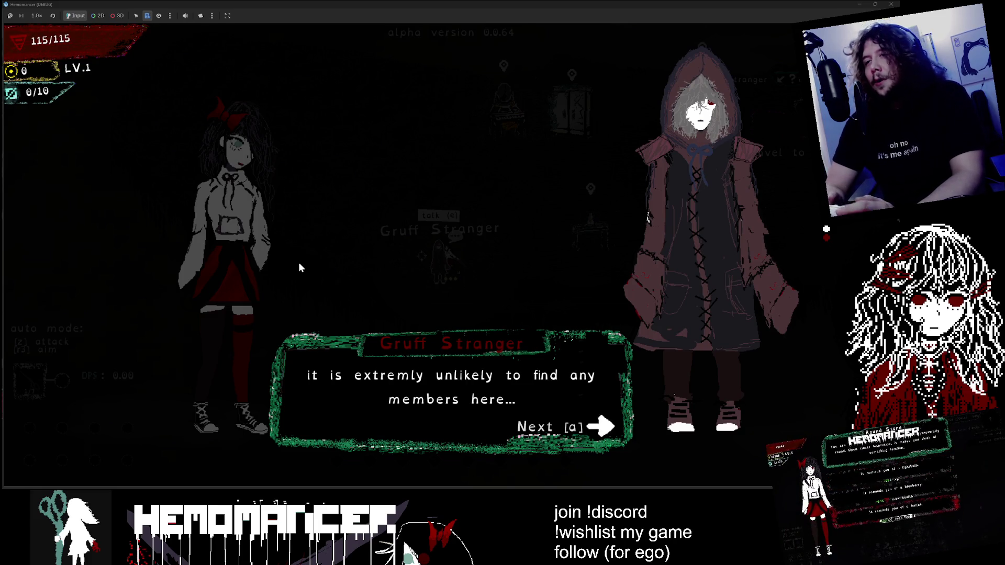
{"action": "key", "text": "a"}
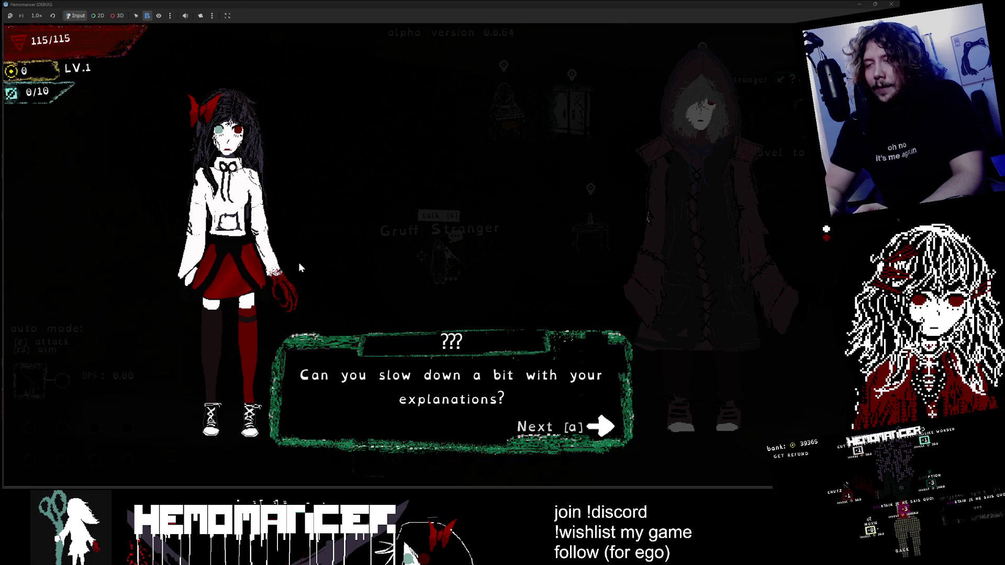
{"action": "key", "text": "a"}
{"action": "key", "text": "a"}
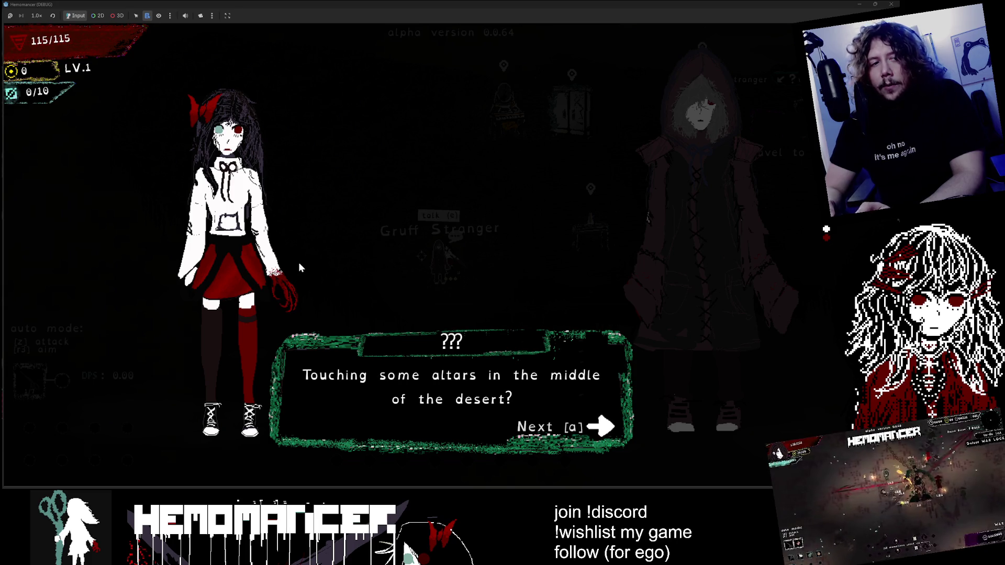
{"action": "key", "text": "a"}
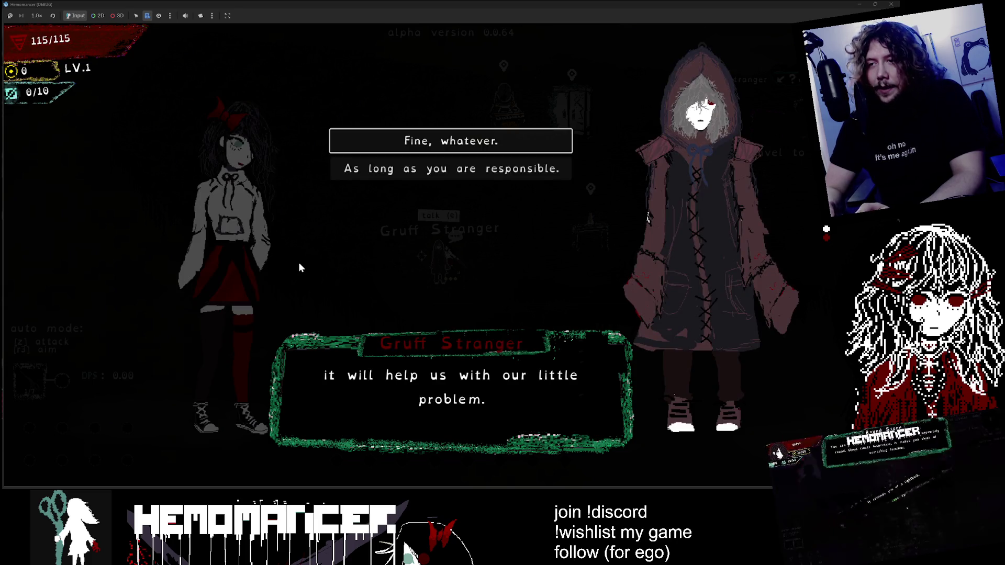
{"action": "key", "text": "Down"}
{"action": "key", "text": "Down"}
{"action": "key", "text": "Down"}
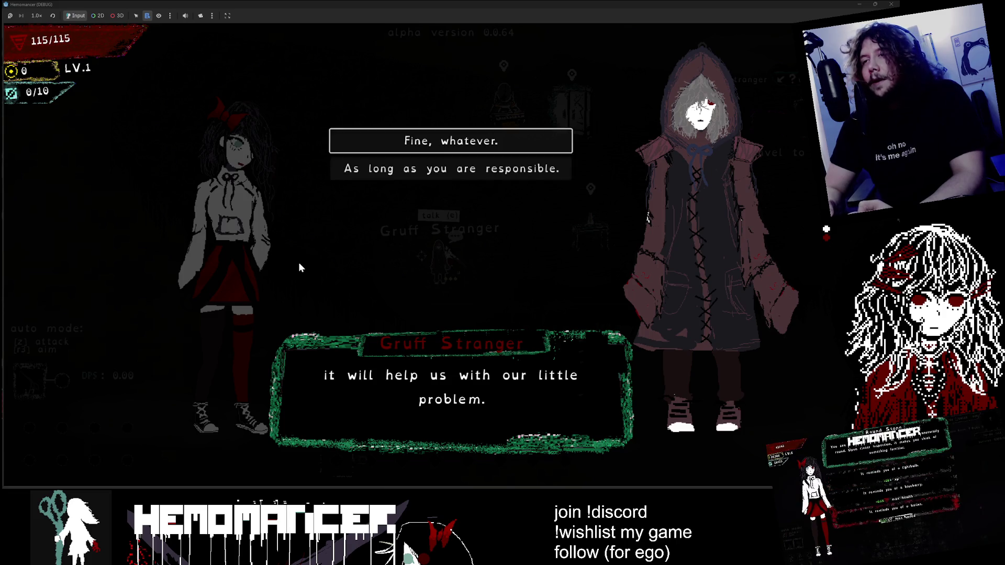
{"action": "key", "text": "Down"}
{"action": "key", "text": "Down"}
{"action": "key", "text": "Down"}
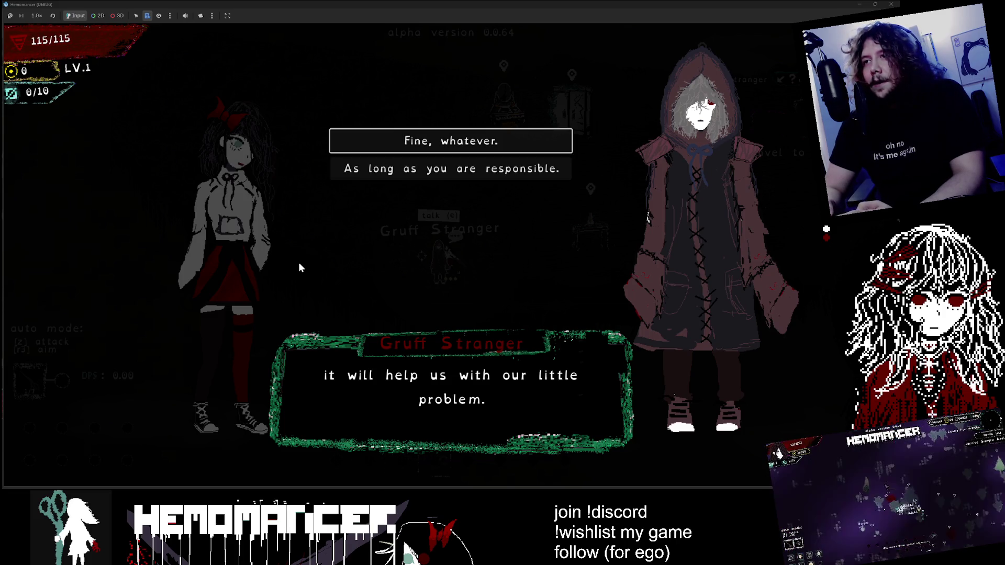
{"action": "key", "text": "a"}
{"action": "key", "text": "a"}
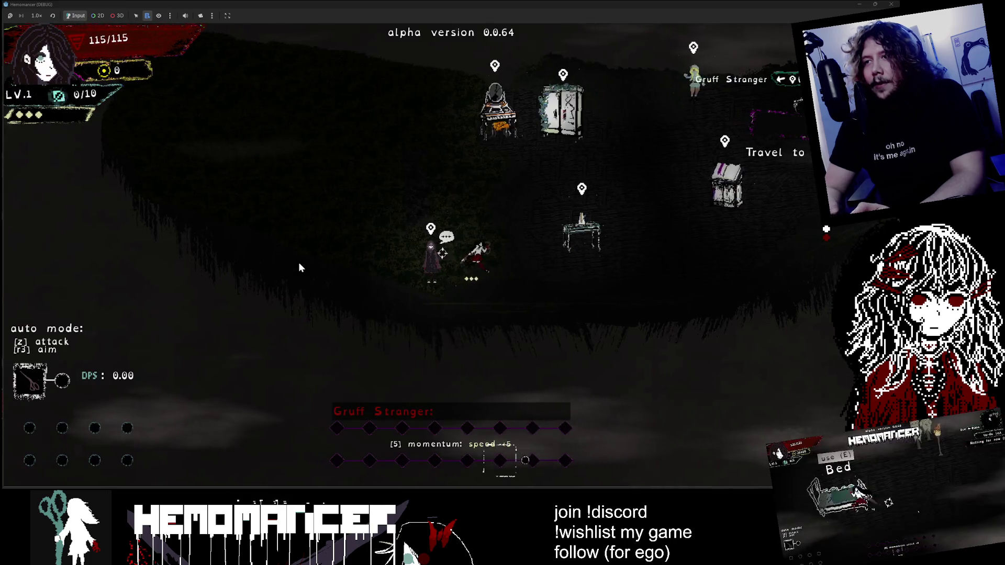
Step: Walk and dash through camp past the Wardrobe and Metronome up to the Bookstand
{"action": "key", "text": "Up"}
{"action": "key", "text": "Right"}
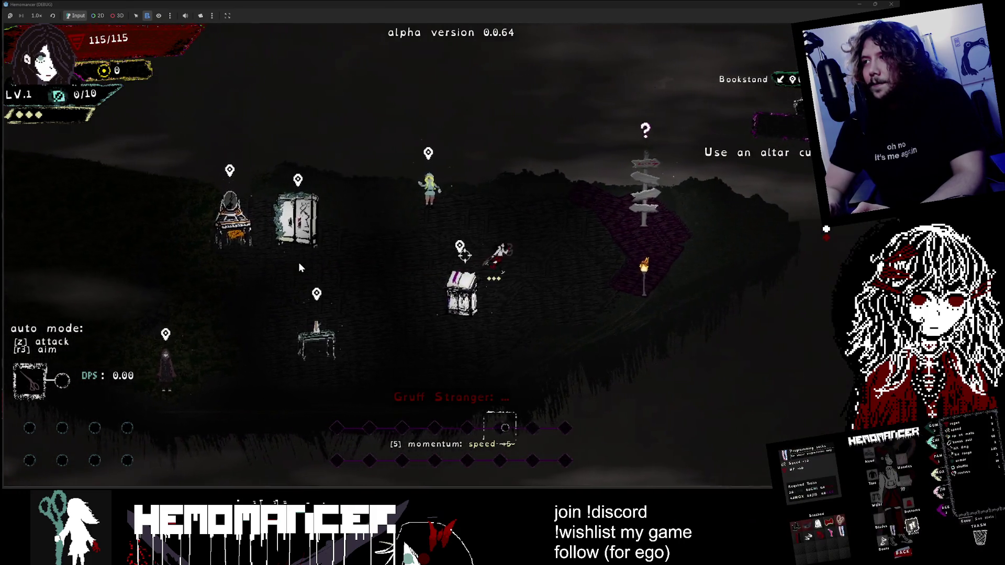
{"action": "key", "text": "space"}
{"action": "key", "text": "Left"}
{"action": "key", "text": "space"}
{"action": "key", "text": "space"}
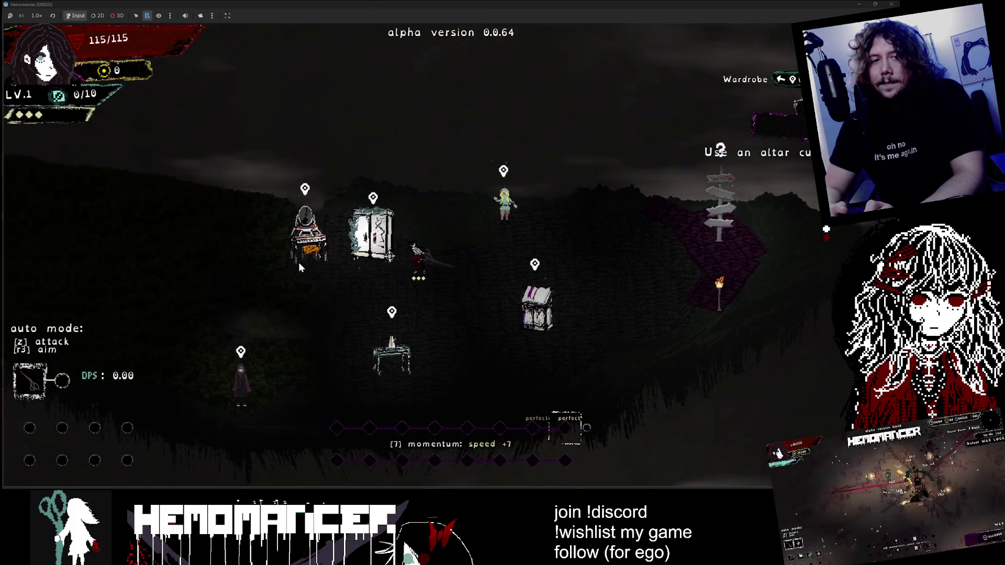
{"action": "key", "text": "Down"}
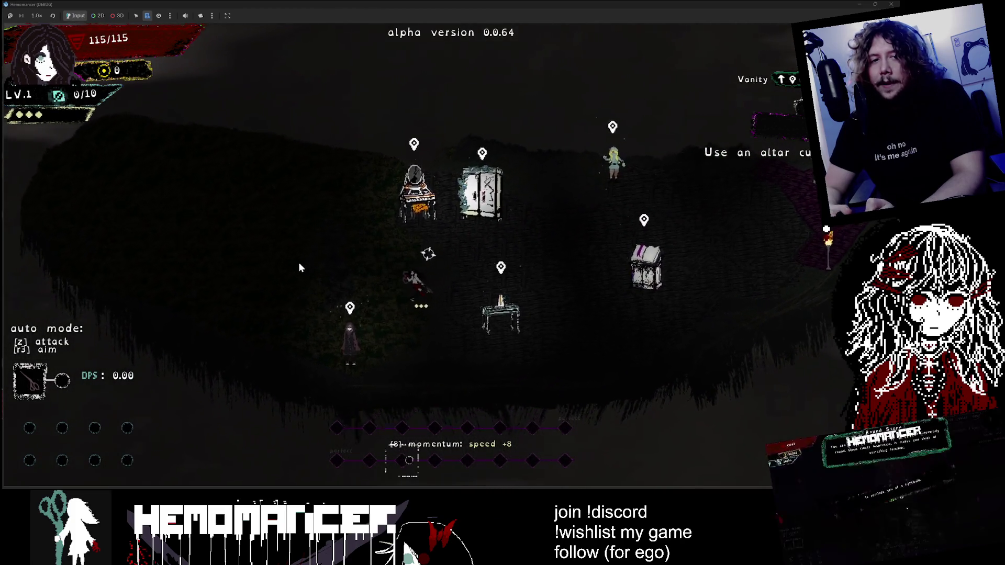
{"action": "key", "text": "Right"}
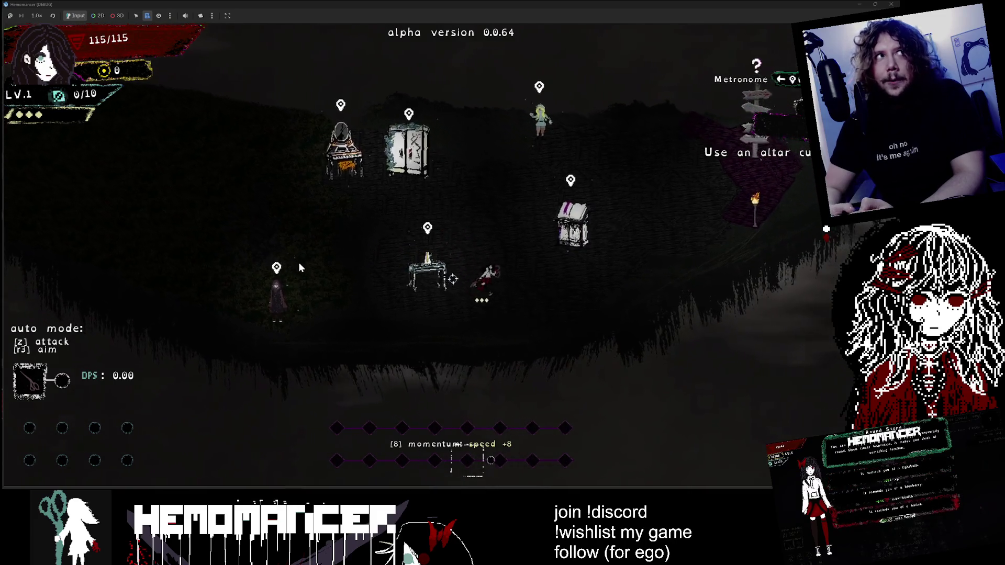
{"action": "key", "text": "Up"}
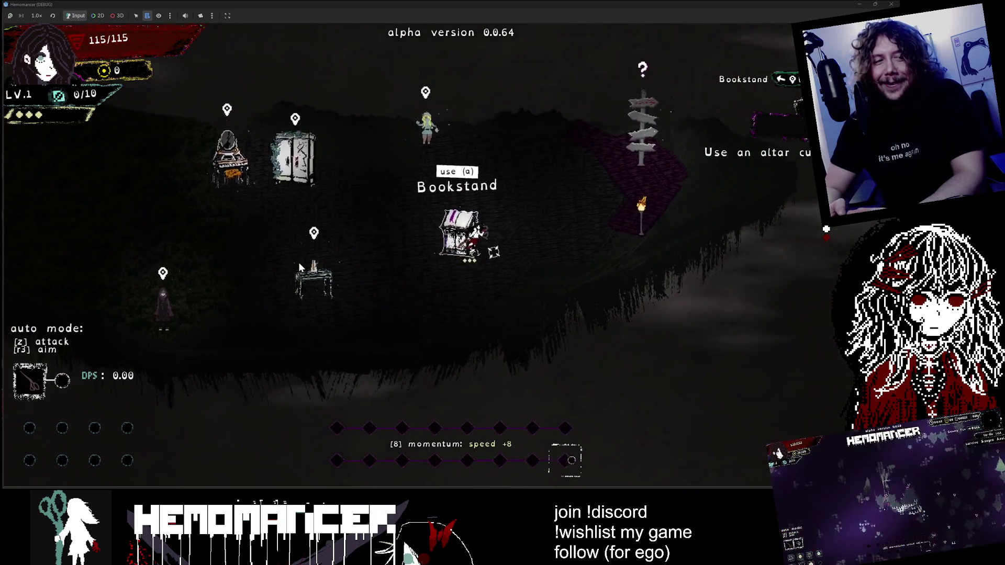
Step: Travel to Cheag Amar, head into the forest, take a level-up upgrade, and pause
{"action": "key", "text": "e"}
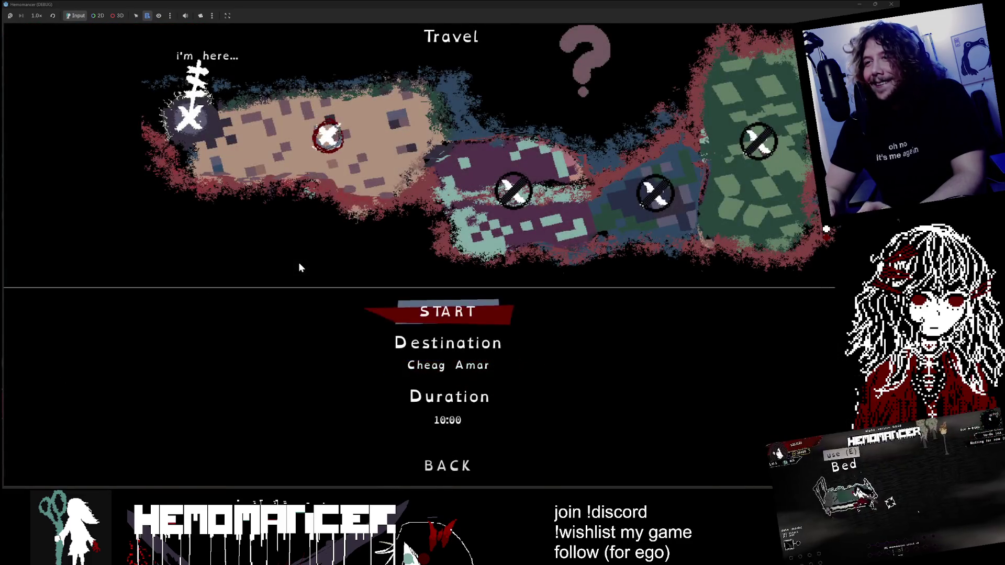
{"action": "key", "text": "Return"}
{"action": "key", "text": "Up"}
{"action": "key", "text": "e"}
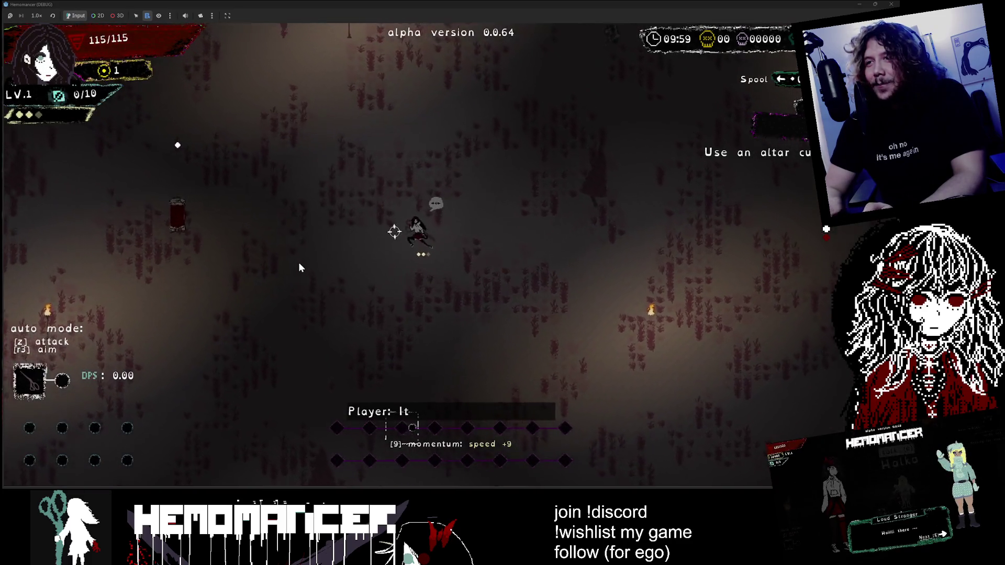
{"action": "key", "text": "Up"}
{"action": "key", "text": "Left"}
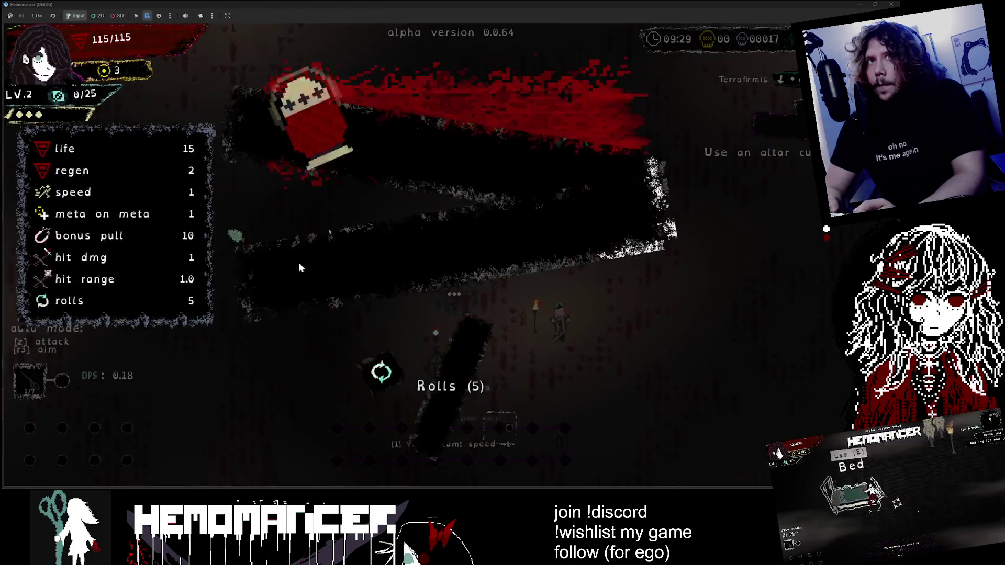
{"action": "left_click", "coordinate": [300, 267]}
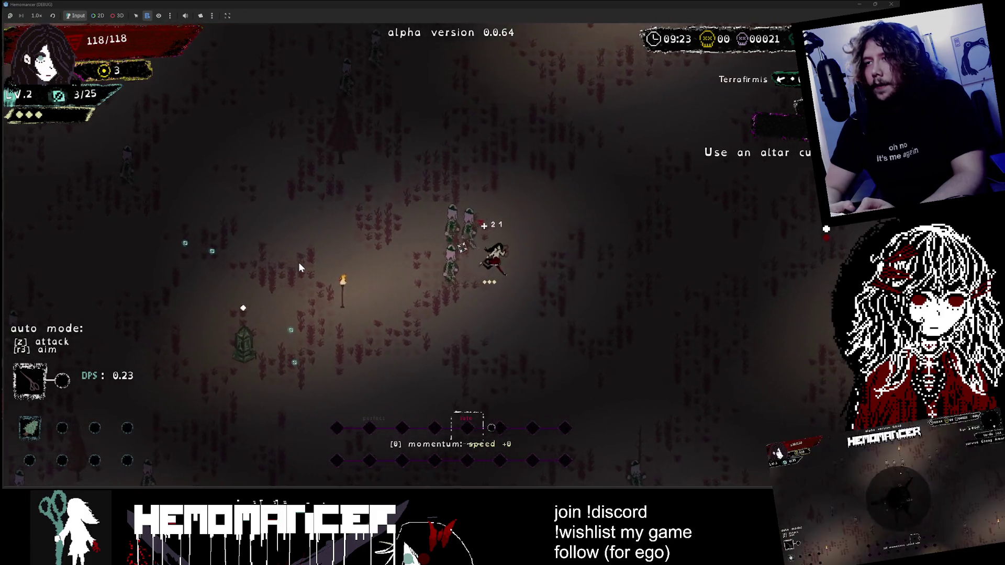
{"action": "key", "text": "Escape"}
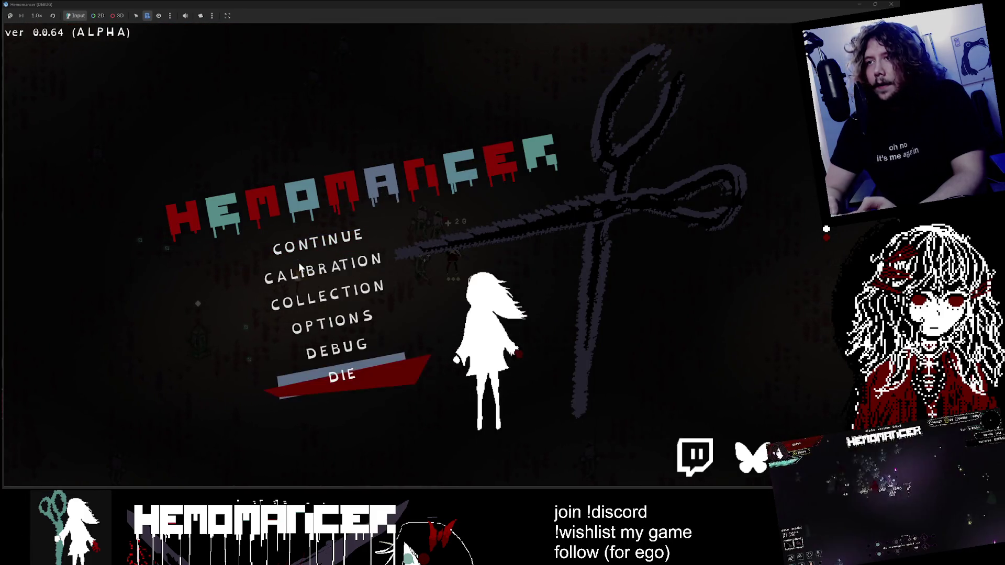
Step: End the paused run, return to camp, and talk through the Loud Stranger's dialogue
{"action": "key", "text": "Return"}
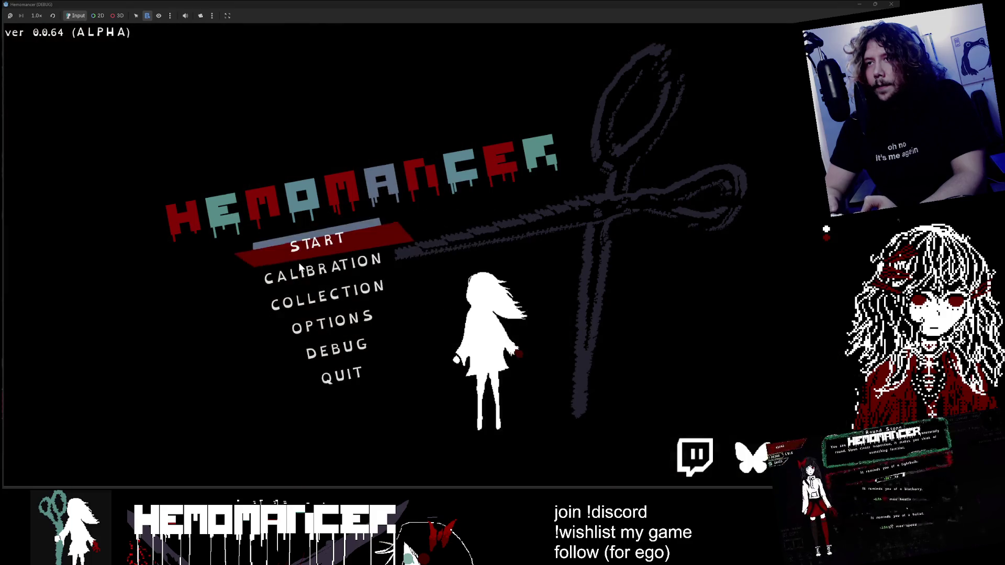
{"action": "key", "text": "Return"}
{"action": "key", "text": "Left"}
{"action": "key", "text": "Up"}
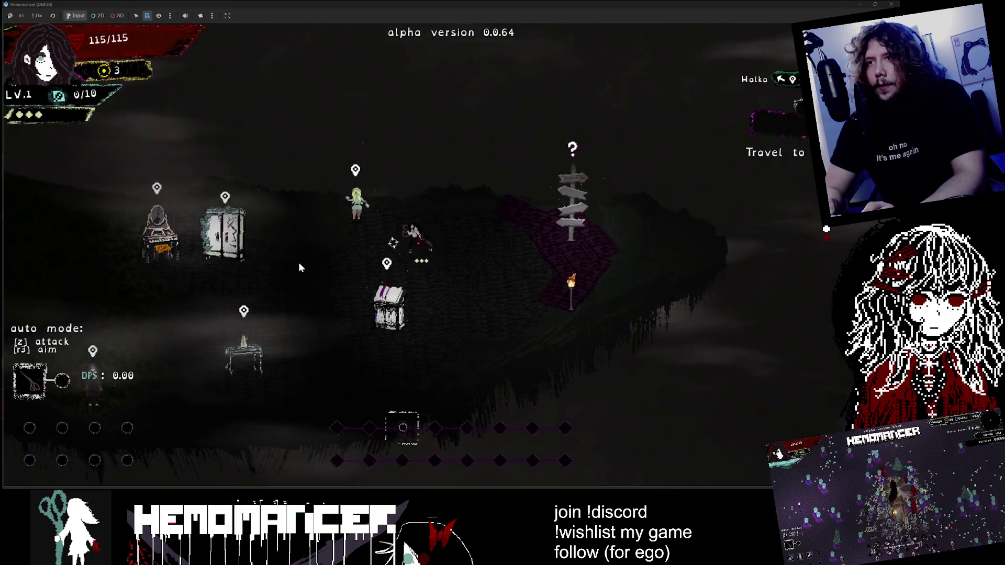
{"action": "key", "text": "c"}
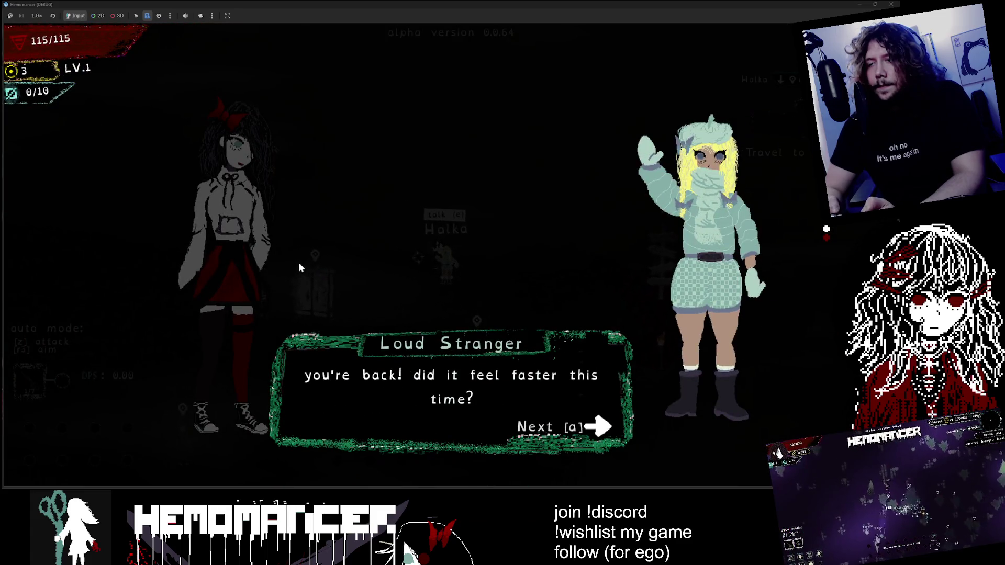
{"action": "key", "text": "a"}
{"action": "key", "text": "a"}
{"action": "key", "text": "a"}
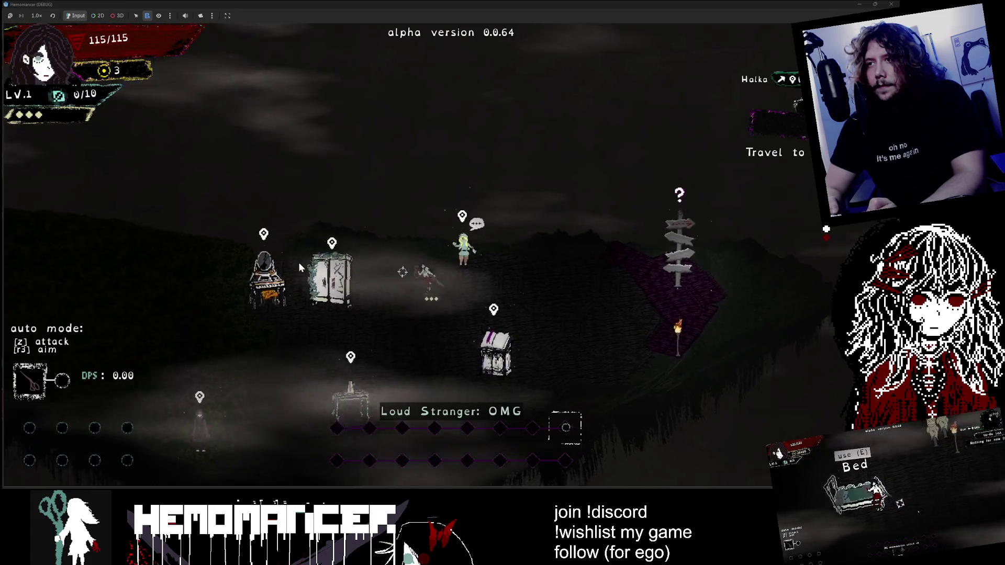
Step: Walk down-left past the Metronome, then run right toward the Bookstand
{"action": "key", "text": "Left"}
{"action": "key", "text": "Down"}
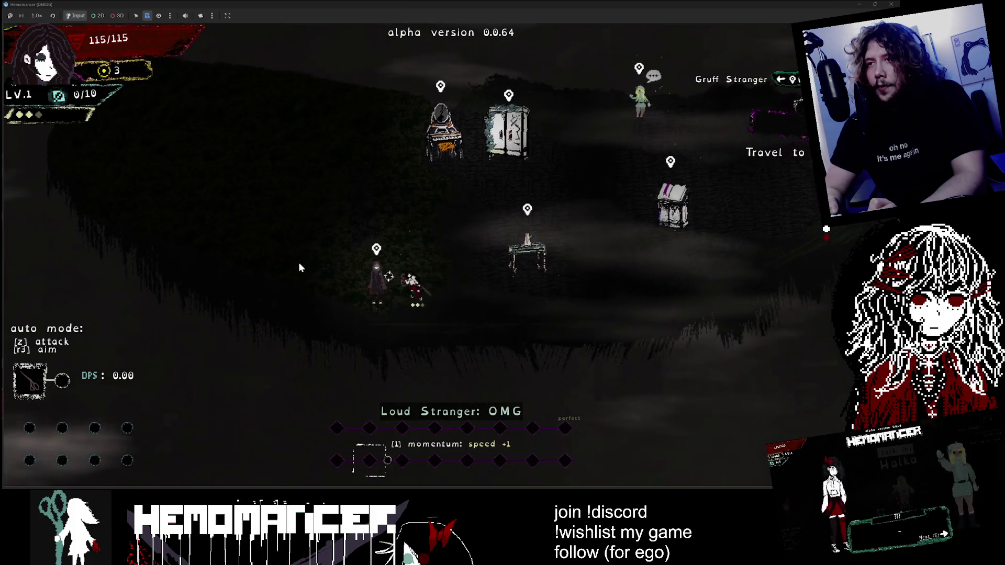
{"action": "key", "text": "Up"}
{"action": "key", "text": "Right"}
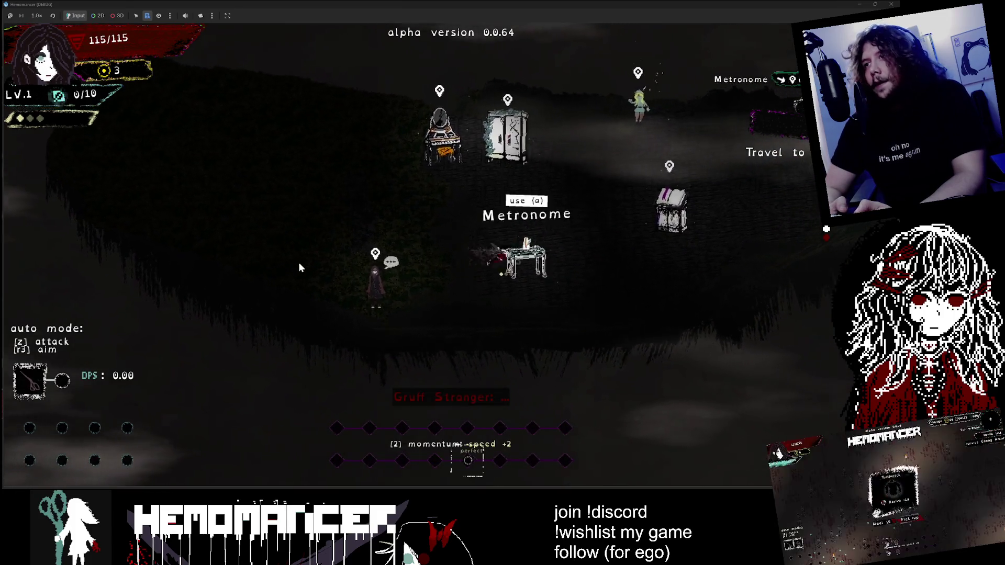
{"action": "key", "text": "Right"}
Step: Go to the signpost, then end the current run and restart in the hub
{"action": "key", "text": "w"}
{"action": "key", "text": "d"}
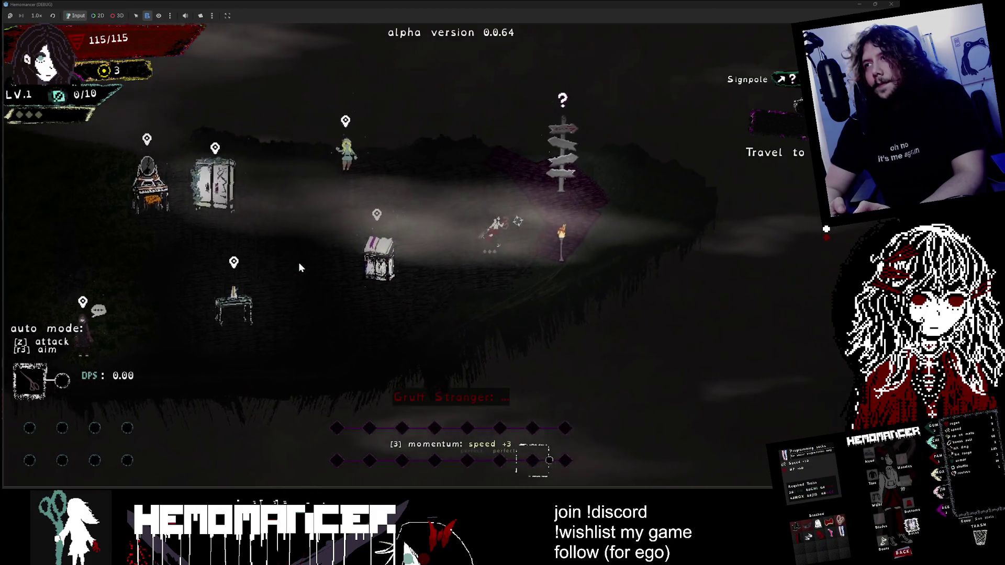
{"action": "key", "text": "e"}
{"action": "key", "text": "Escape"}
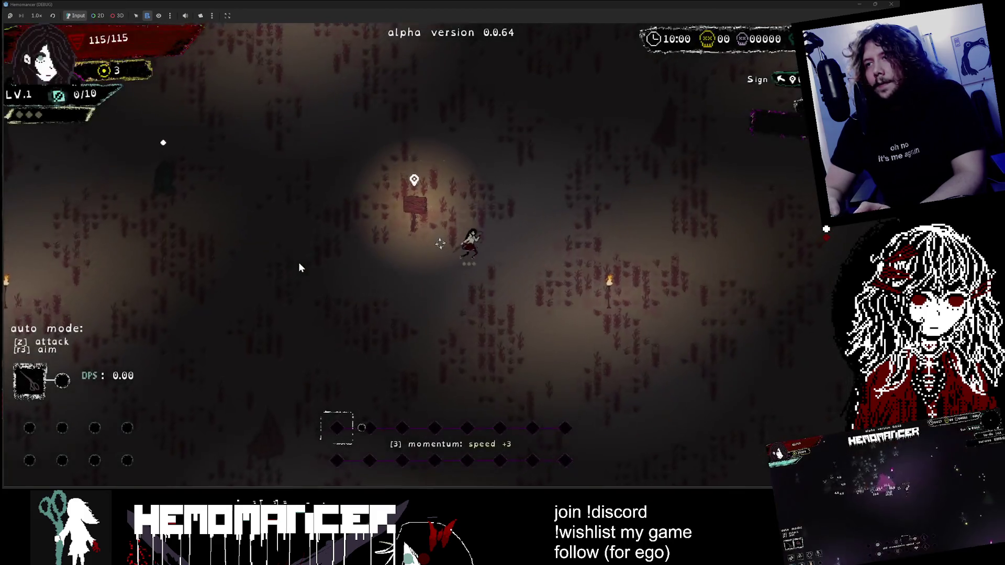
{"action": "key", "text": "Escape"}
{"action": "key", "text": "Escape"}
{"action": "key", "text": "Return"}
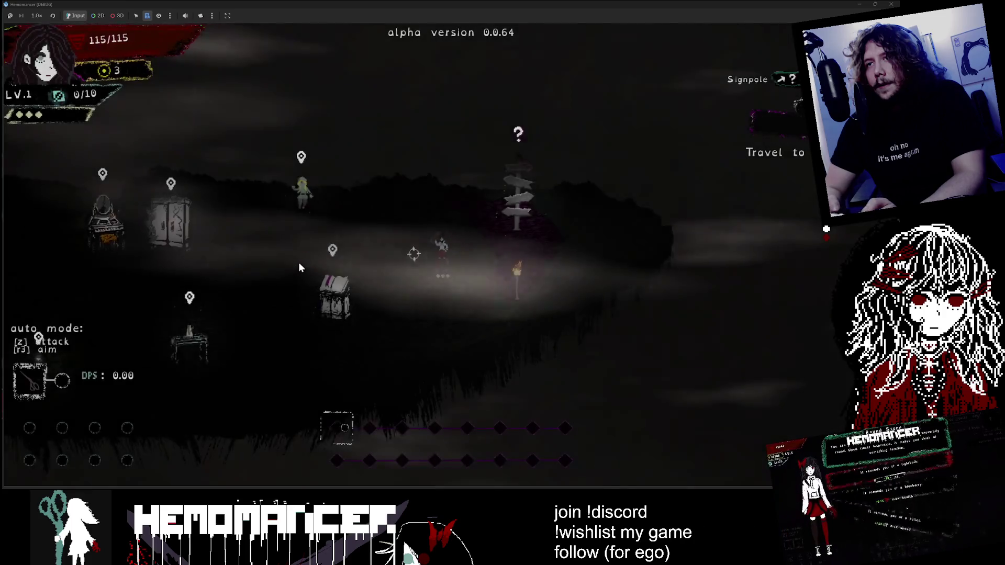
Step: Walk past the Metronome and Bookstand to the Signpole and travel into the forest stage
{"action": "key", "text": "a"}
{"action": "key", "text": "s"}
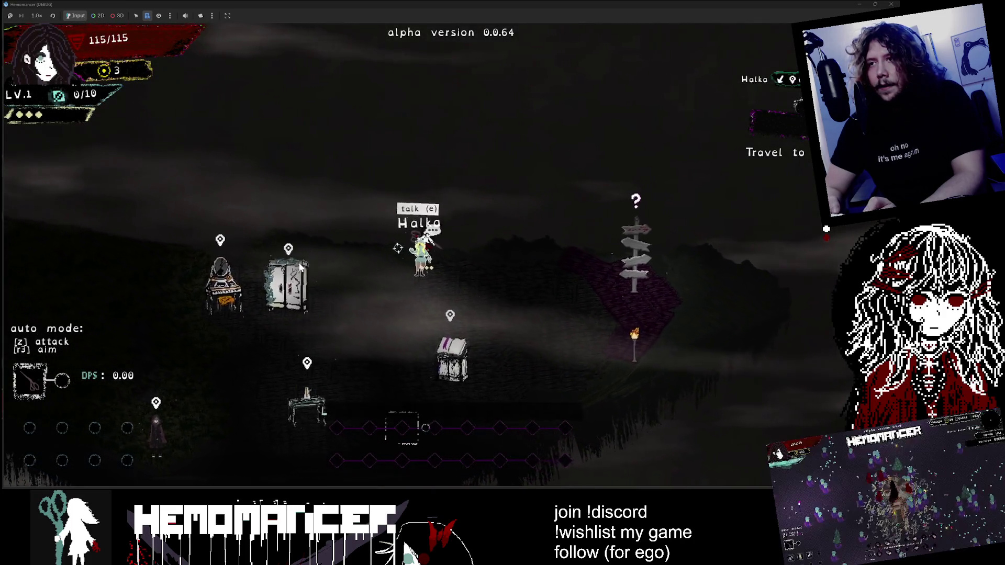
{"action": "key", "text": "a"}
{"action": "key", "text": "s"}
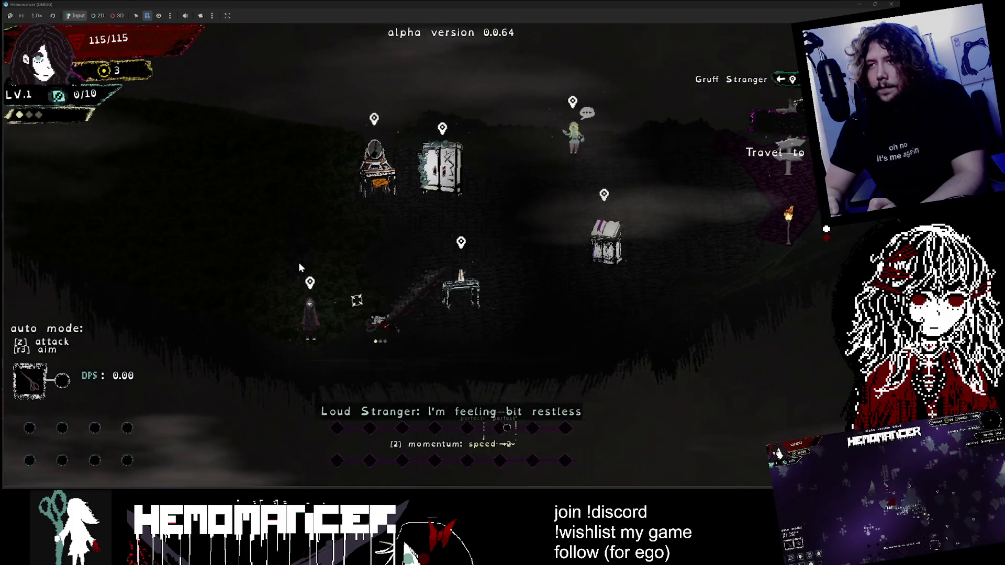
{"action": "key", "text": "w"}
{"action": "key", "text": "d"}
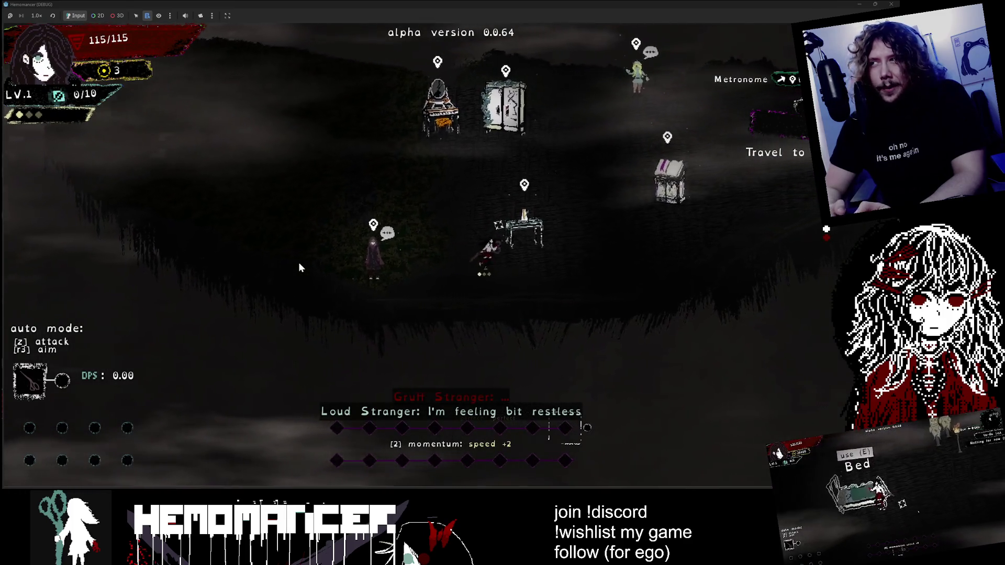
{"action": "key", "text": "w"}
{"action": "key", "text": "d"}
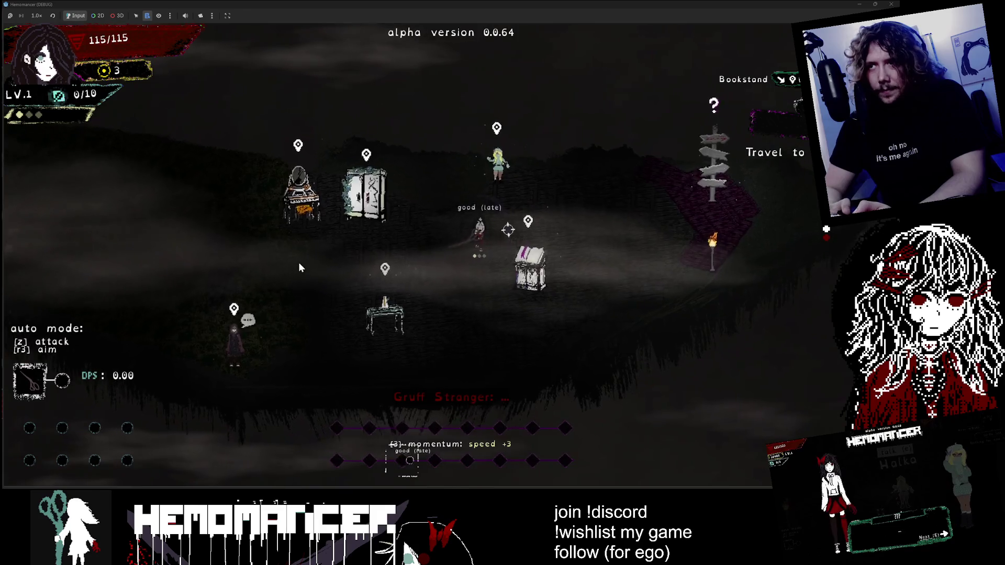
{"action": "key", "text": "d"}
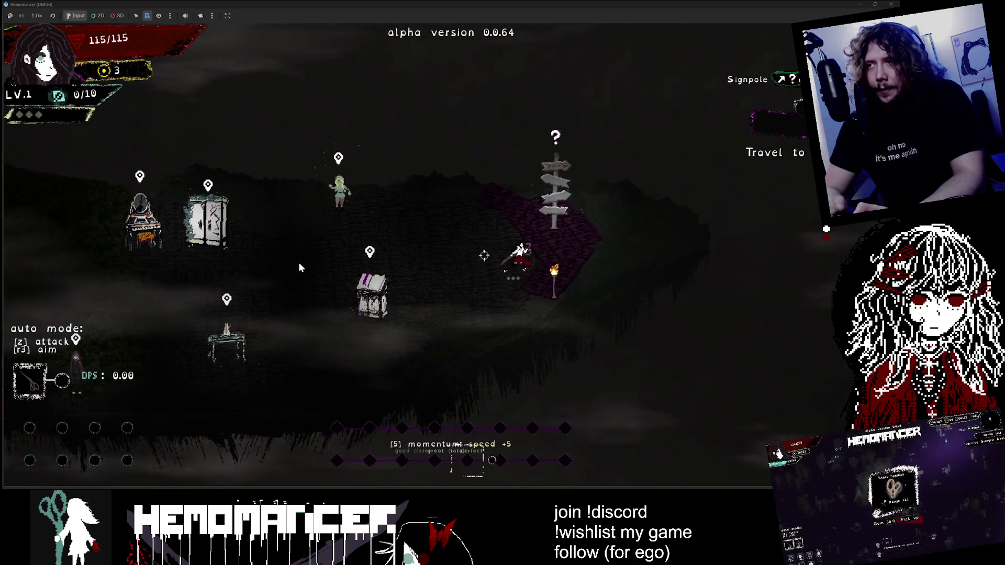
{"action": "key", "text": "e"}
{"action": "key", "text": "Return"}
Step: Push up-right and right through the forest, hitting the first enemies
{"action": "key", "text": "w"}
{"action": "key", "text": "d"}
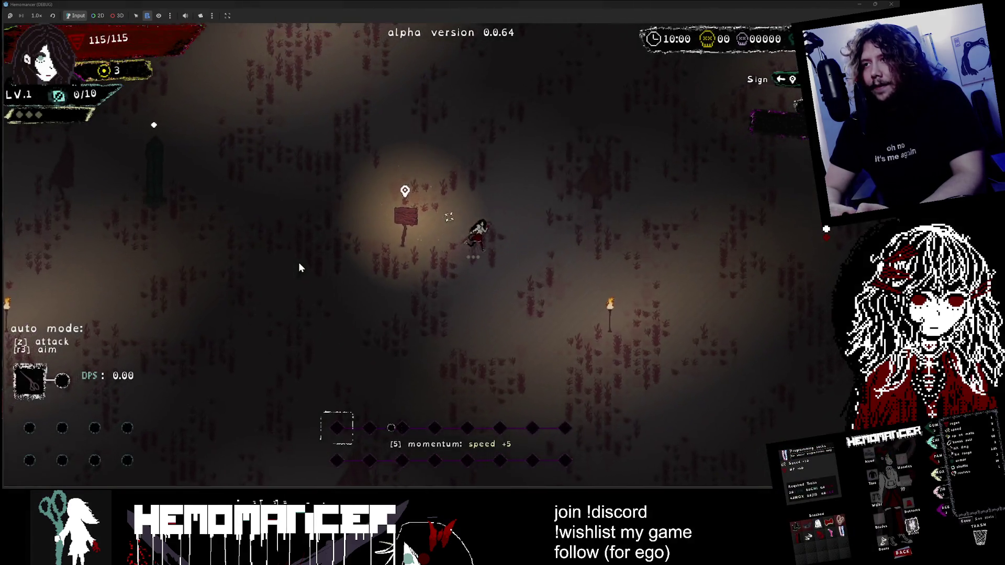
{"action": "key", "text": "w"}
{"action": "key", "text": "d"}
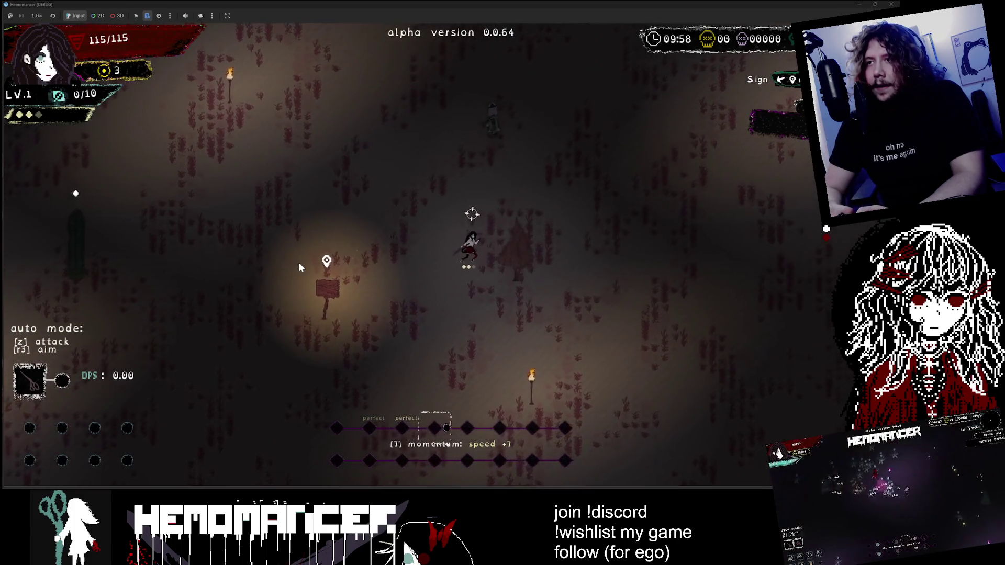
{"action": "key", "text": "d"}
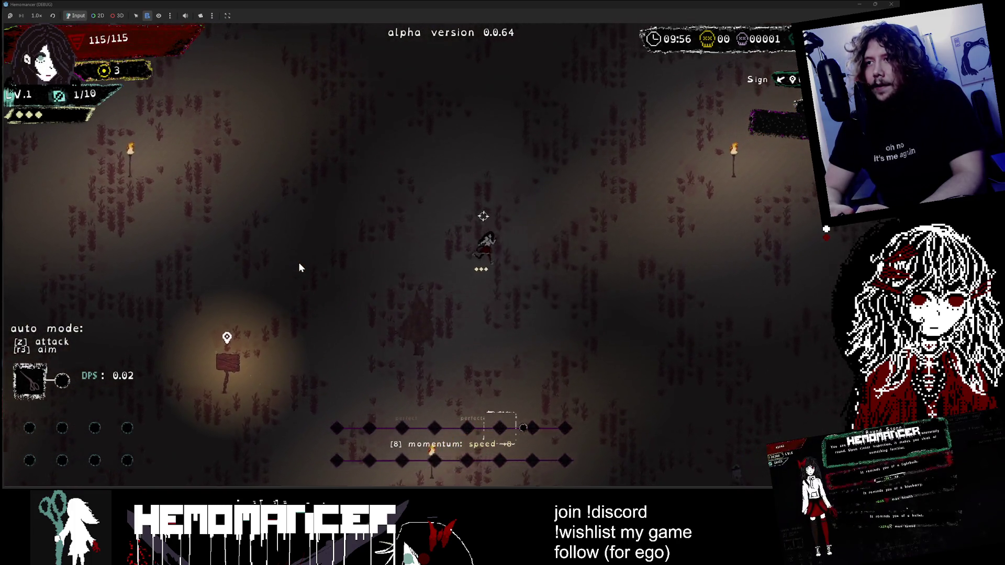
{"action": "key", "text": "d"}
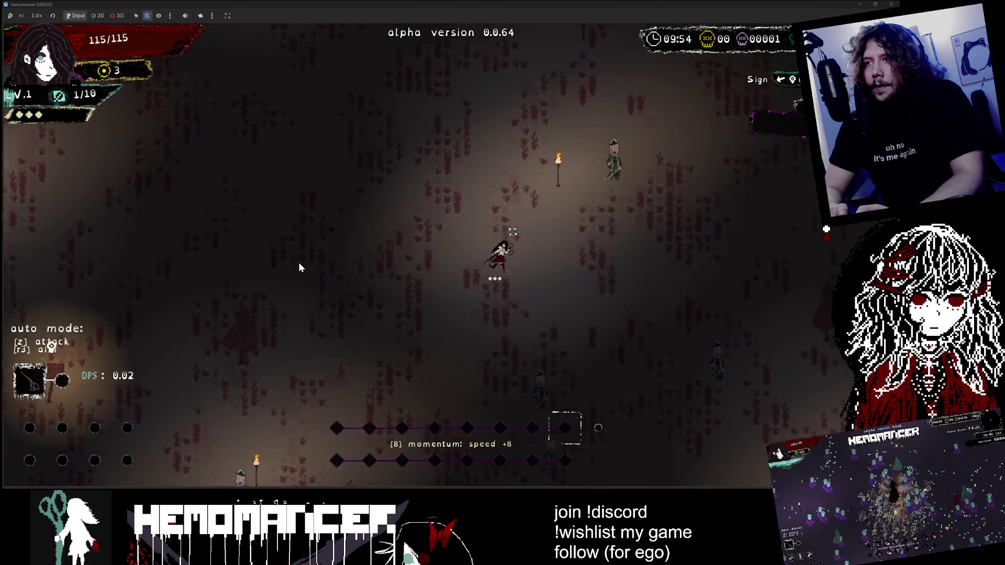
{"action": "key", "text": "w"}
{"action": "key", "text": "a"}
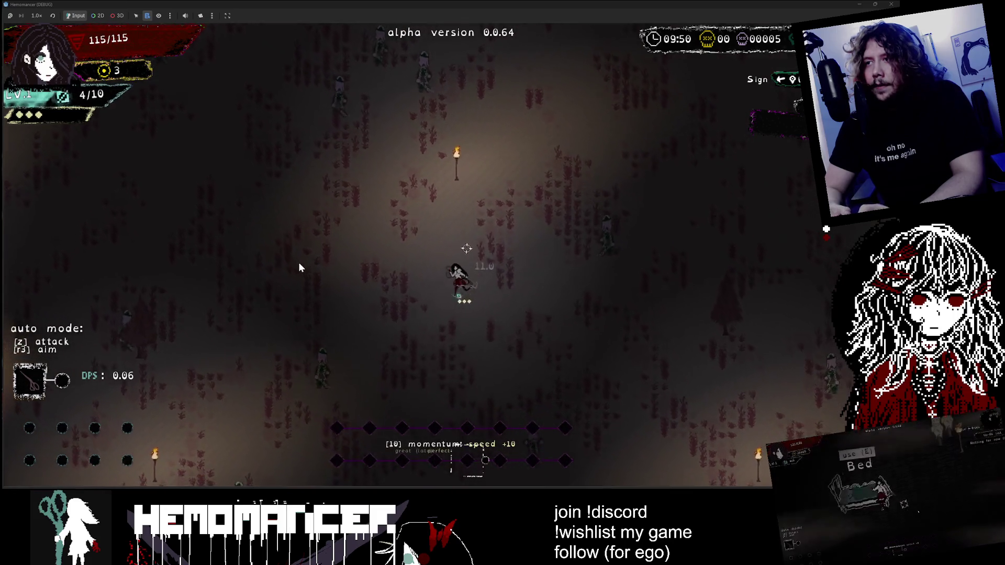
Step: Keep fighting enemy groups up-left, up-right and down-right, then pause the game
{"action": "key", "text": "w"}
{"action": "key", "text": "a"}
{"action": "key", "text": "w"}
{"action": "key", "text": "d"}
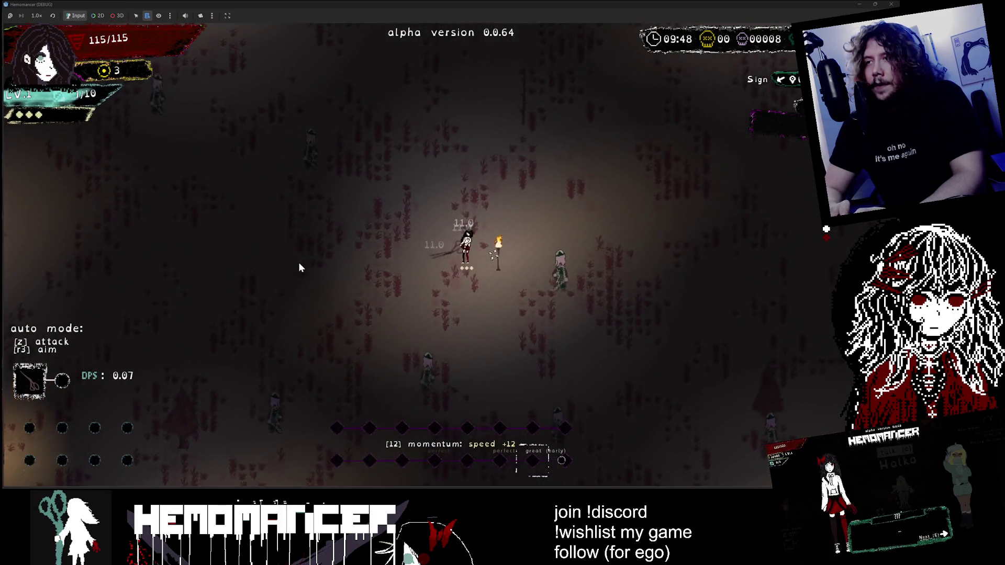
{"action": "key", "text": "w"}
{"action": "key", "text": "d"}
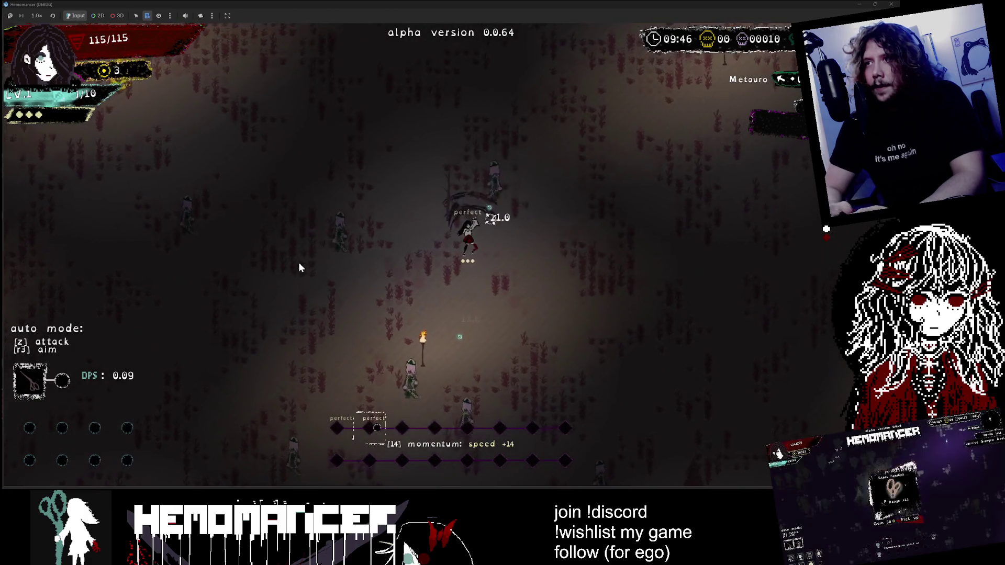
{"action": "key", "text": "w"}
{"action": "key", "text": "d"}
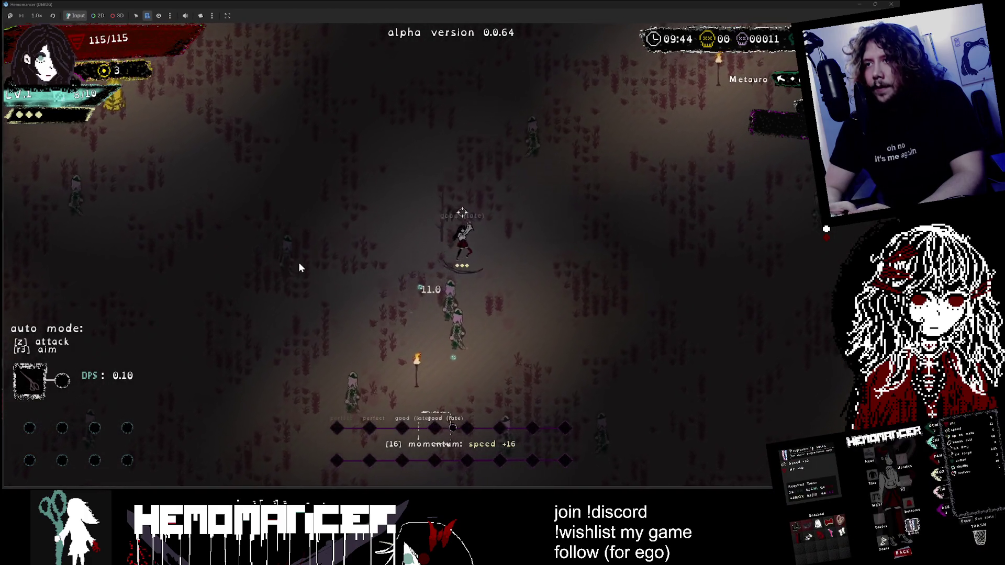
{"action": "key", "text": "a"}
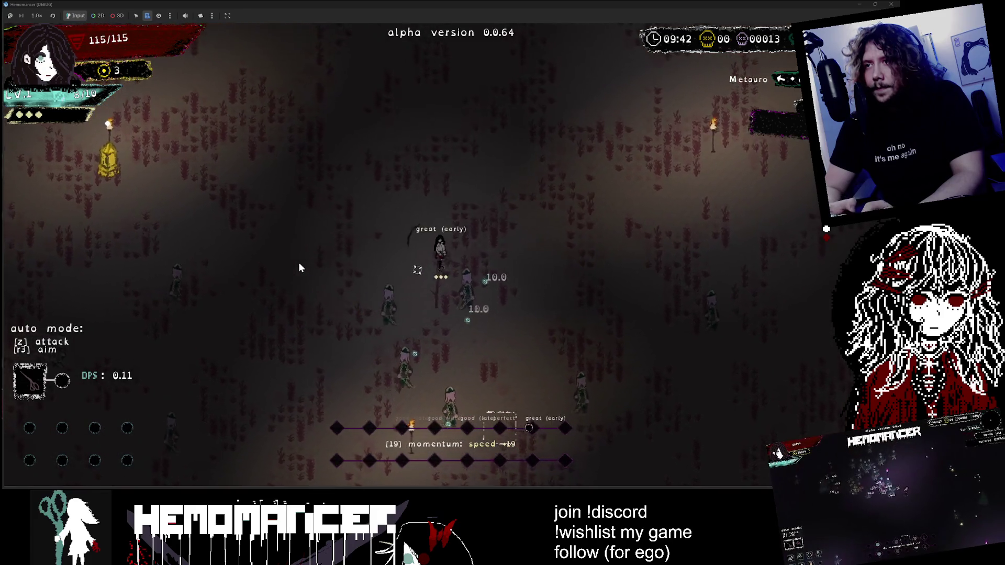
{"action": "key", "text": "a"}
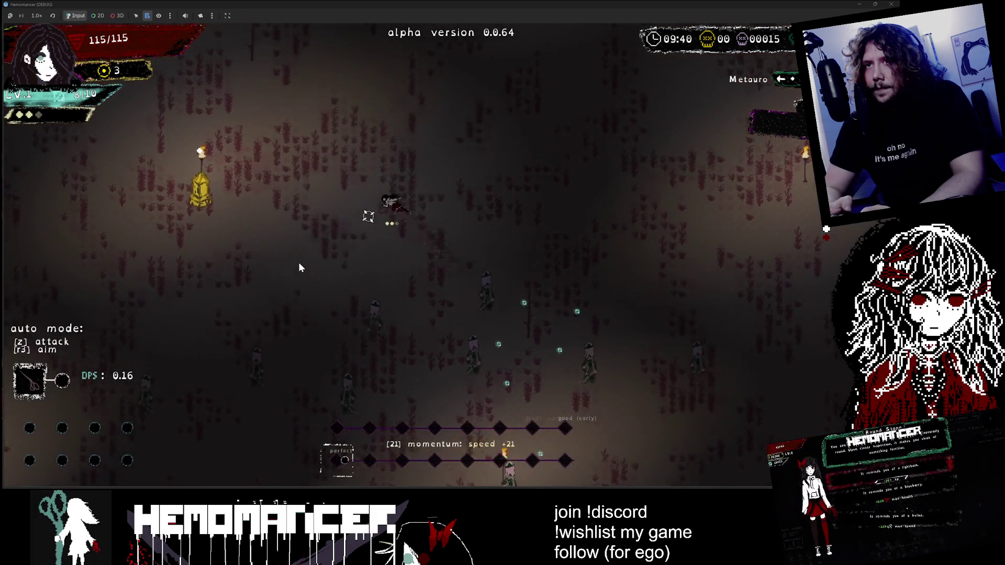
{"action": "key", "text": "s"}
{"action": "key", "text": "d"}
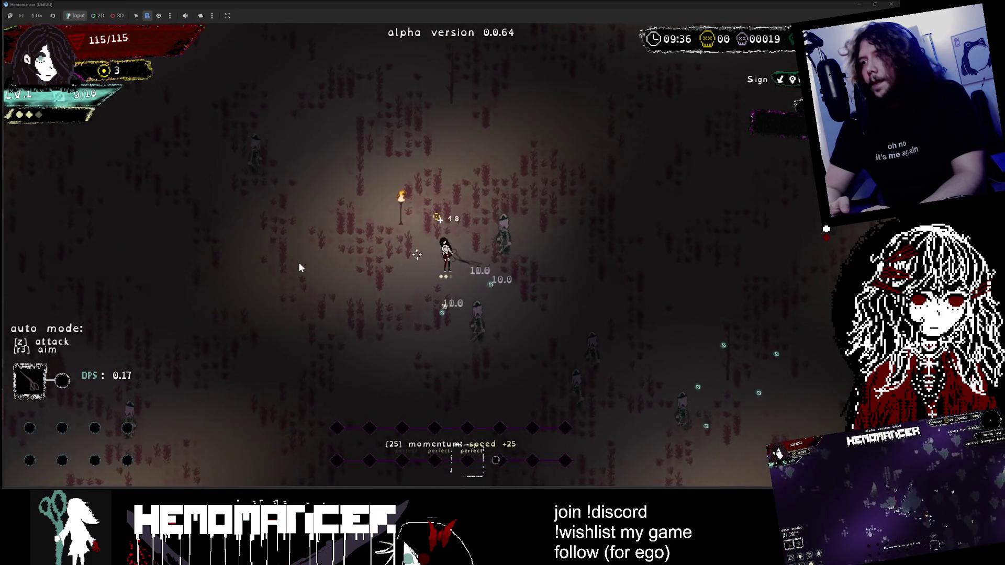
{"action": "key", "text": "w"}
{"action": "key", "text": "a"}
{"action": "key", "text": "Escape"}
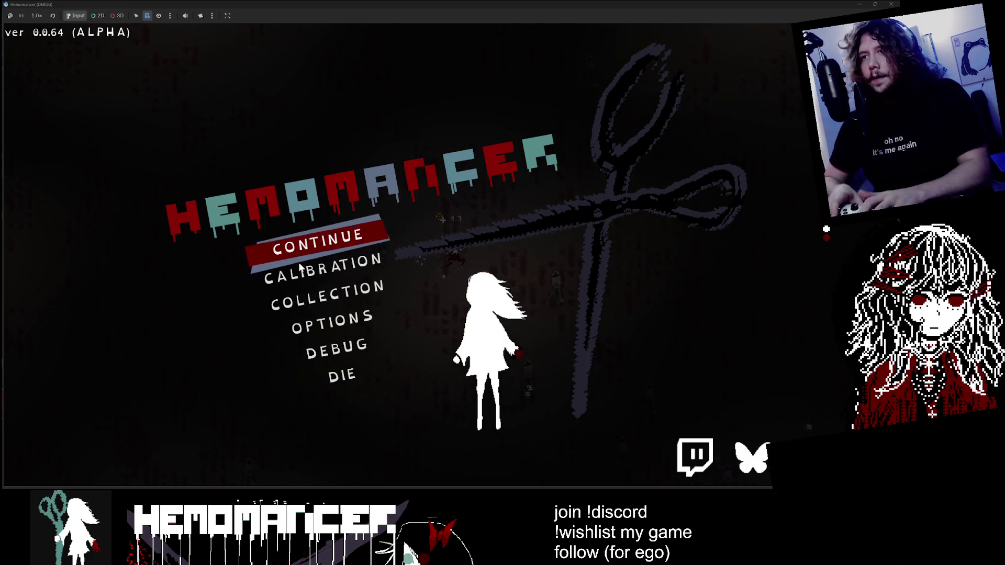
Step: Close the game window, check the Project menu, and rerun the project with F5
{"action": "left_click", "coordinate": [897, 5]}
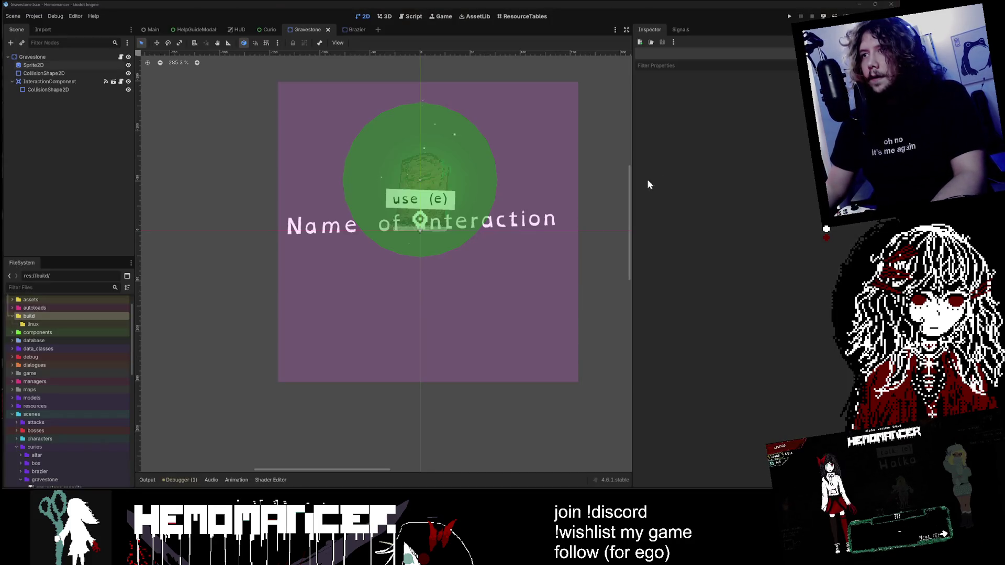
{"action": "left_click", "coordinate": [34, 16]}
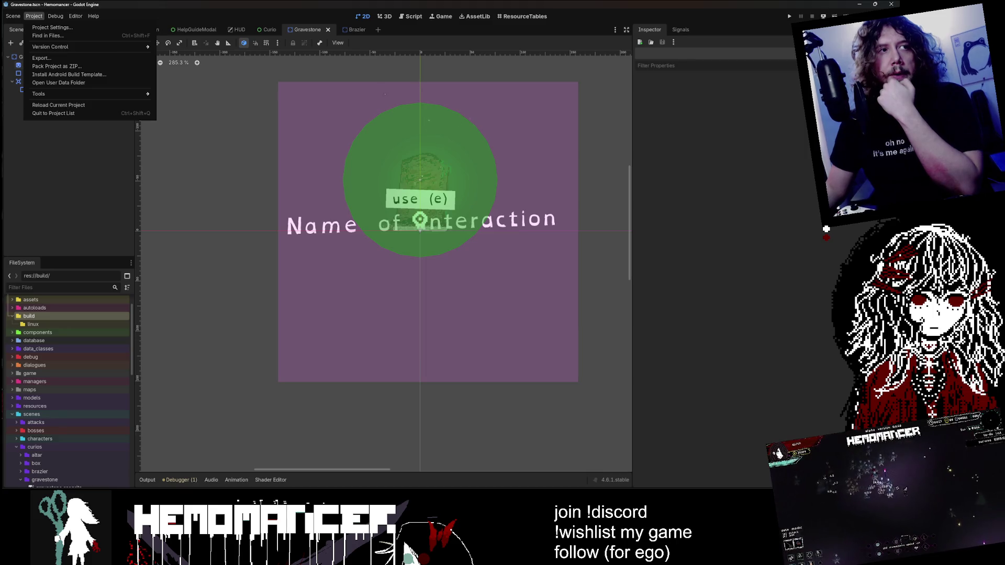
{"action": "key", "text": "Escape"}
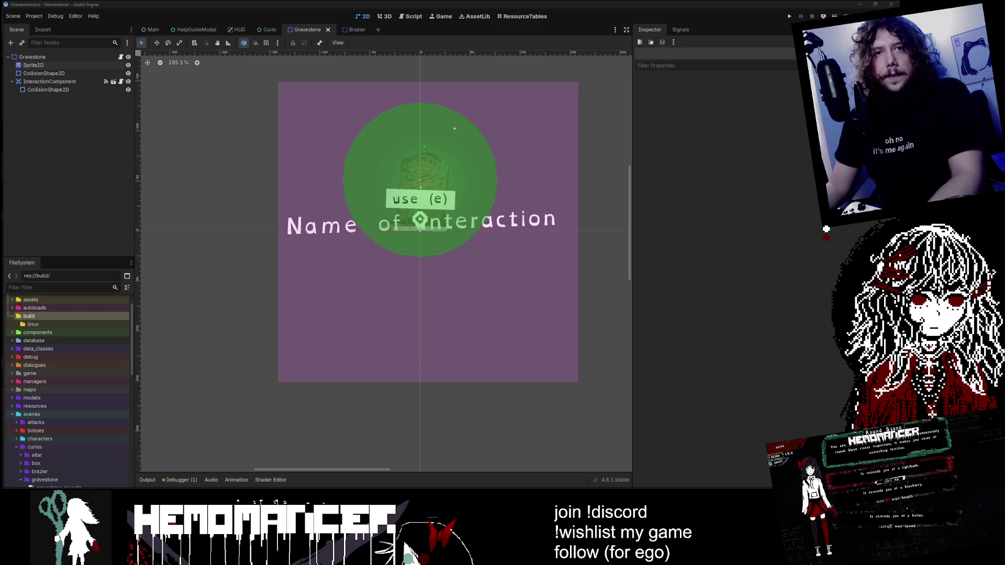
{"action": "key", "text": "F5"}
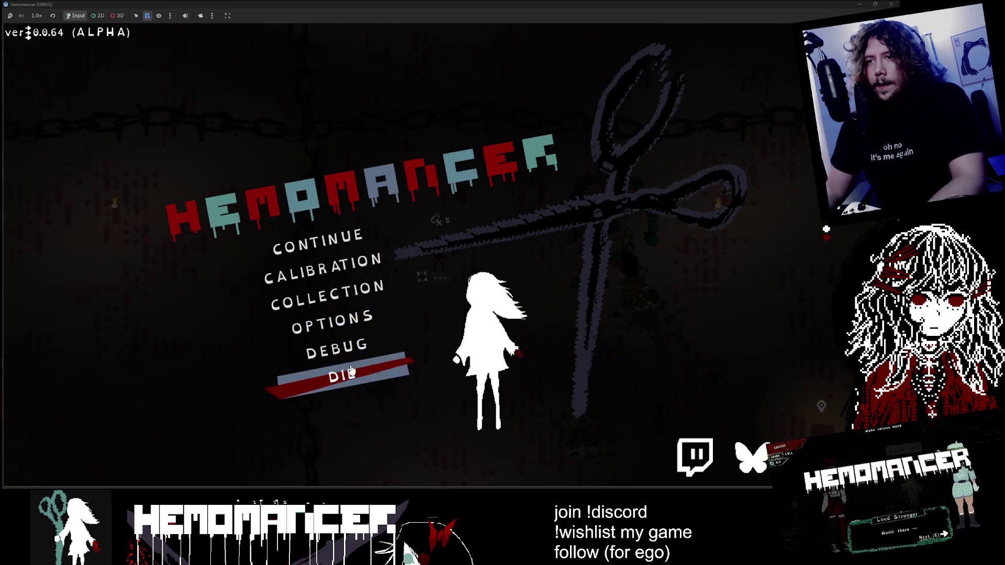
Step: Continue from the main menu into the hub, then close the game window
{"action": "left_click", "coordinate": [329, 246]}
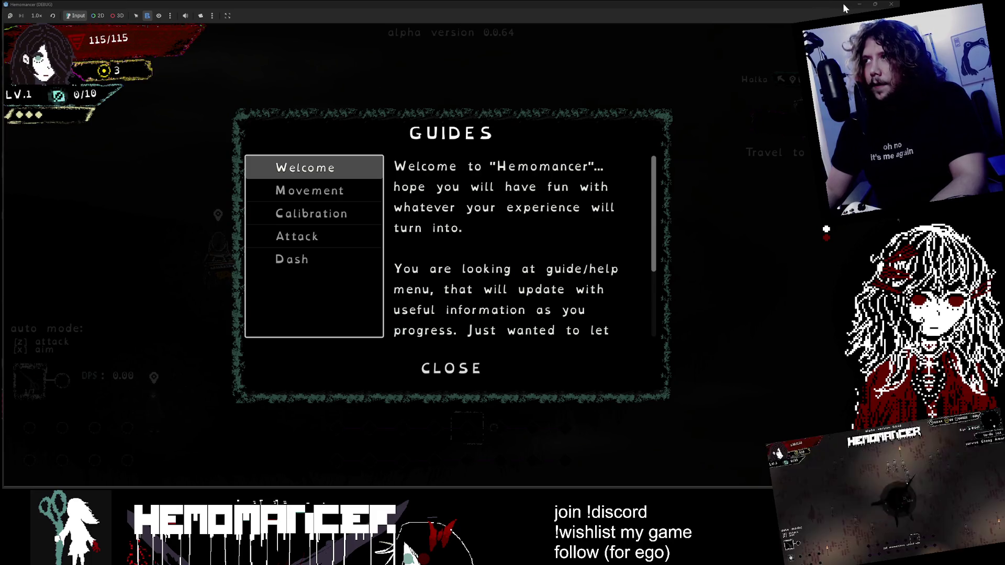
{"action": "left_click", "coordinate": [891, 4]}
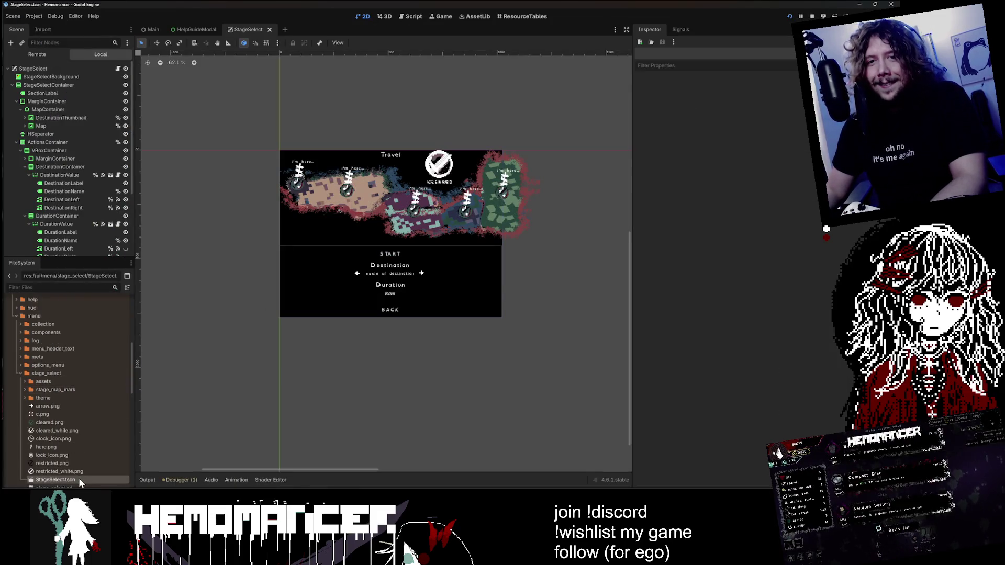
Step: Open stage_select.gd, widen the script editor, and read down through the script
{"action": "scroll", "coordinate": [100, 411], "scroll_direction": "down", "scroll_amount": 3}
{"action": "double_click", "coordinate": [78, 418]}
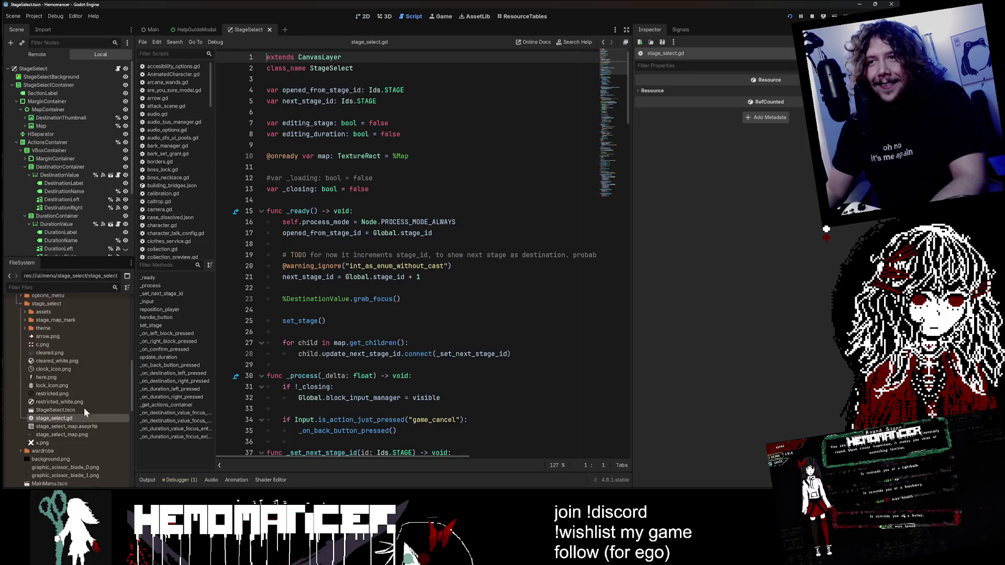
{"action": "left_click", "coordinate": [610, 201]}
{"action": "scroll", "coordinate": [610, 201], "scroll_direction": "down", "scroll_amount": 10}
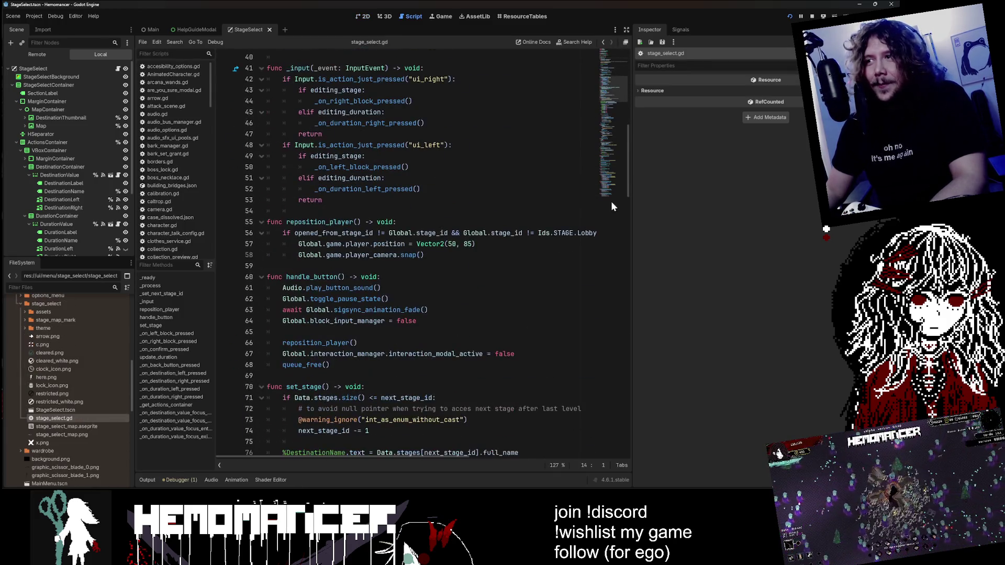
{"action": "left_click_drag", "start_coordinate": [631, 208], "coordinate": [715, 209]}
{"action": "scroll", "coordinate": [696, 209], "scroll_direction": "down", "scroll_amount": 15}
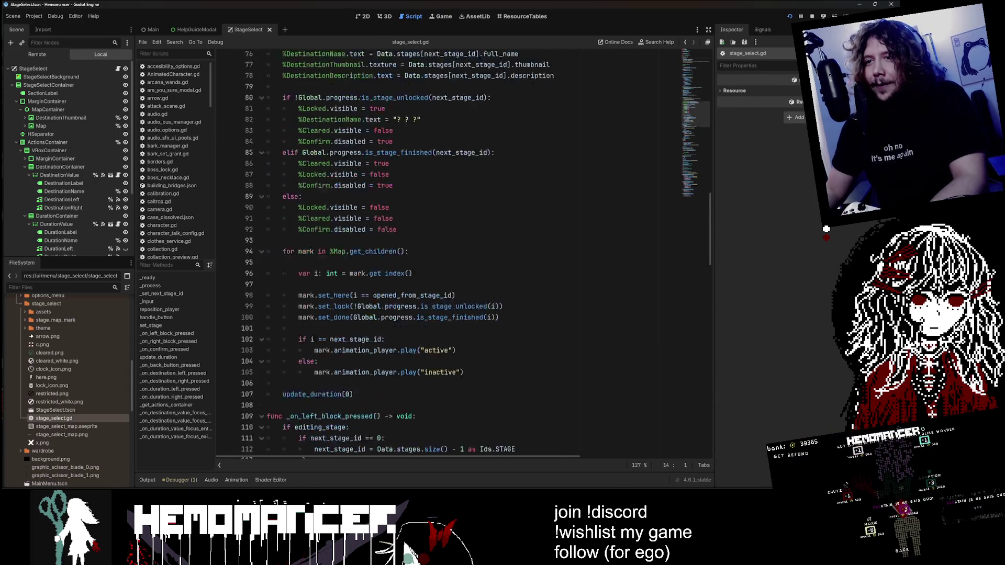
{"action": "scroll", "coordinate": [393, 254], "scroll_direction": "down", "scroll_amount": 5}
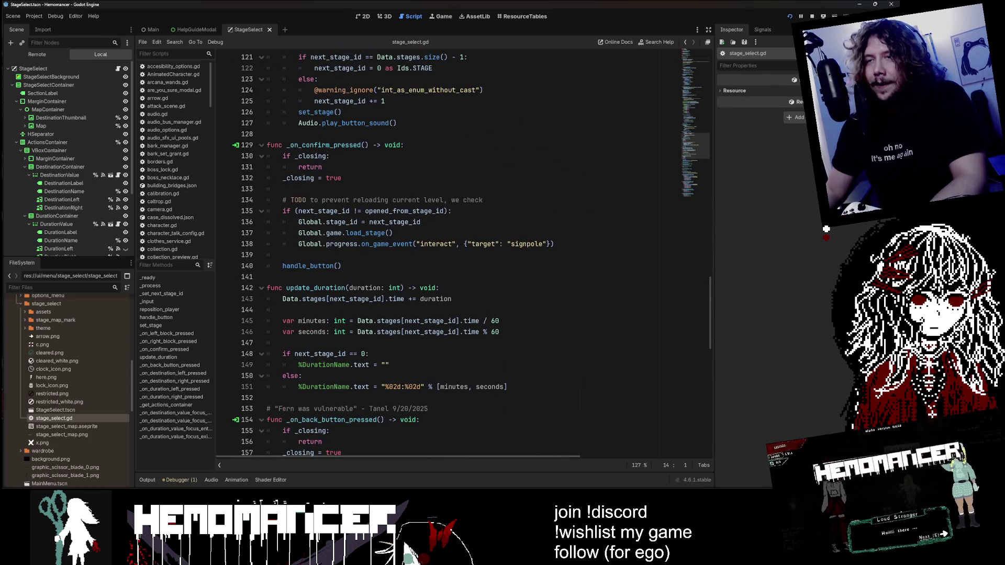
{"action": "scroll", "coordinate": [392, 254], "scroll_direction": "down", "scroll_amount": 13}
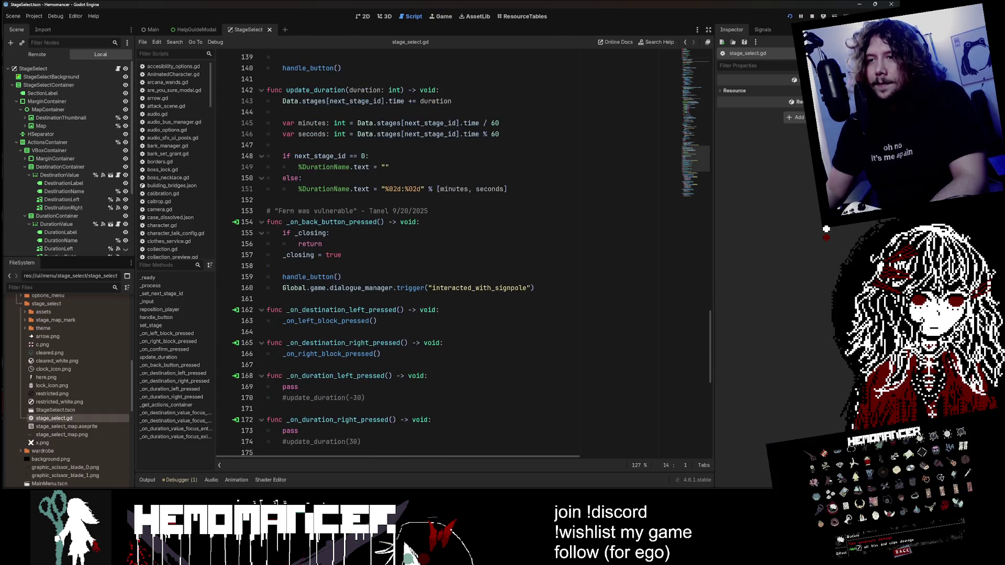
{"action": "scroll", "coordinate": [393, 255], "scroll_direction": "down", "scroll_amount": 4}
{"action": "scroll", "coordinate": [392, 255], "scroll_direction": "up", "scroll_amount": 5}
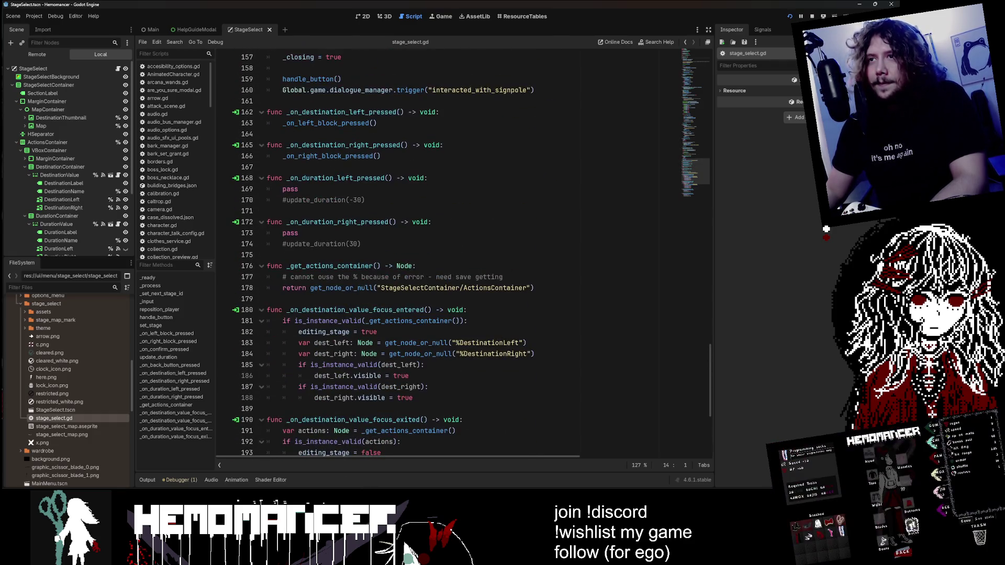
{"action": "scroll", "coordinate": [393, 254], "scroll_direction": "down", "scroll_amount": 3}
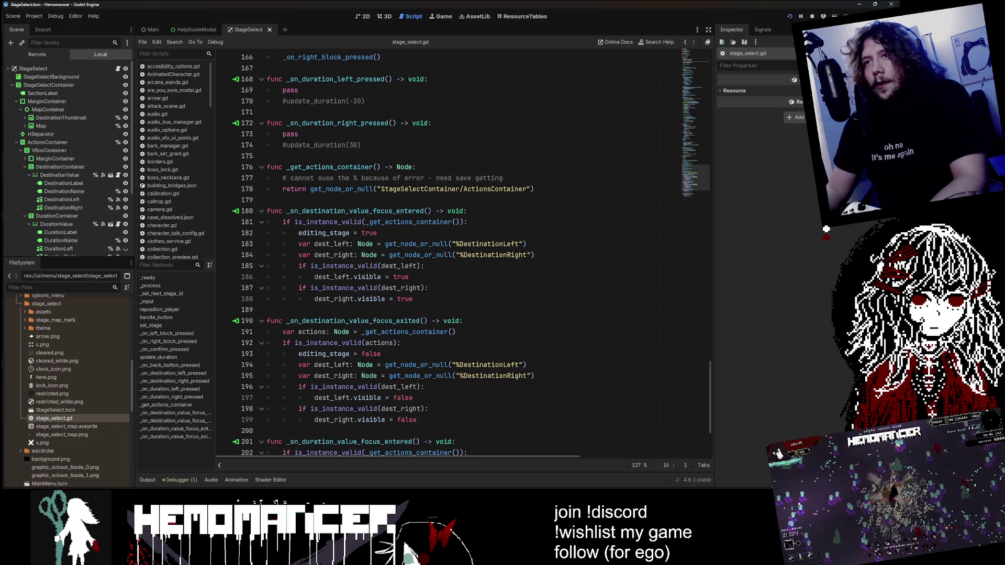
Step: Review the TODO comment on lines 176-177 about preventing reloading the current level
{"action": "double_click", "coordinate": [327, 178]}
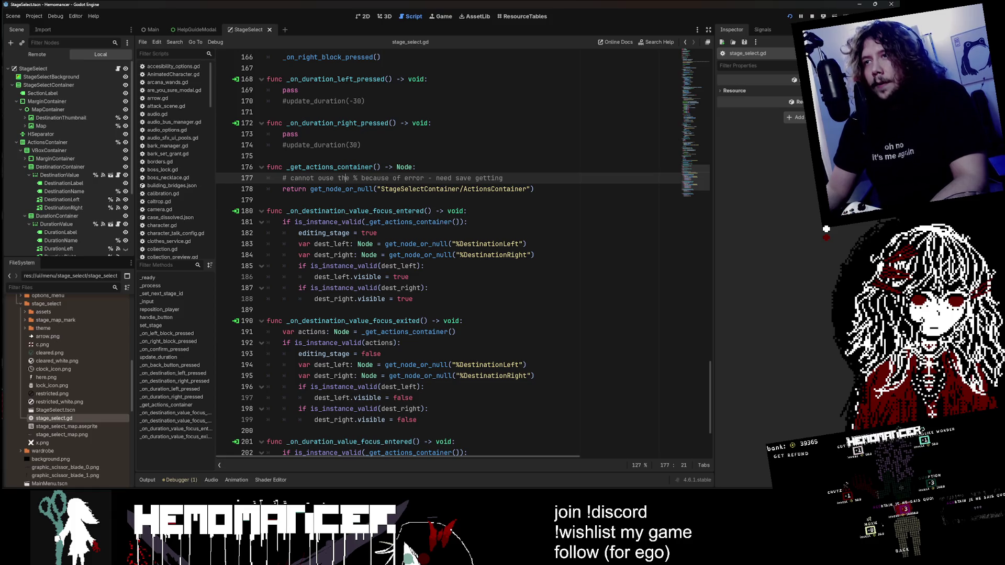
{"action": "left_click_drag", "start_coordinate": [503, 178], "coordinate": [297, 178]}
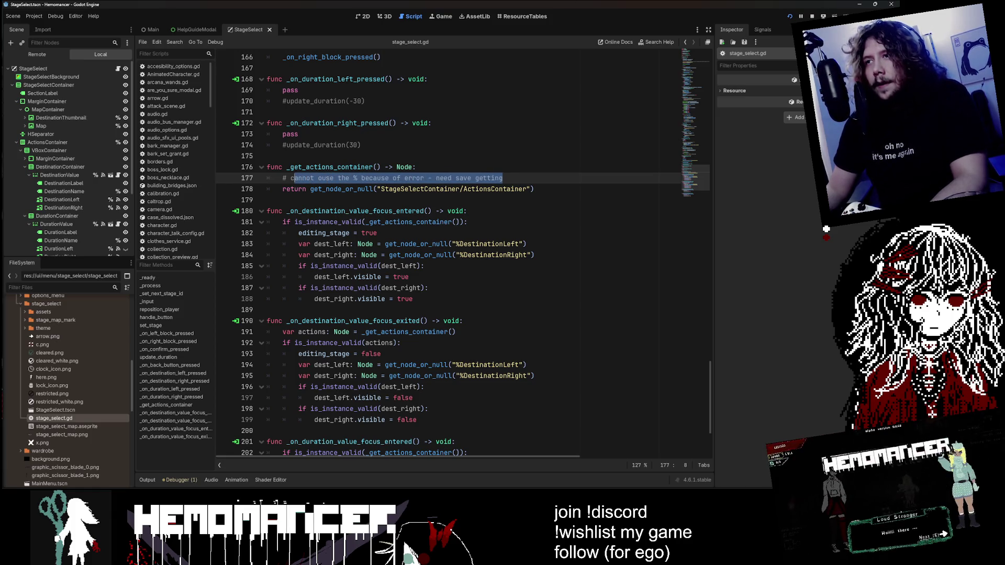
{"action": "key", "text": "shift+Up"}
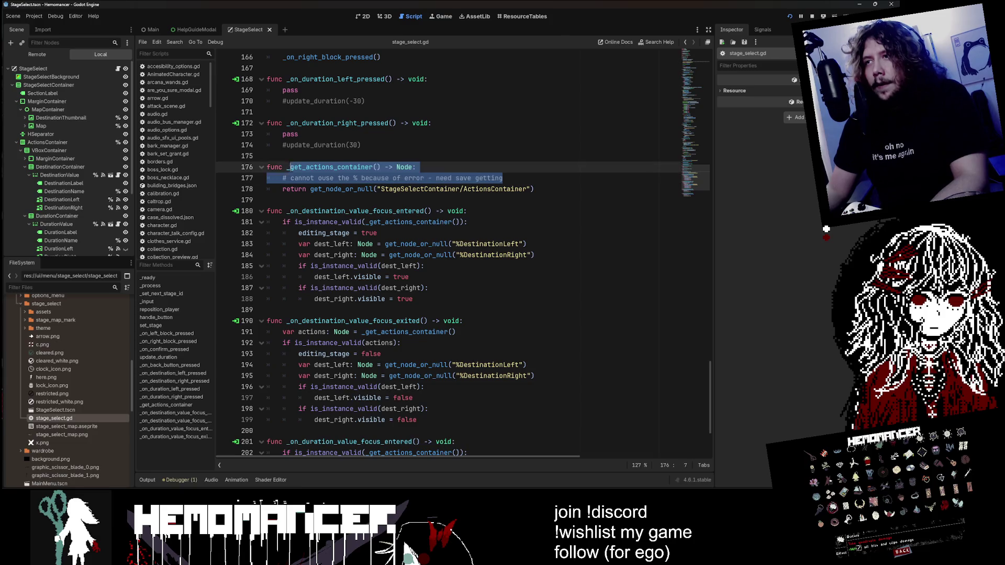
{"action": "key", "text": "End"}
{"action": "scroll", "coordinate": [451, 251], "scroll_direction": "down", "scroll_amount": 3}
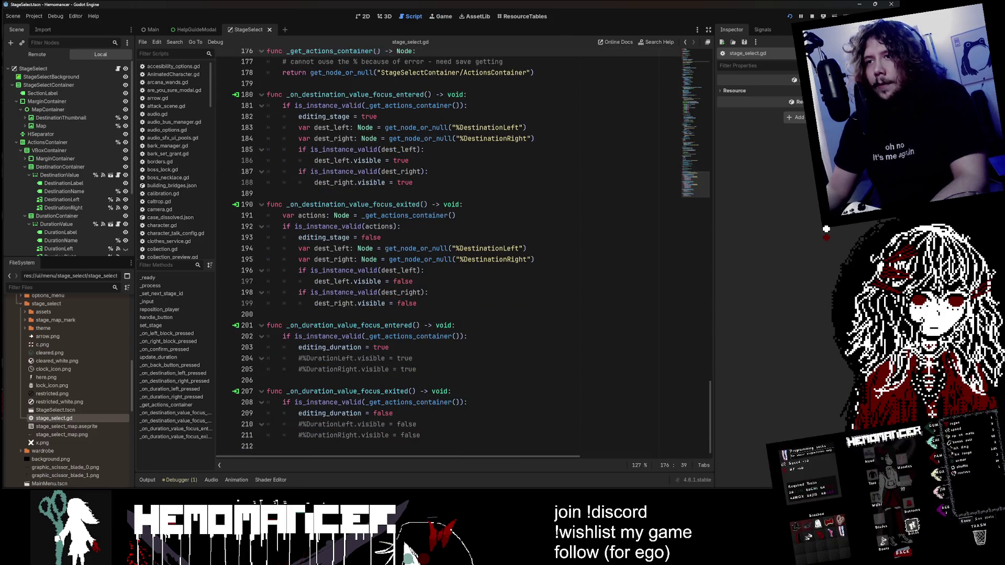
{"action": "scroll", "coordinate": [450, 251], "scroll_direction": "up", "scroll_amount": 10}
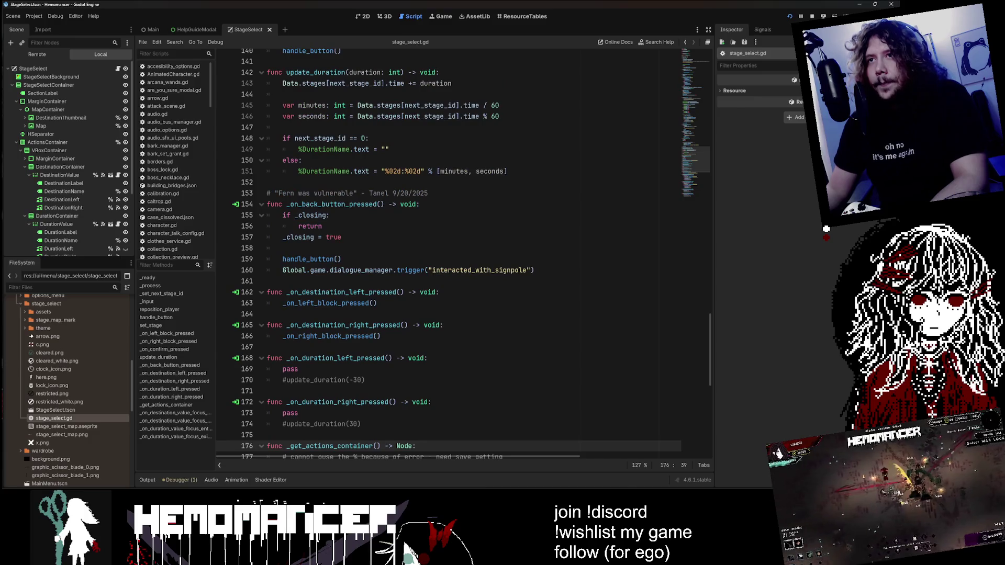
{"action": "scroll", "coordinate": [450, 251], "scroll_direction": "up", "scroll_amount": 9}
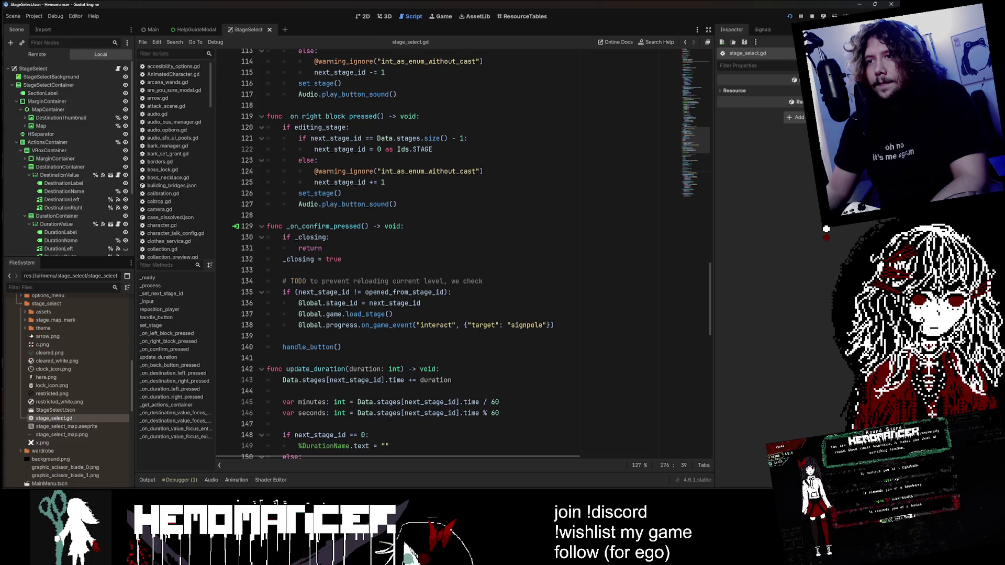
{"action": "left_click", "coordinate": [483, 281]}
{"action": "scroll", "coordinate": [450, 251], "scroll_direction": "up", "scroll_amount": 3}
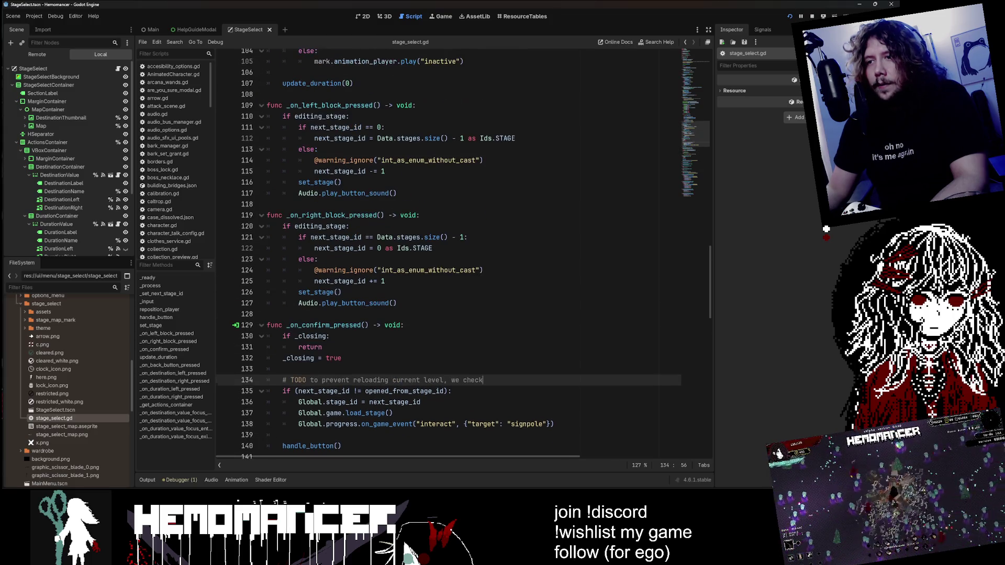
{"action": "scroll", "coordinate": [450, 251], "scroll_direction": "down", "scroll_amount": 3}
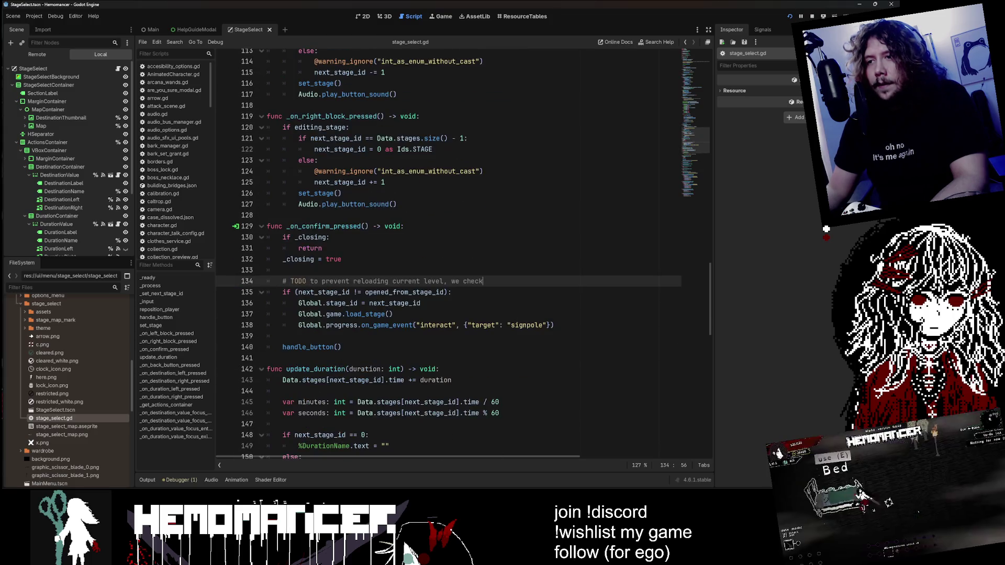
{"action": "scroll", "coordinate": [450, 252], "scroll_direction": "up", "scroll_amount": 8}
{"action": "scroll", "coordinate": [450, 251], "scroll_direction": "up", "scroll_amount": 10}
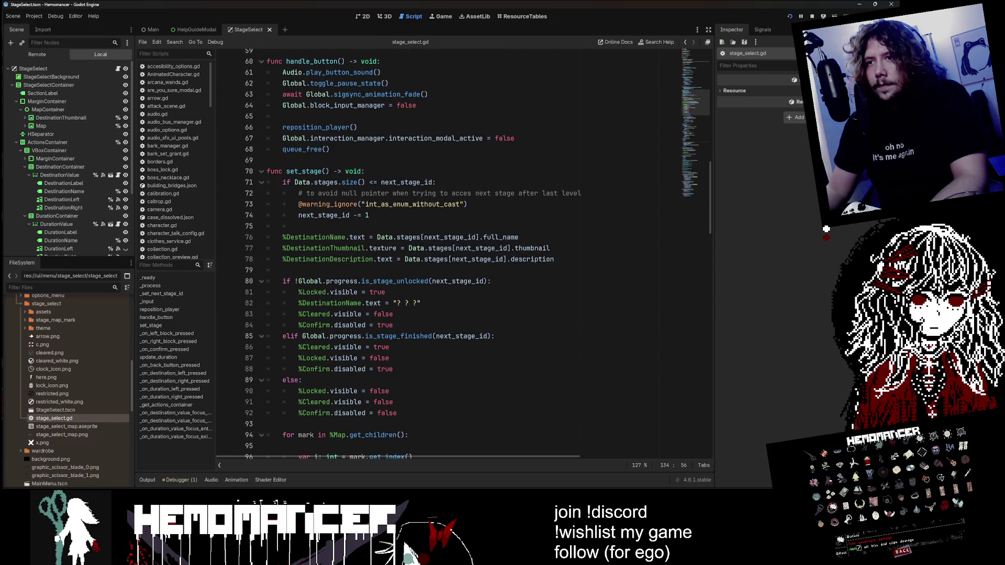
Step: Select the word 'Cleared' on line 83
{"action": "double_click", "coordinate": [316, 314]}
{"action": "scroll", "coordinate": [450, 251], "scroll_direction": "down", "scroll_amount": 4}
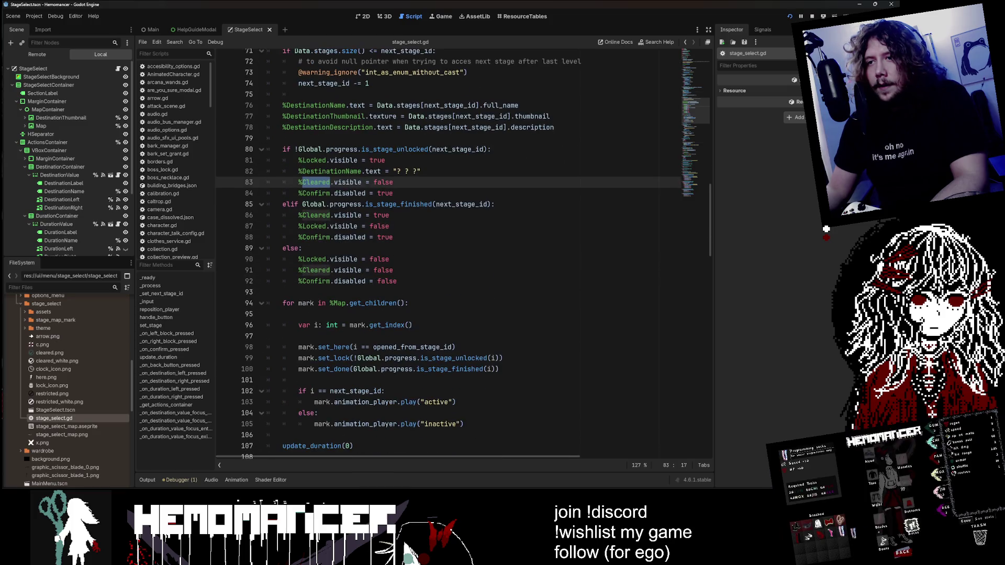
{"action": "scroll", "coordinate": [450, 251], "scroll_direction": "up", "scroll_amount": 10}
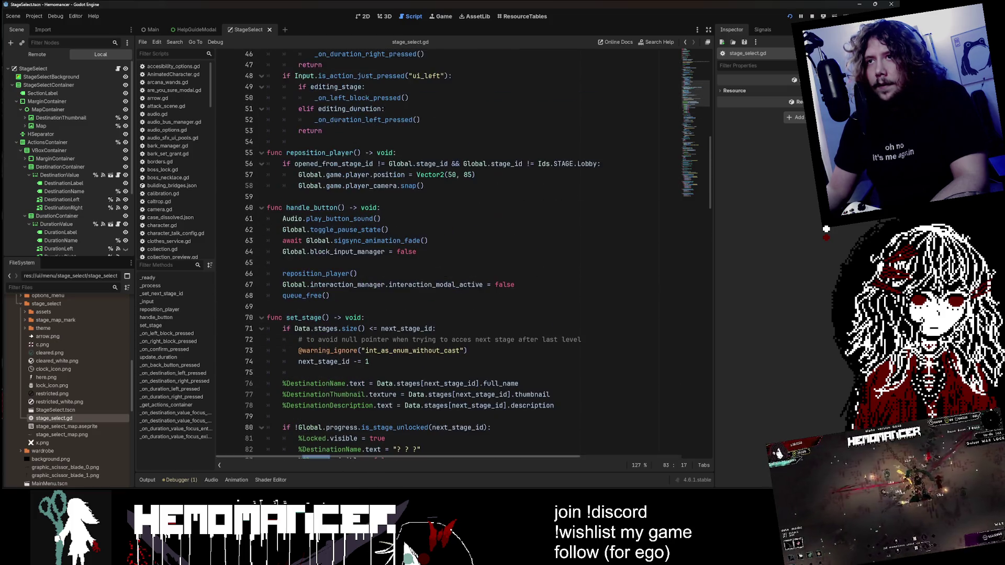
{"action": "scroll", "coordinate": [450, 252], "scroll_direction": "down", "scroll_amount": 7}
Step: Search the script for 'Cleared' and step through its three matches
{"action": "key", "text": "ctrl+f"}
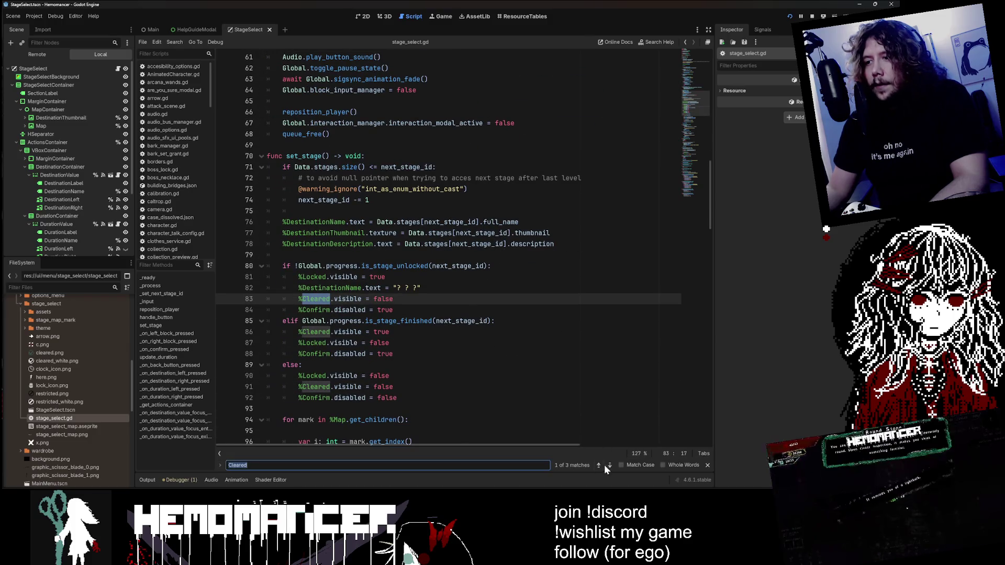
{"action": "left_click", "coordinate": [601, 465]}
{"action": "left_click", "coordinate": [599, 466]}
{"action": "left_click", "coordinate": [600, 465]}
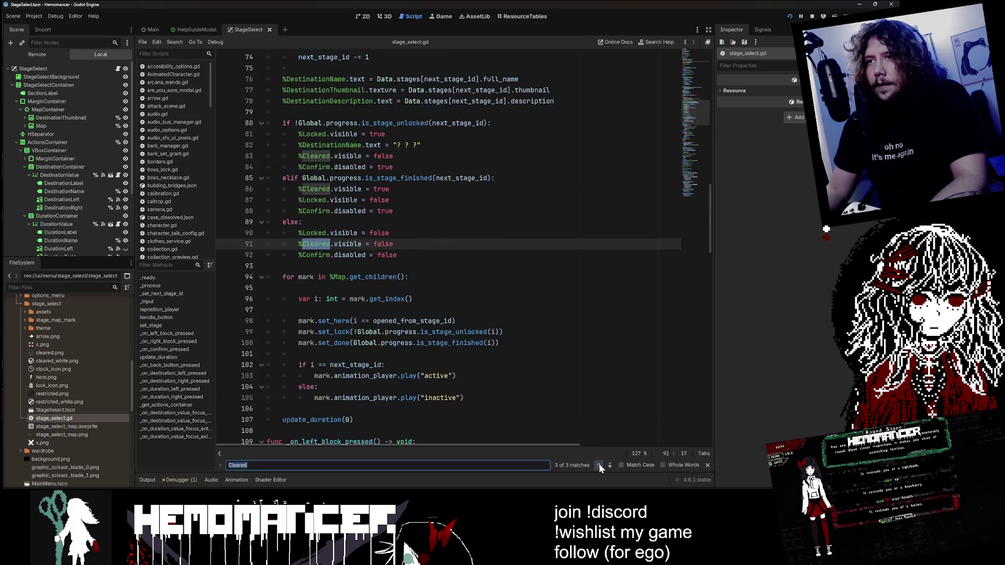
{"action": "left_click", "coordinate": [599, 465]}
{"action": "left_click", "coordinate": [600, 465]}
{"action": "left_click", "coordinate": [598, 465]}
{"action": "left_click", "coordinate": [599, 465]}
{"action": "left_click", "coordinate": [599, 465]}
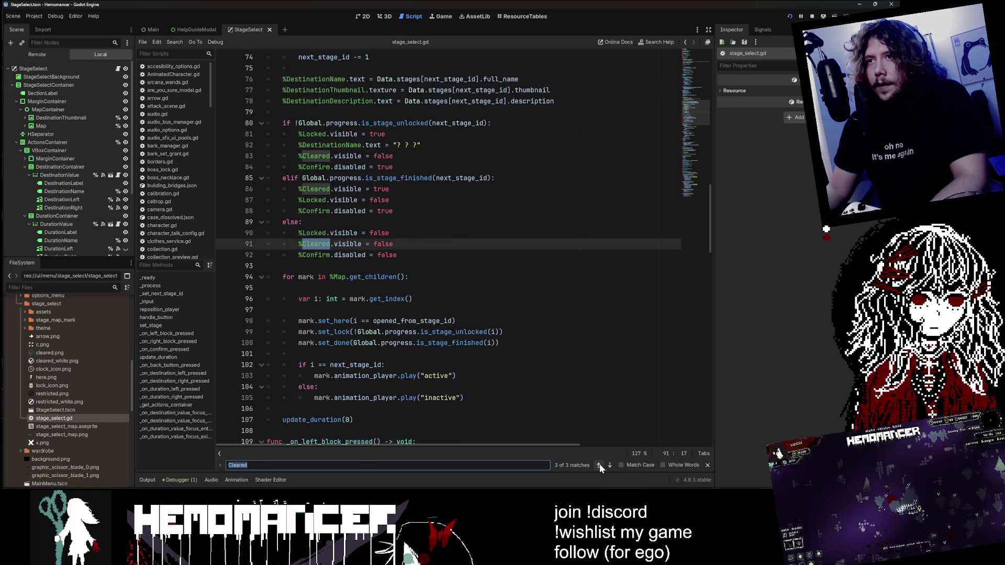
Step: Inspect variable declarations like editing_stage, editing_duration and interaction_manager
{"action": "left_click_drag", "start_coordinate": [695, 121], "coordinate": [699, 50]}
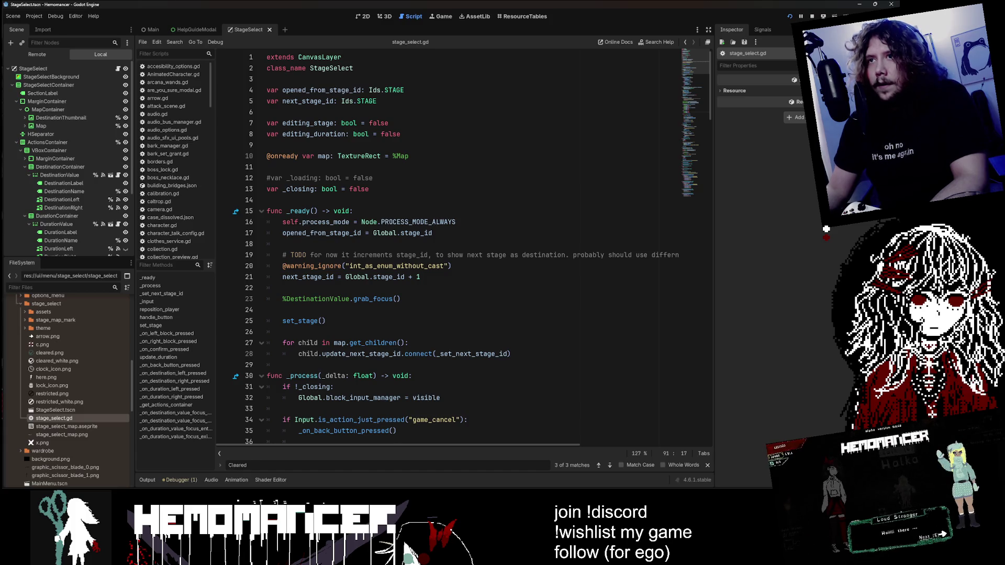
{"action": "left_click", "coordinate": [308, 123]}
{"action": "left_click", "coordinate": [317, 156]}
{"action": "left_click", "coordinate": [314, 188]}
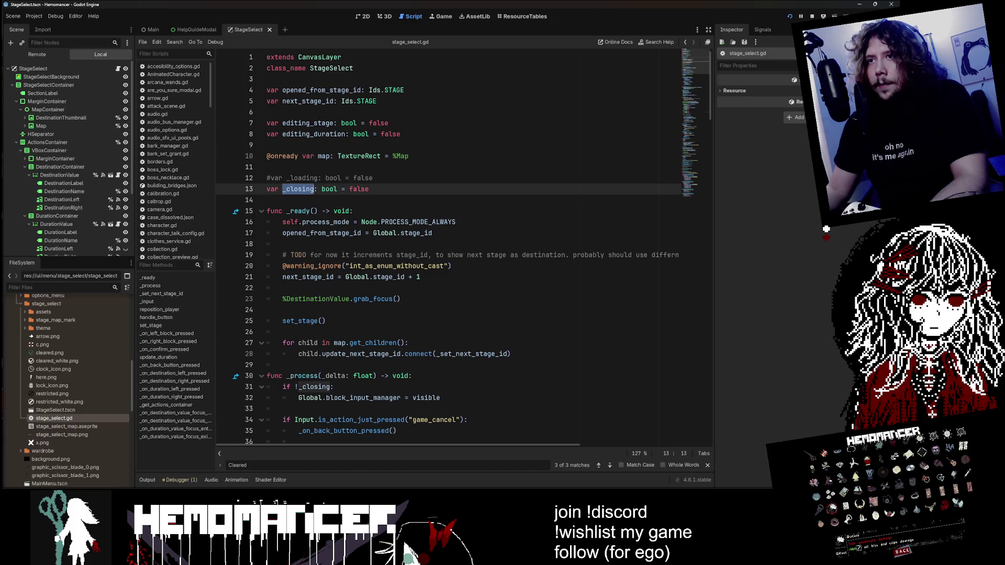
{"action": "double_click", "coordinate": [307, 123]}
{"action": "double_click", "coordinate": [314, 134]}
{"action": "scroll", "coordinate": [450, 246], "scroll_direction": "down", "scroll_amount": 3}
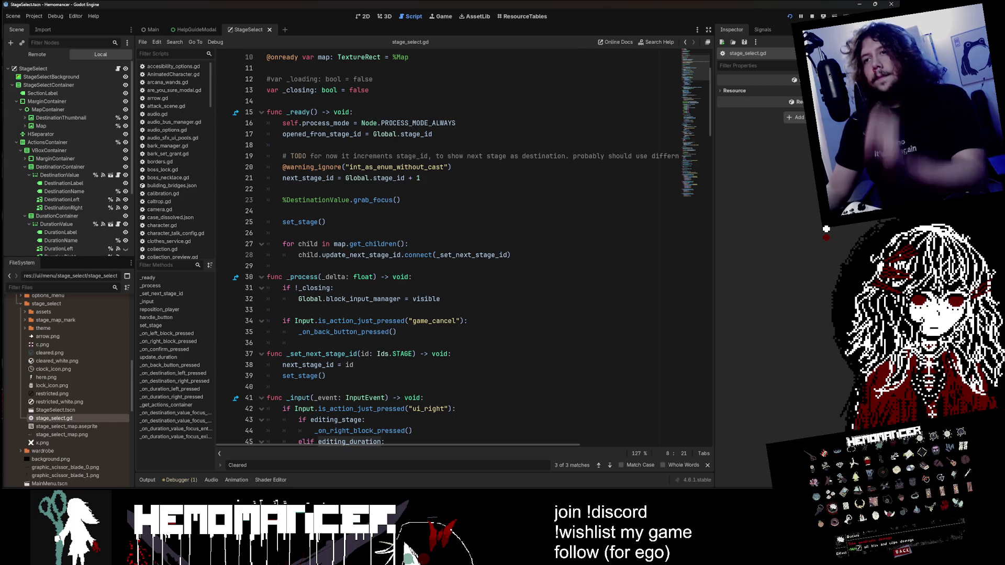
{"action": "mouse_move", "coordinate": [369, 244]}
{"action": "scroll", "coordinate": [369, 244], "scroll_direction": "down", "scroll_amount": 10}
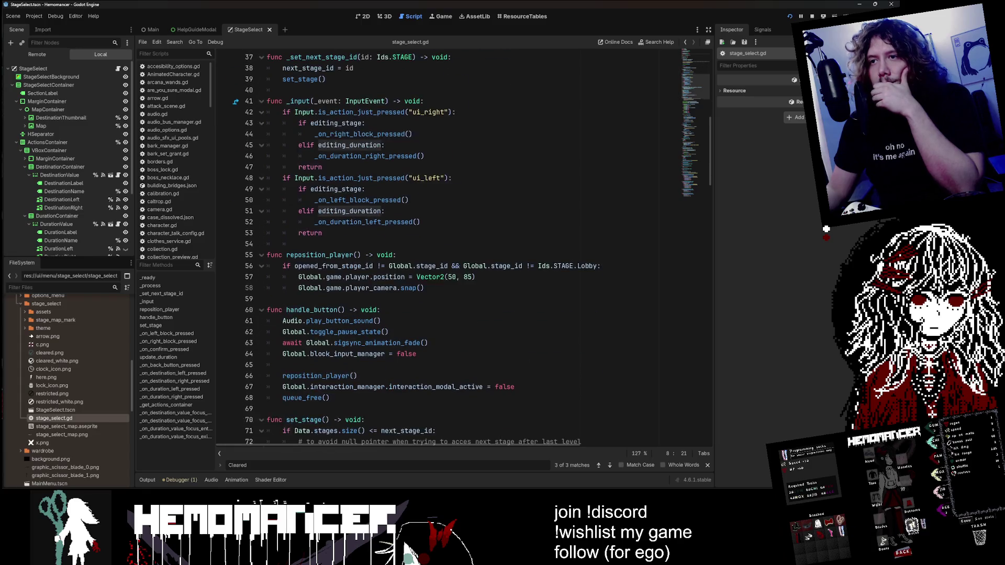
{"action": "scroll", "coordinate": [296, 447], "scroll_direction": "down", "scroll_amount": 2}
{"action": "double_click", "coordinate": [349, 254]}
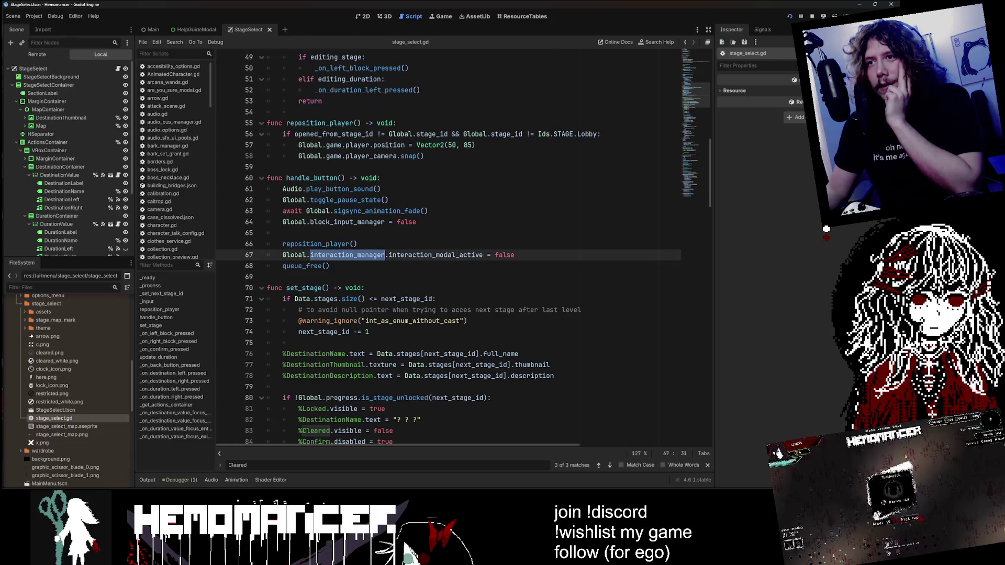
Step: Scroll down through the rest of stage_select.gd
{"action": "scroll", "coordinate": [348, 254], "scroll_direction": "down", "scroll_amount": 8}
{"action": "scroll", "coordinate": [348, 254], "scroll_direction": "down", "scroll_amount": 6}
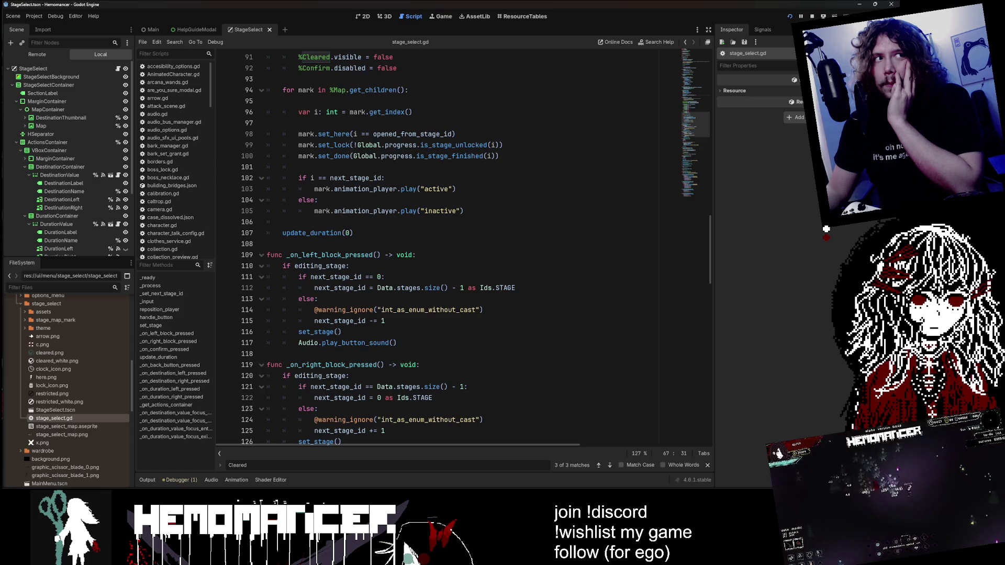
{"action": "scroll", "coordinate": [348, 254], "scroll_direction": "down", "scroll_amount": 9}
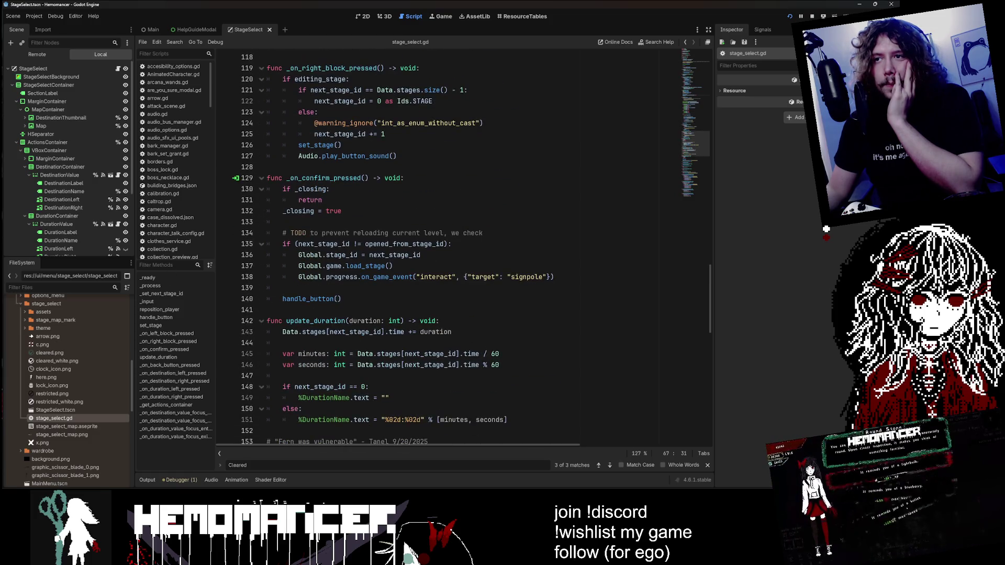
{"action": "scroll", "coordinate": [418, 244], "scroll_direction": "down", "scroll_amount": 4}
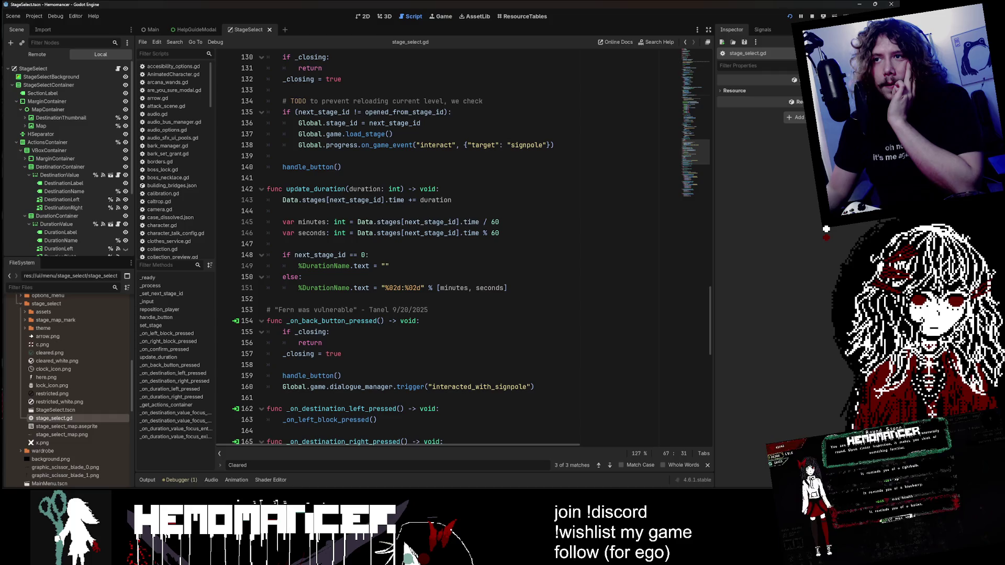
{"action": "scroll", "coordinate": [450, 248], "scroll_direction": "down", "scroll_amount": 4}
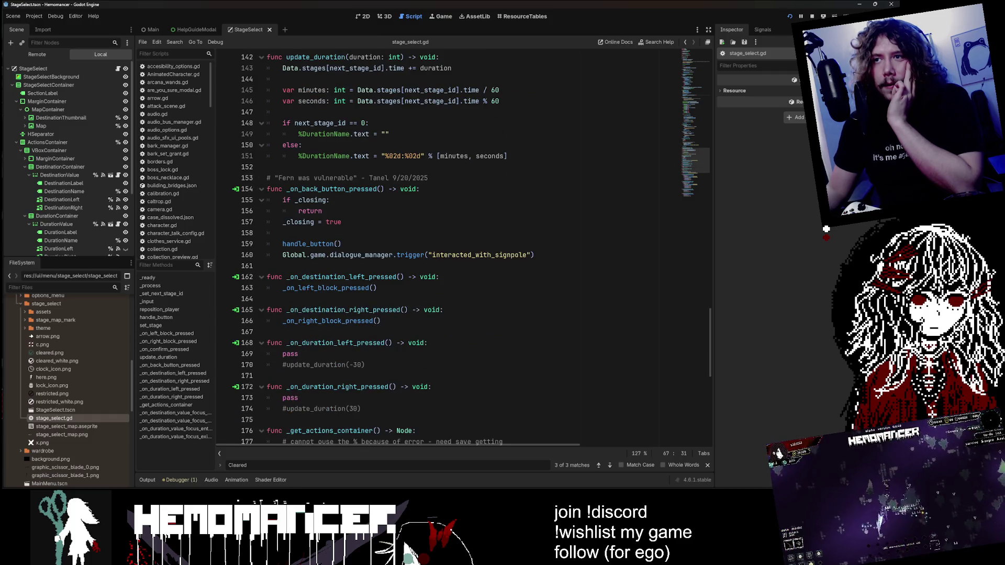
{"action": "scroll", "coordinate": [450, 248], "scroll_direction": "down", "scroll_amount": 8}
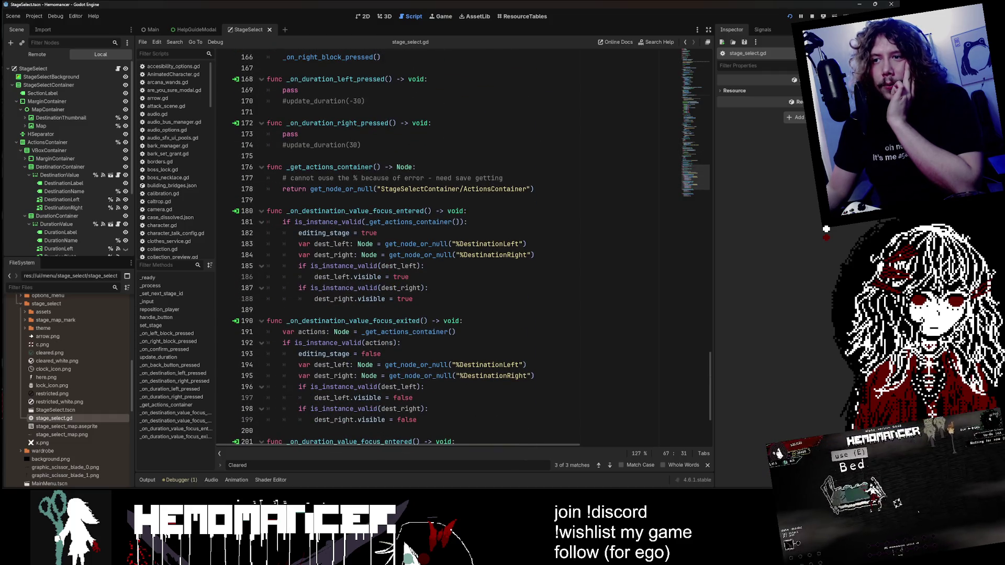
{"action": "scroll", "coordinate": [450, 249], "scroll_direction": "down", "scroll_amount": 4}
{"action": "scroll", "coordinate": [451, 248], "scroll_direction": "up", "scroll_amount": 5}
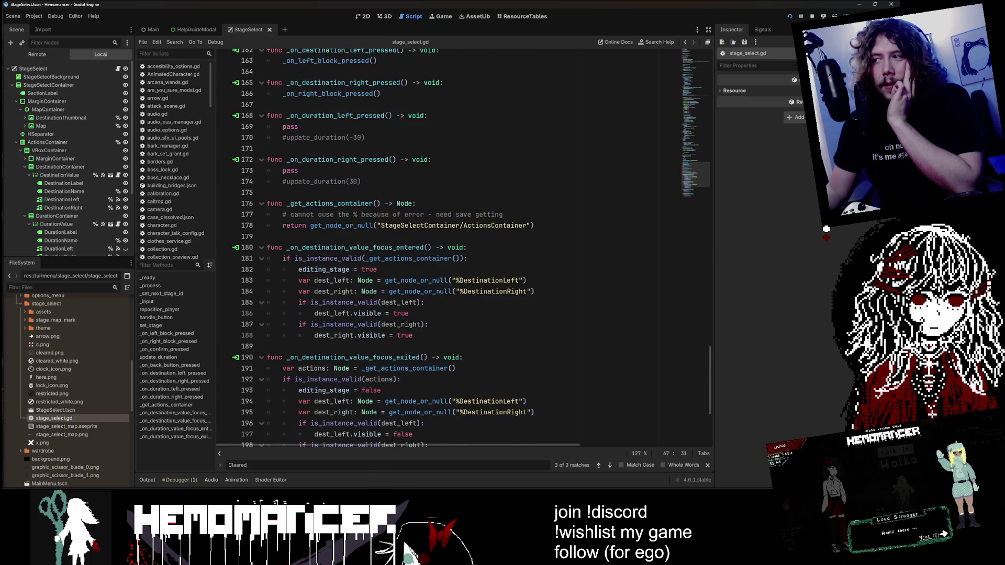
Step: Return to the top and read the set_stage logic, selecting next_stage_id on line 74
{"action": "left_click_drag", "start_coordinate": [693, 176], "coordinate": [687, 39]}
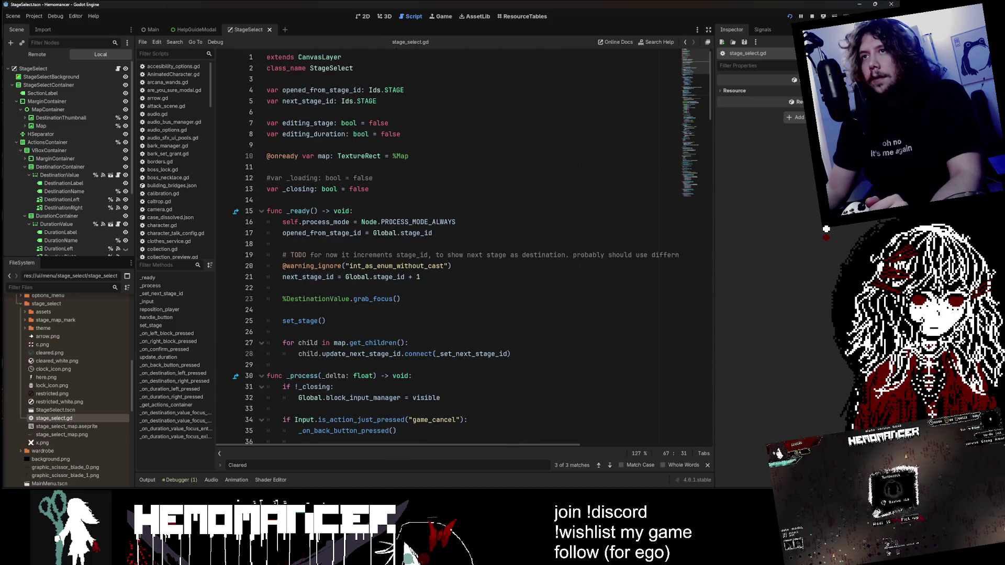
{"action": "scroll", "coordinate": [450, 249], "scroll_direction": "down", "scroll_amount": 8}
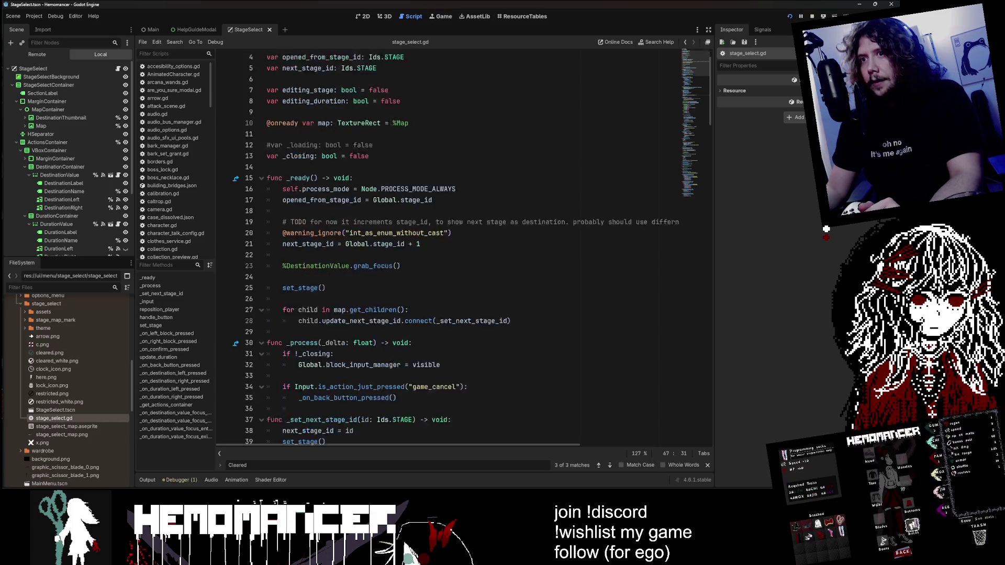
{"action": "scroll", "coordinate": [450, 248], "scroll_direction": "down", "scroll_amount": 4}
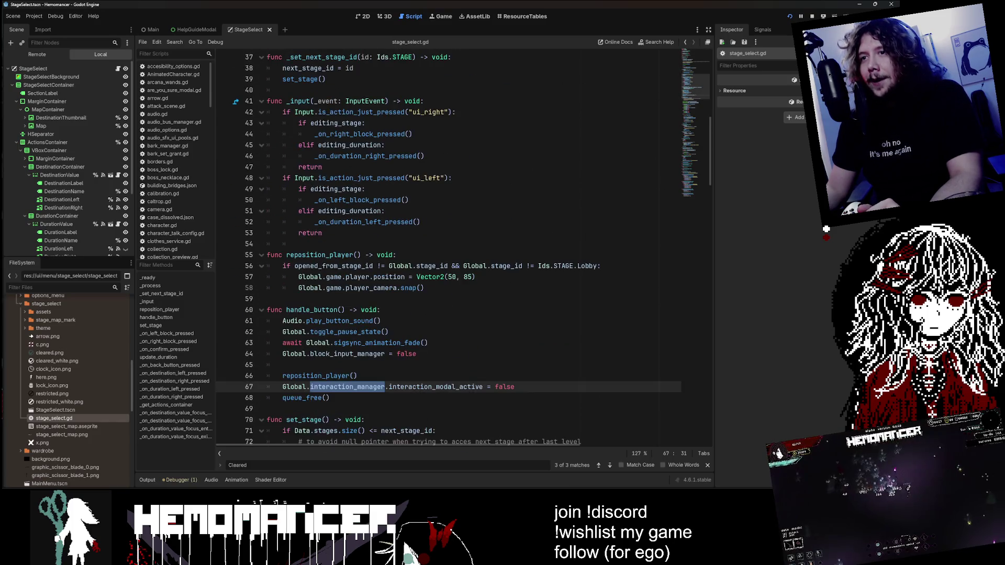
{"action": "scroll", "coordinate": [450, 248], "scroll_direction": "down", "scroll_amount": 7}
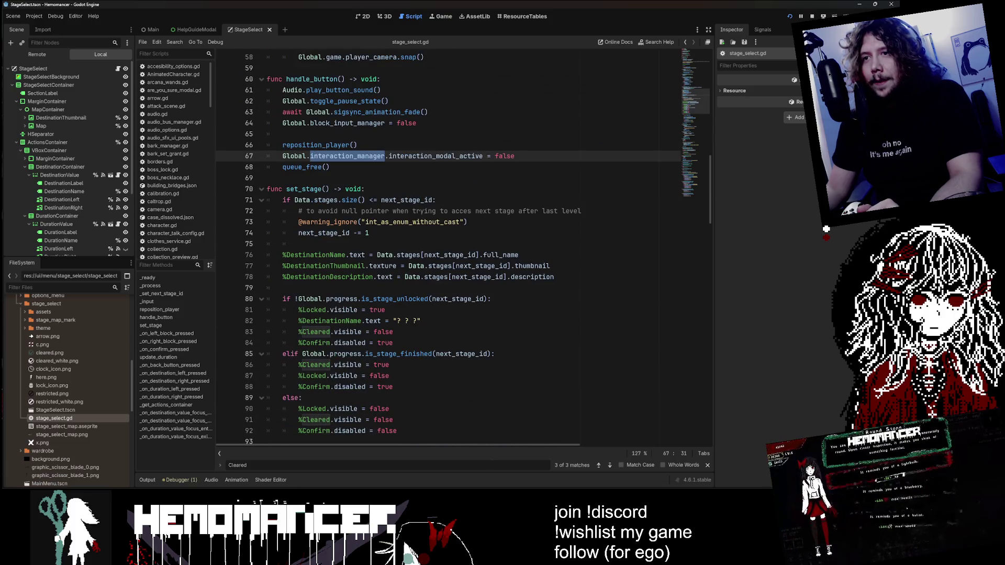
{"action": "scroll", "coordinate": [450, 249], "scroll_direction": "down", "scroll_amount": 3}
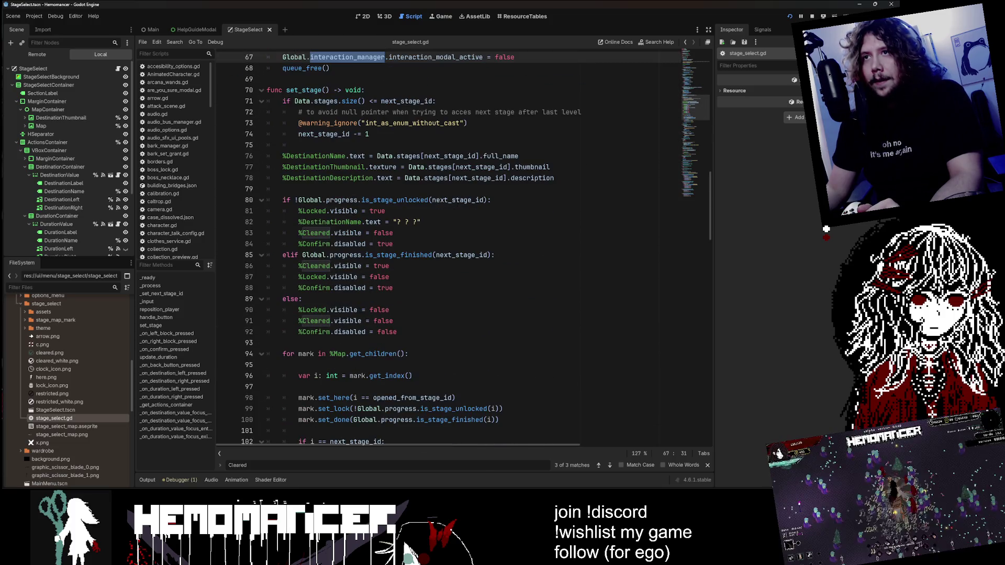
{"action": "double_click", "coordinate": [324, 134]}
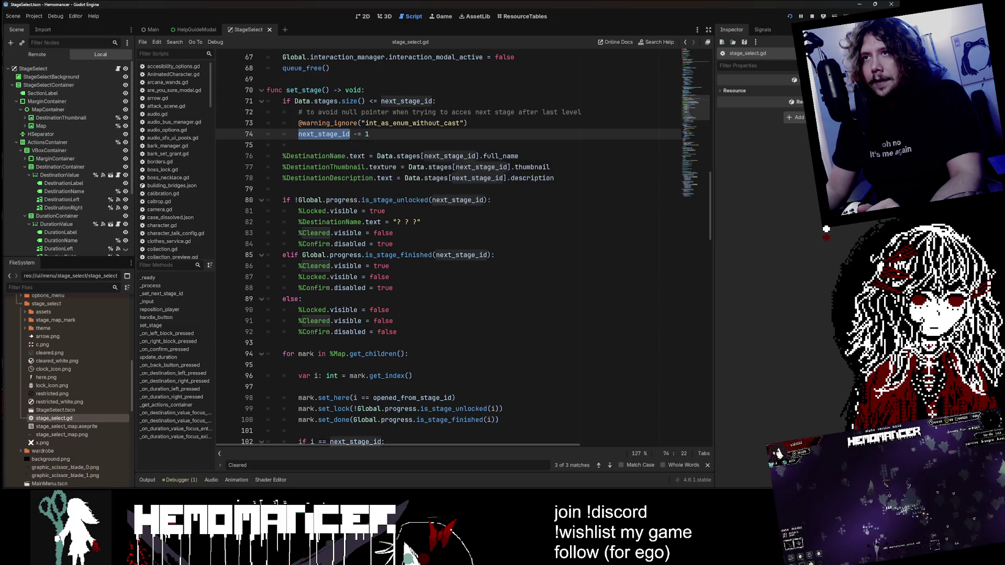
{"action": "scroll", "coordinate": [450, 248], "scroll_direction": "down", "scroll_amount": 6}
{"action": "scroll", "coordinate": [450, 249], "scroll_direction": "down", "scroll_amount": 4}
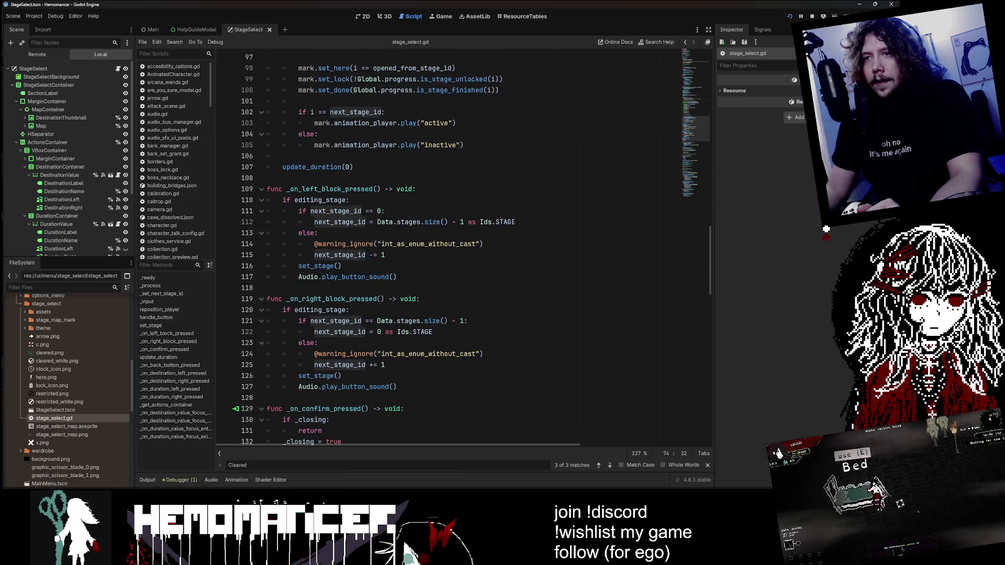
{"action": "left_click", "coordinate": [299, 101]}
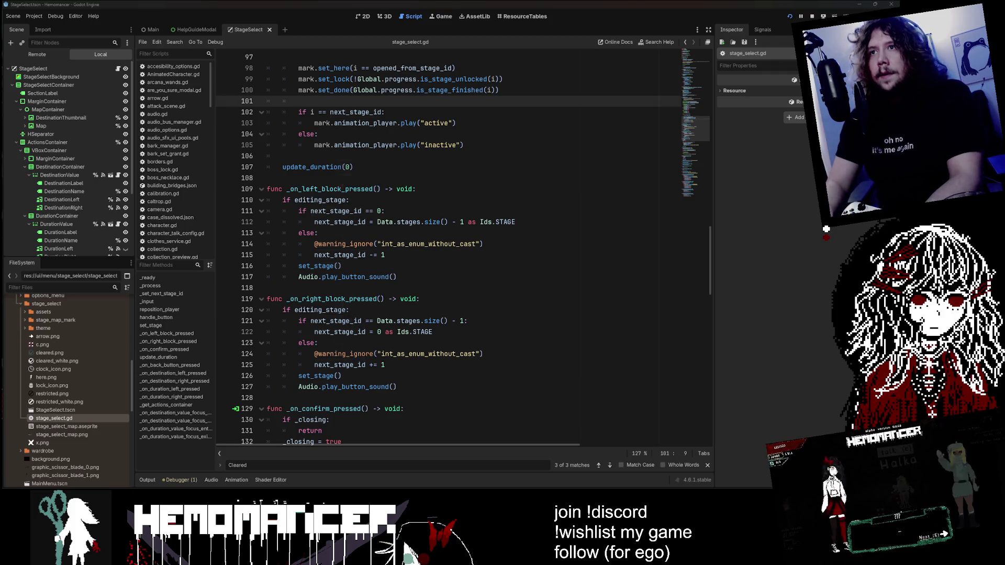
Step: Quick-open 'Stage' to load the StageSelect.tscn scene
{"action": "key", "text": "shift+alt+o"}
{"action": "type", "text": "Stage"}
{"action": "key", "text": "Return"}
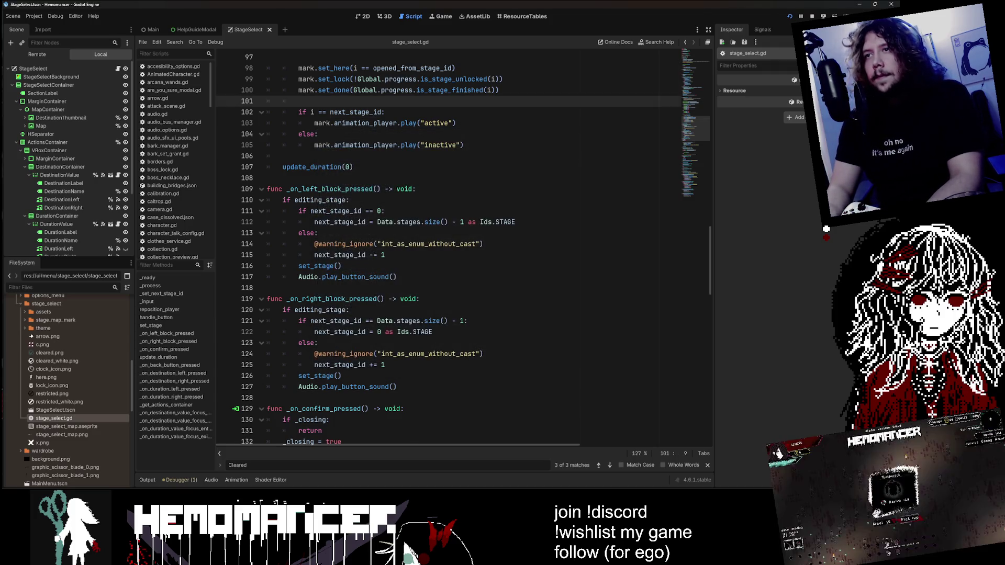
Step: Show StageSelect in the 2D view and collapse MarginContainer and ActionsContainer in the Scene dock
{"action": "left_click", "coordinate": [363, 16]}
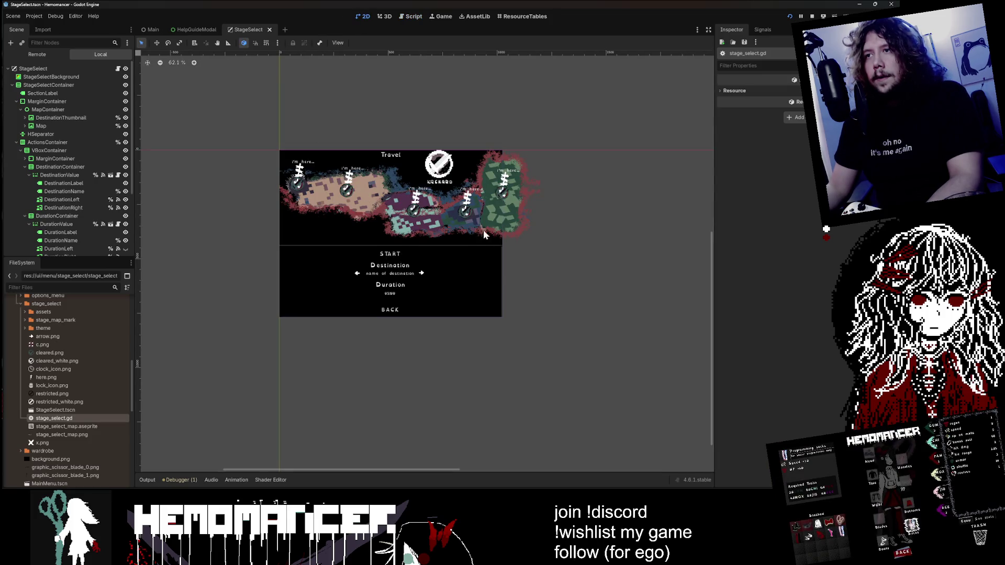
{"action": "scroll", "coordinate": [497, 210], "scroll_direction": "up", "scroll_amount": 6}
{"action": "scroll", "coordinate": [539, 161], "scroll_direction": "down", "scroll_amount": 5}
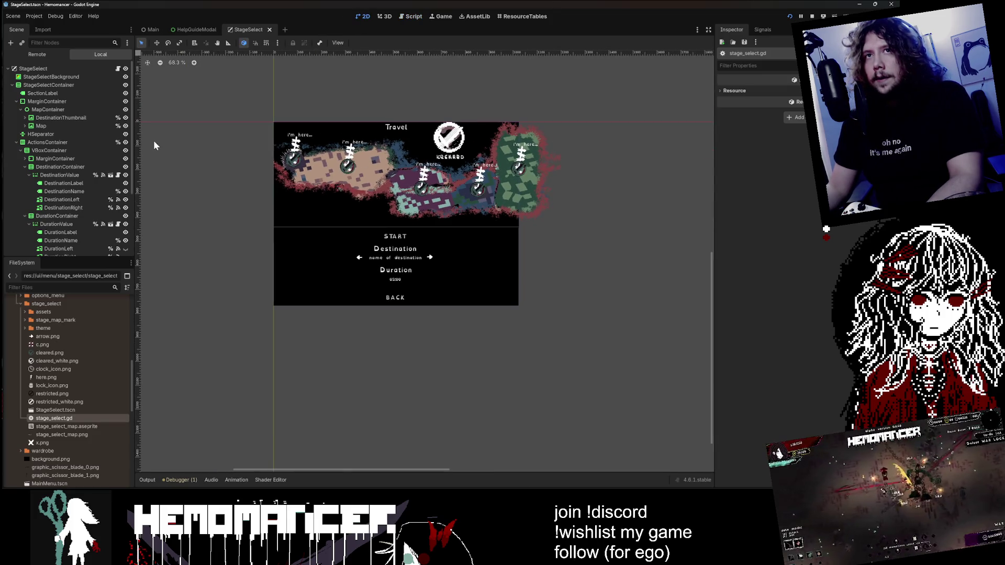
{"action": "left_click", "coordinate": [12, 84]}
{"action": "left_click", "coordinate": [12, 85]}
{"action": "left_click", "coordinate": [16, 101]}
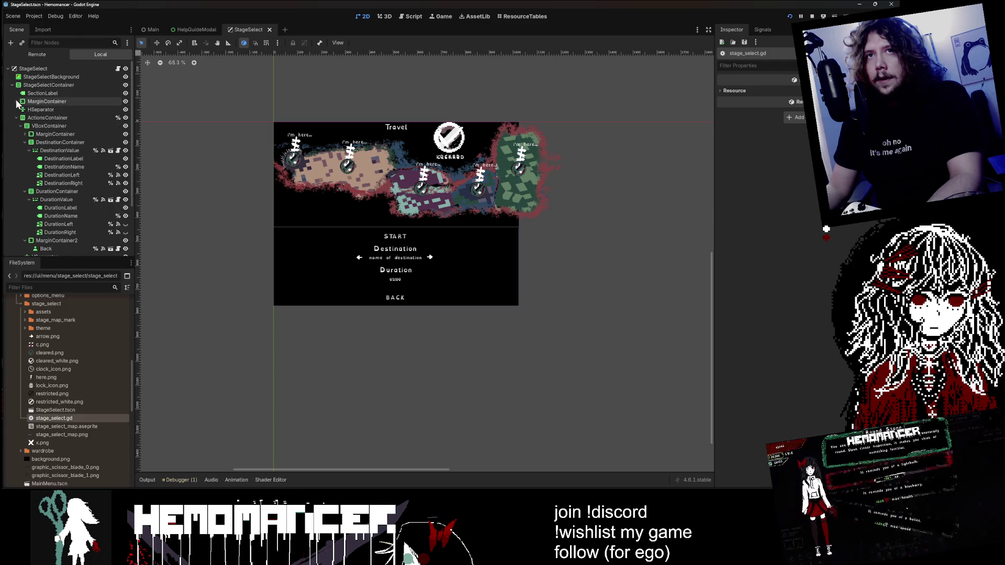
{"action": "left_click", "coordinate": [16, 118]}
Step: Select the Mark2 map marker, then return to stage_select.gd
{"action": "scroll", "coordinate": [352, 166], "scroll_direction": "up", "scroll_amount": 5}
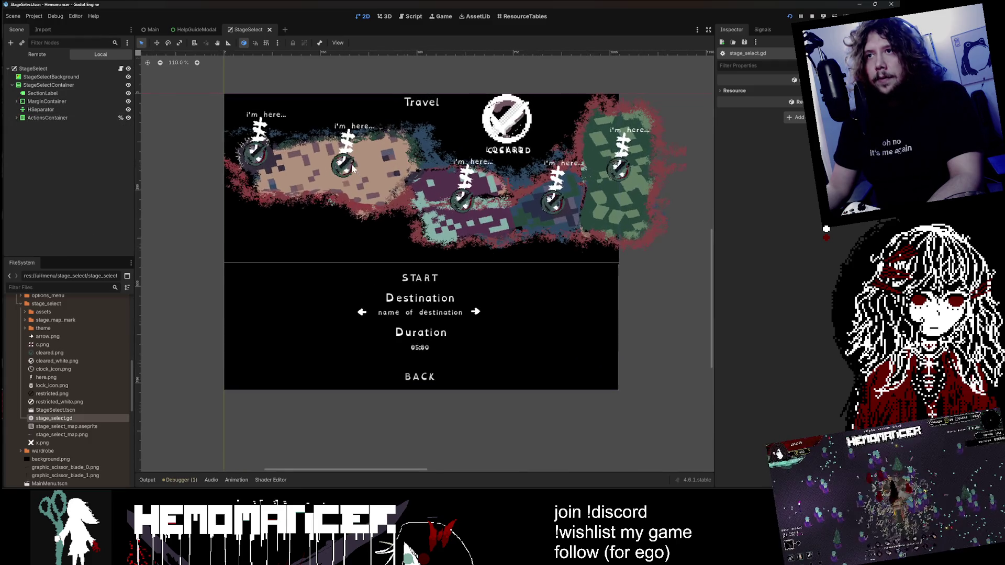
{"action": "left_click", "coordinate": [346, 164]}
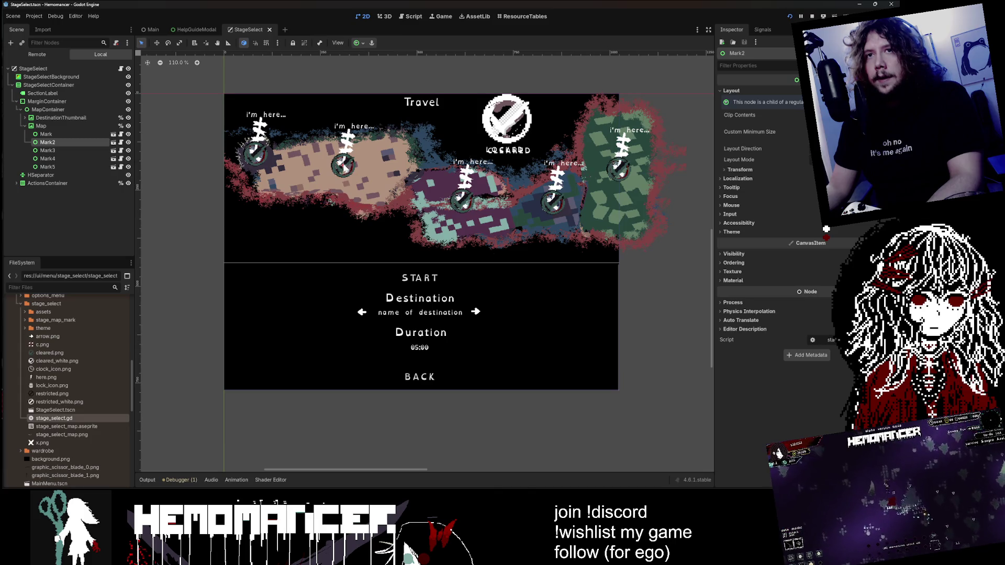
{"action": "scroll", "coordinate": [397, 279], "scroll_direction": "up", "scroll_amount": 3}
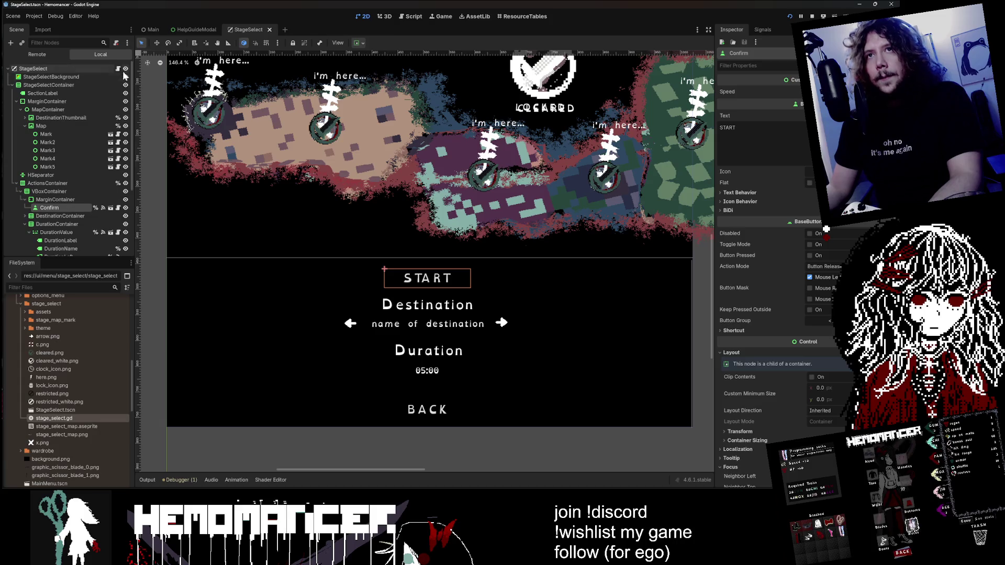
{"action": "left_click", "coordinate": [118, 68]}
Step: Search 'con' to reach %Confirm and put the caret on line 87 in the finished-stage branch
{"action": "key", "text": "ctrl+f"}
{"action": "type", "text": "confirm"}
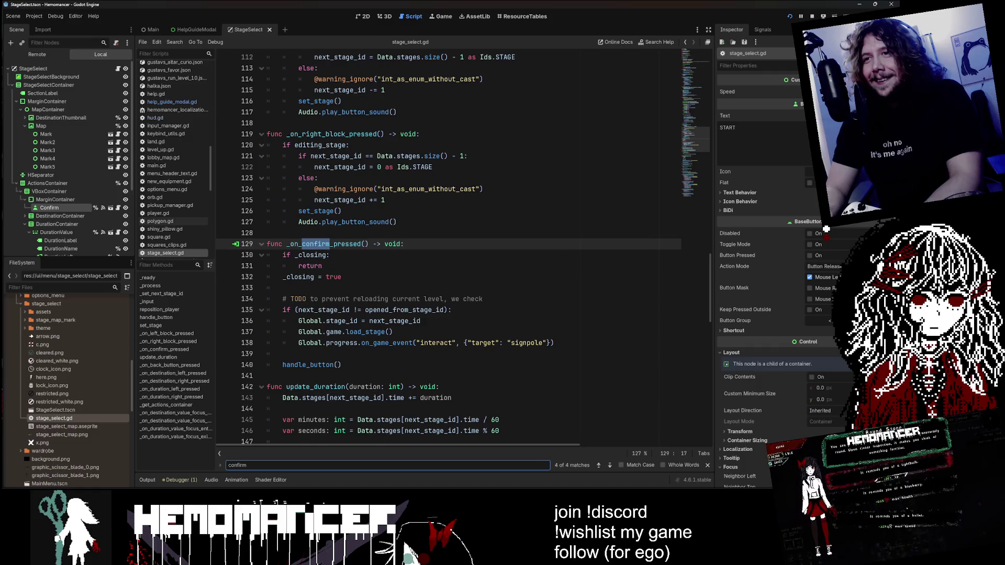
{"action": "key", "text": "Return"}
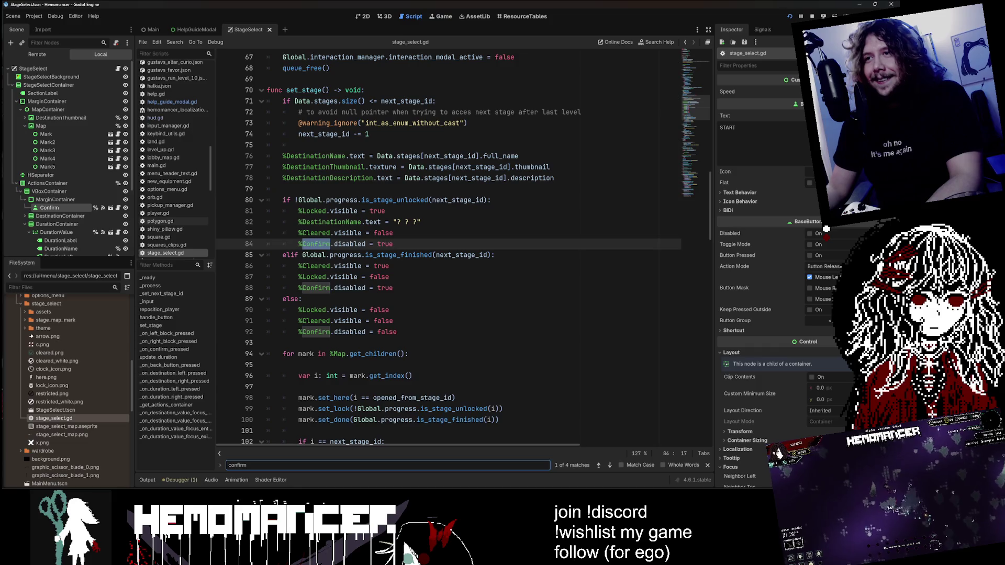
{"action": "left_click", "coordinate": [398, 199]}
{"action": "double_click", "coordinate": [398, 255]}
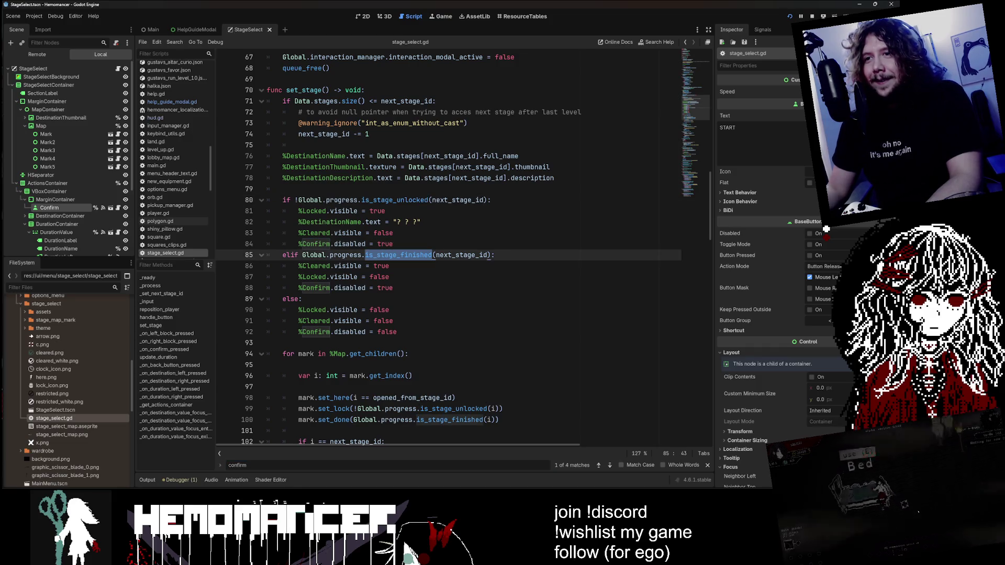
{"action": "left_click", "coordinate": [336, 287]}
{"action": "type", "text": "tru"}
{"action": "scroll", "coordinate": [450, 248], "scroll_direction": "down", "scroll_amount": 1}
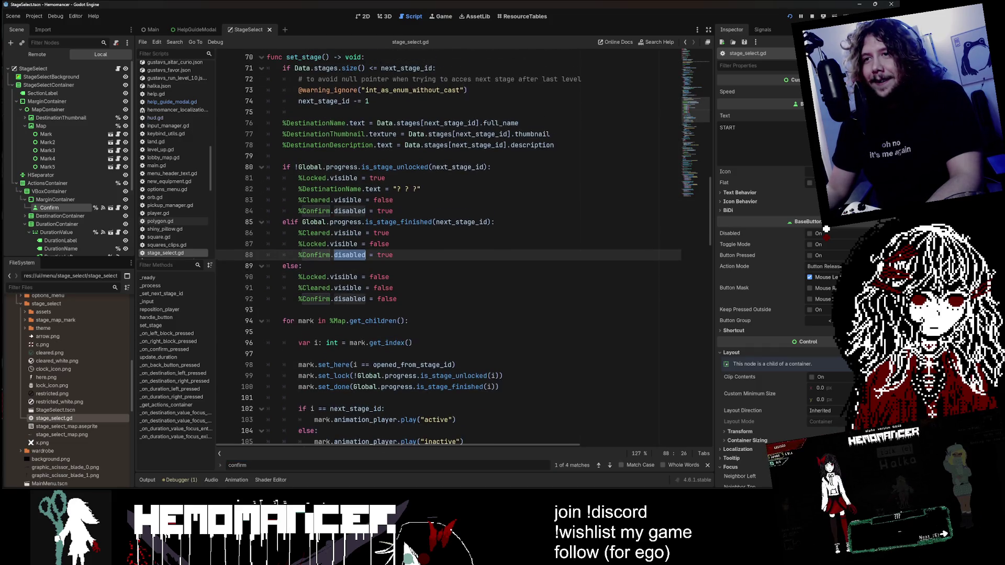
{"action": "key", "text": "Right"}
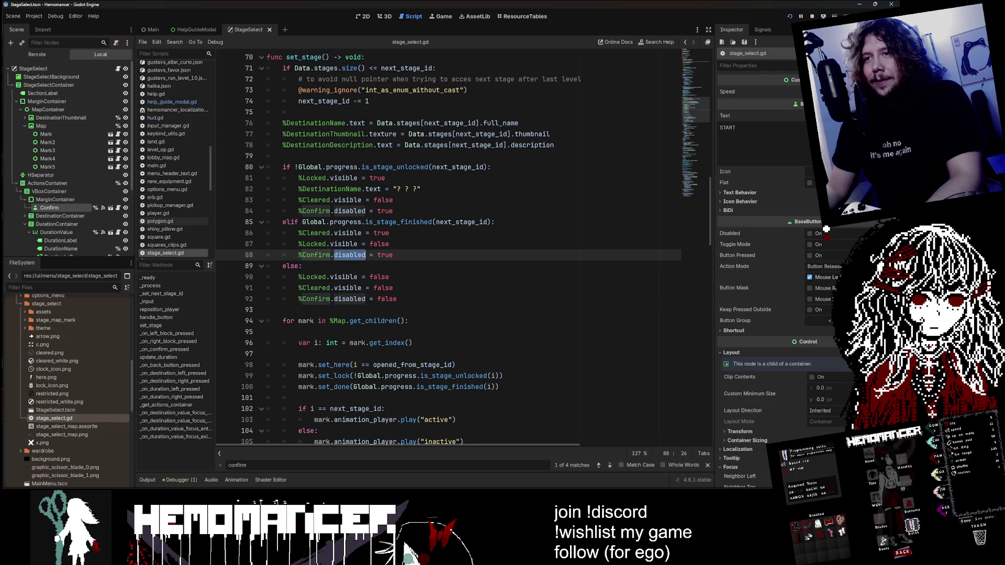
{"action": "left_click", "coordinate": [390, 244]}
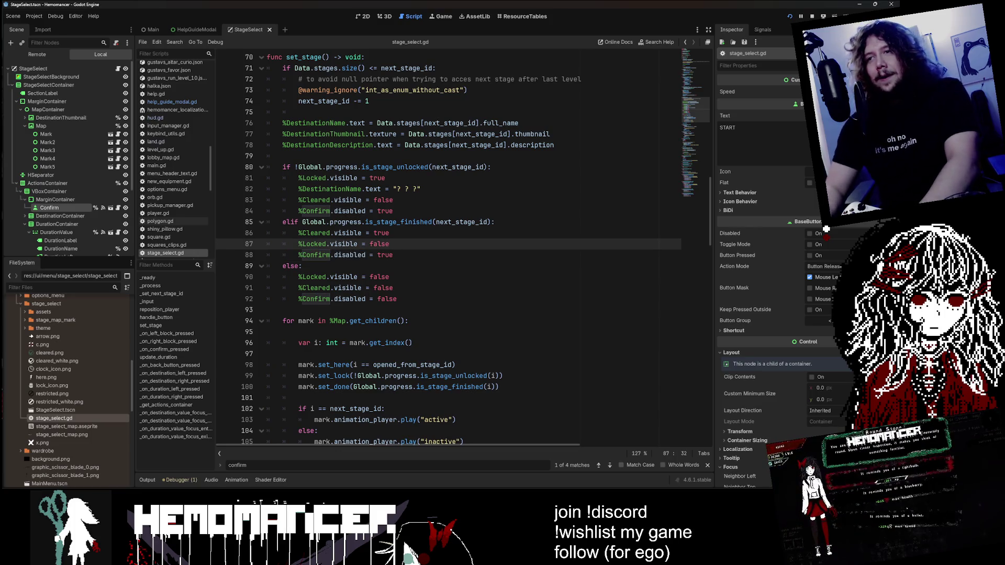
Step: Insert blank lines around line 87 in the finished-stage branch, undoing a stray edit
{"action": "key", "text": "Down"}
{"action": "key", "text": "Home"}
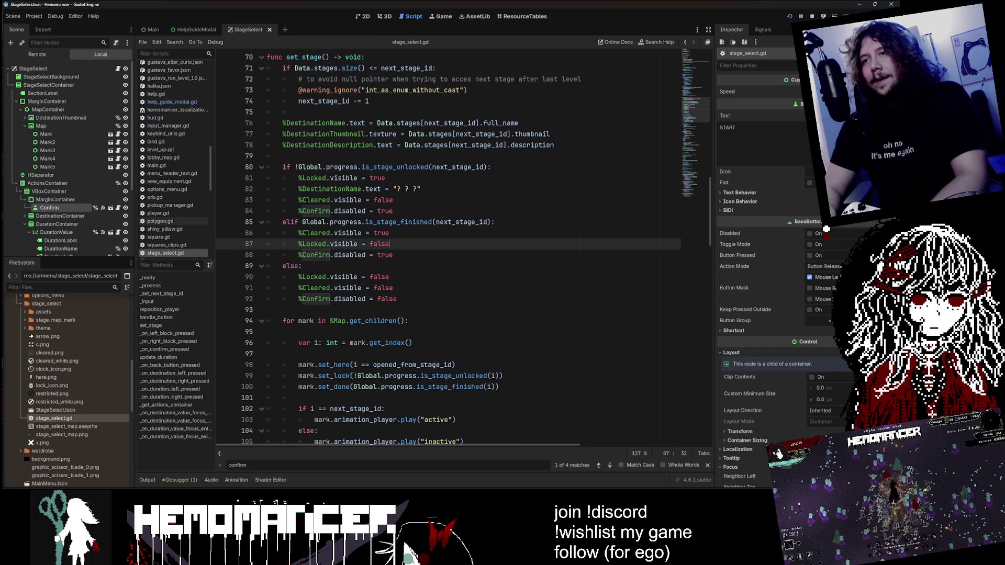
{"action": "key", "text": "Return"}
{"action": "key", "text": "Return"}
{"action": "key", "text": "Return"}
{"action": "key", "text": "Down"}
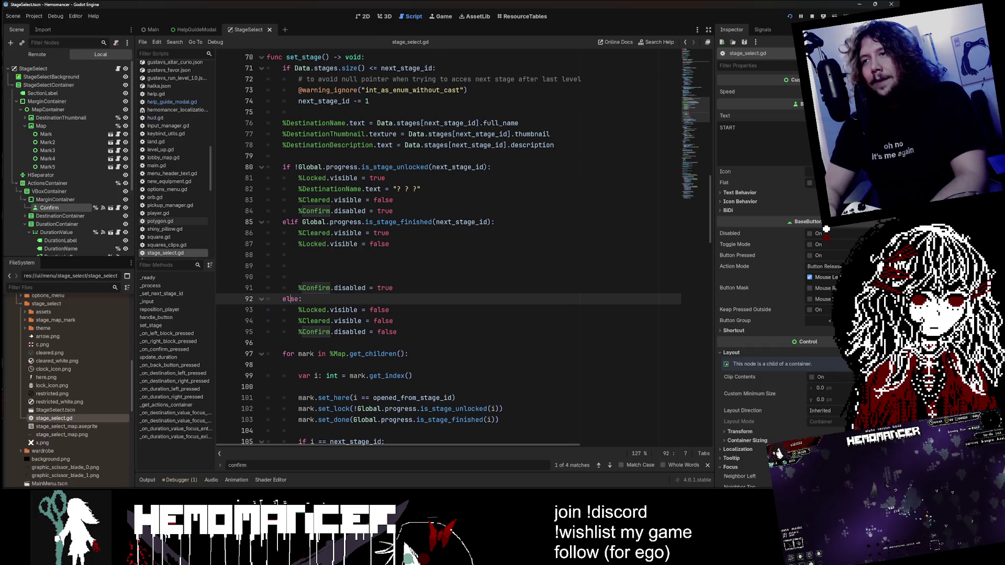
{"action": "key", "text": "Up"}
{"action": "key", "text": "End"}
{"action": "key", "text": "Return"}
{"action": "key", "text": "Return"}
{"action": "key", "text": "Return"}
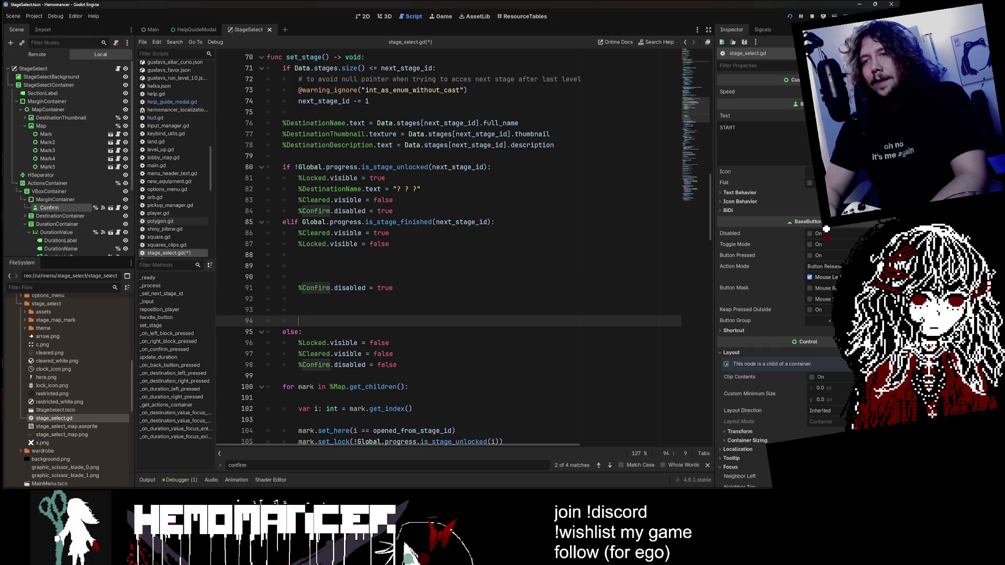
{"action": "key", "text": "Up"}
{"action": "key", "text": "Up"}
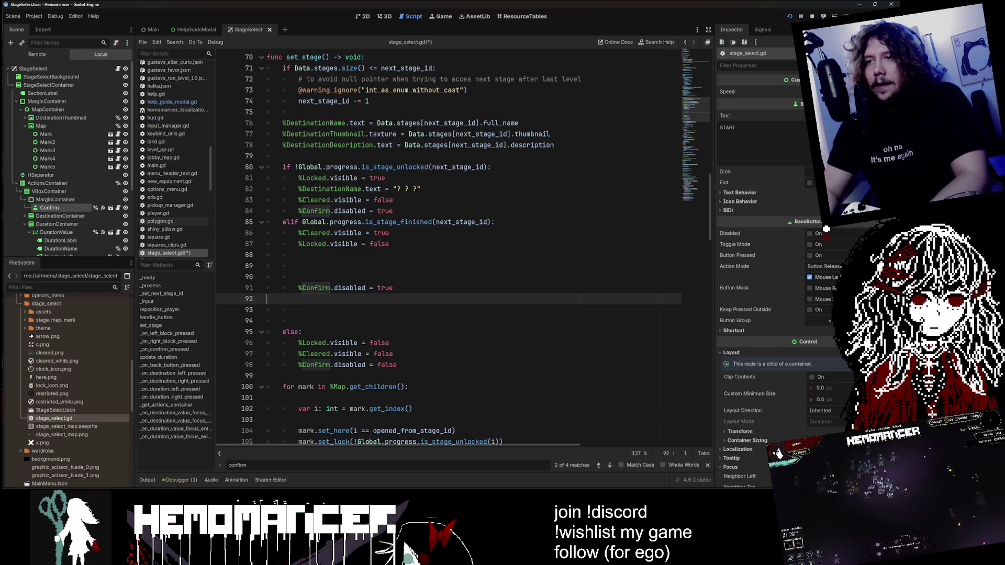
{"action": "key", "text": "BackSpace"}
{"action": "type", "text": "fals"}
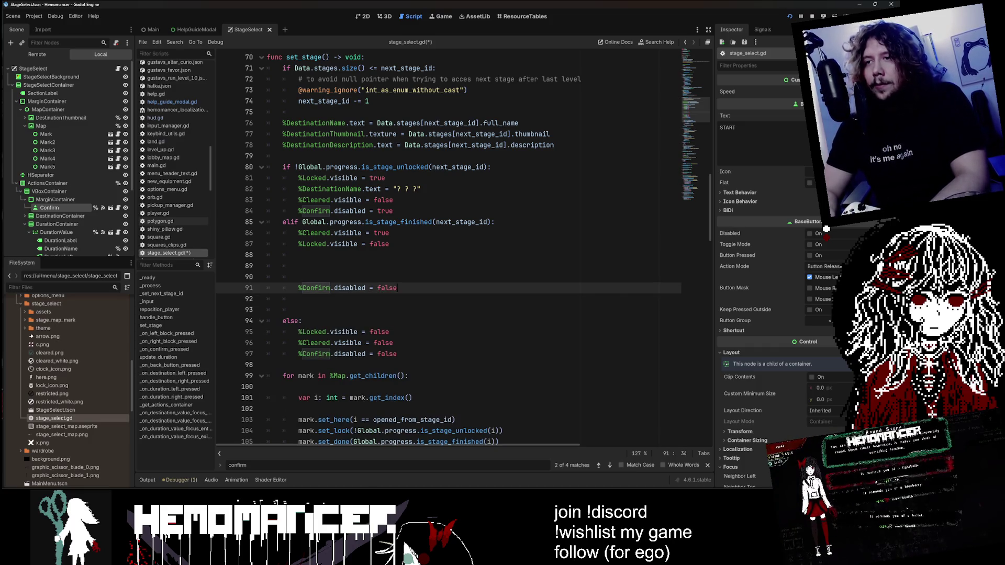
{"action": "left_click", "coordinate": [299, 299]}
{"action": "key", "text": "ctrl+z"}
{"action": "key", "text": "ctrl+z"}
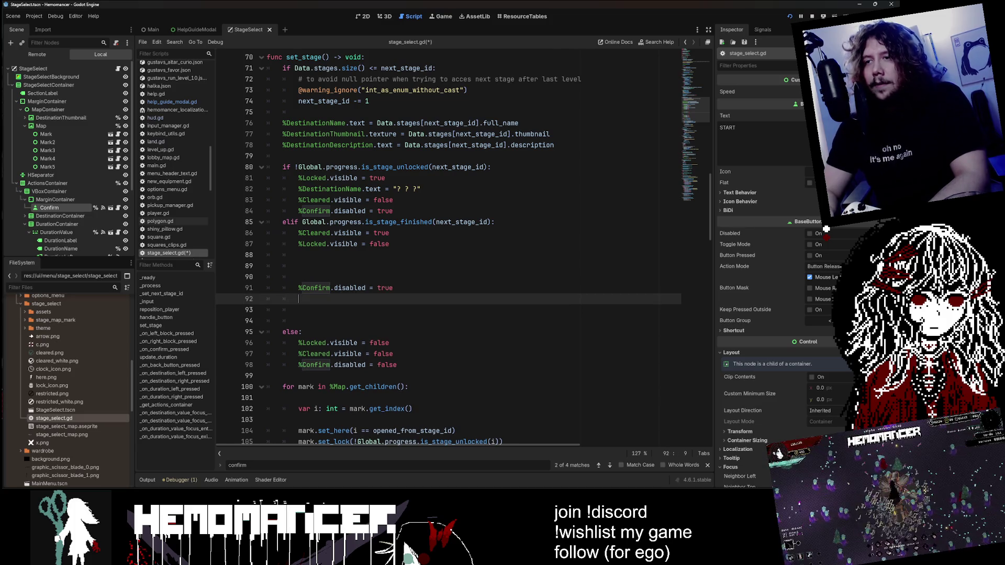
Step: Comment out %Confirm.disabled = true, keep an active copy set to false, and tidy empty lines
{"action": "key", "text": "Up"}
{"action": "key", "text": "ctrl+k"}
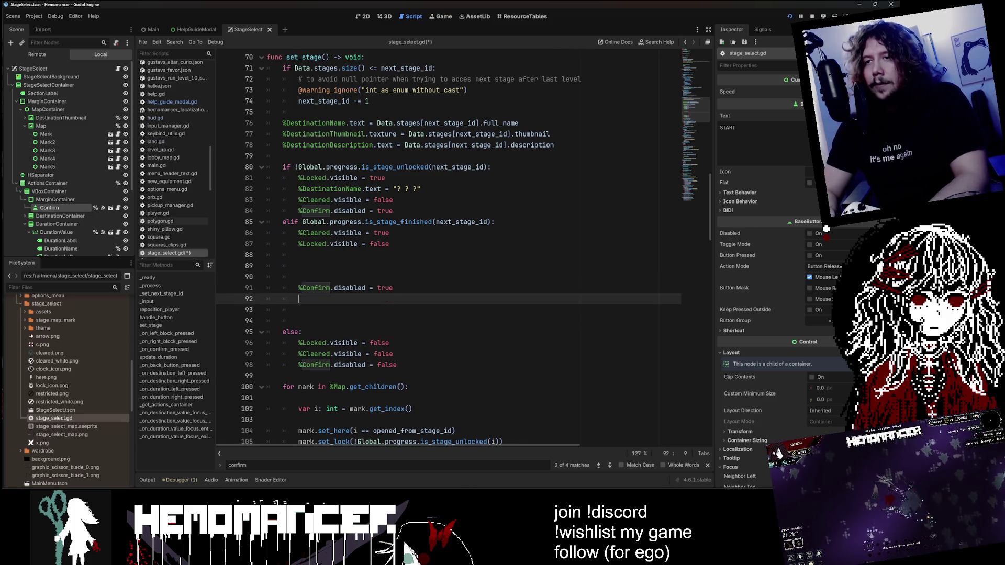
{"action": "key", "text": "ctrl+shift+d"}
{"action": "key", "text": "ctrl+k"}
{"action": "key", "text": "Down"}
{"action": "key", "text": "Down"}
{"action": "key", "text": "ctrl+shift+k"}
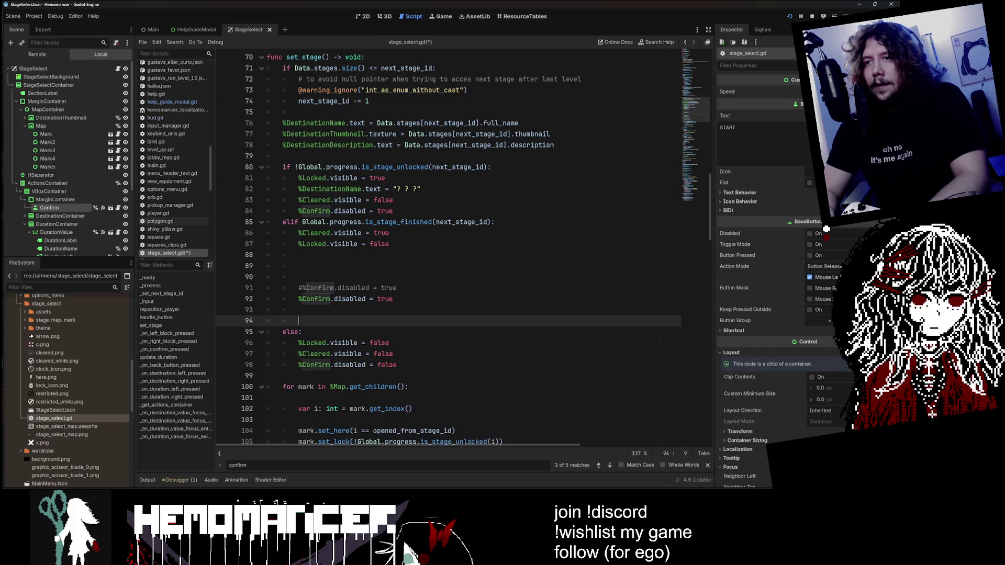
{"action": "key", "text": "BackSpace"}
{"action": "key", "text": "BackSpace"}
{"action": "key", "text": "BackSpace"}
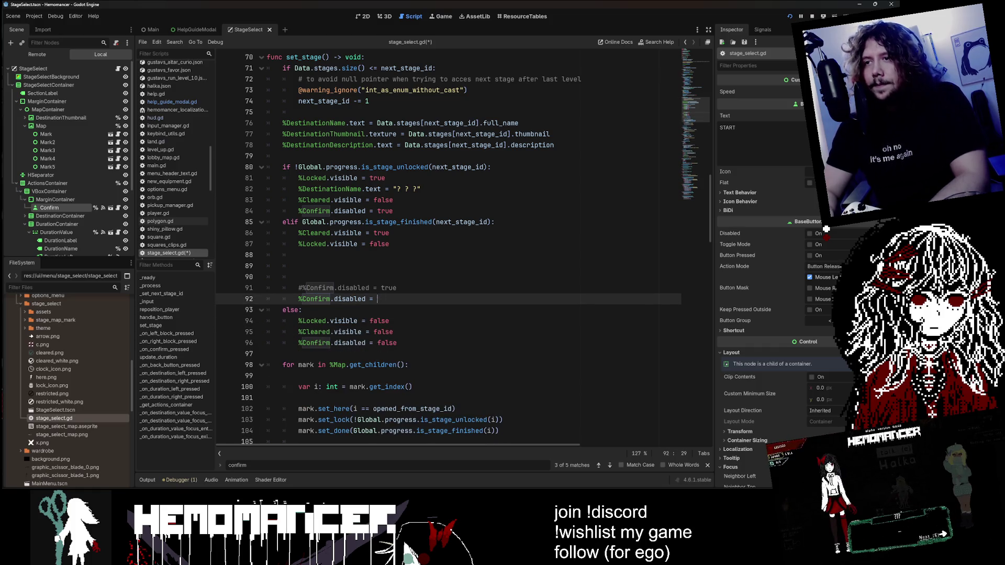
{"action": "type", "text": "false"}
{"action": "key", "text": "Up"}
{"action": "key", "text": "Up"}
{"action": "key", "text": "ctrl+shift+k"}
{"action": "key", "text": "ctrl+shift+k"}
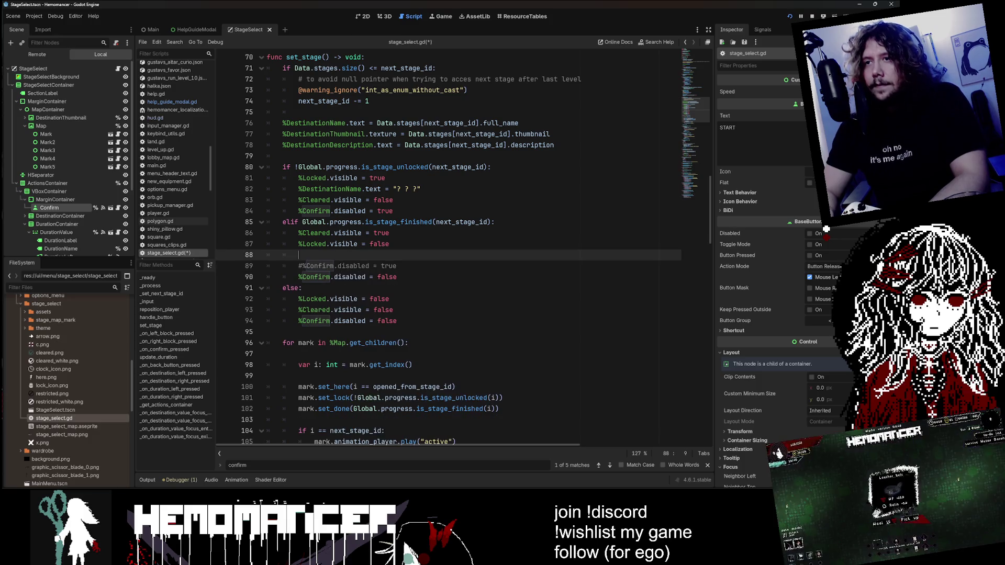
{"action": "key", "text": "Return"}
{"action": "type", "text": "# TODO experimental"}
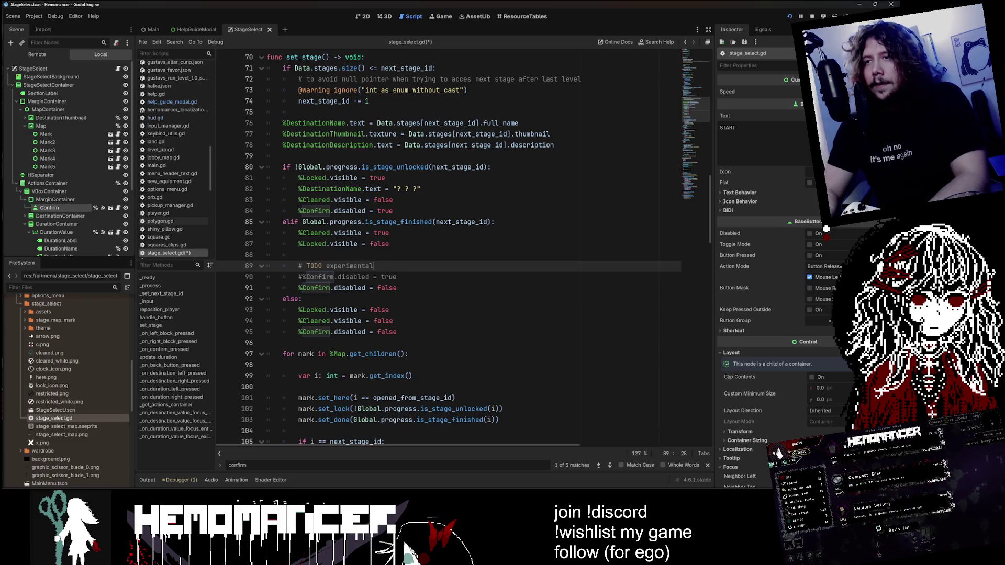
Step: Save stage_select.gd and launch the game with F5
{"action": "key", "text": "ctrl+s"}
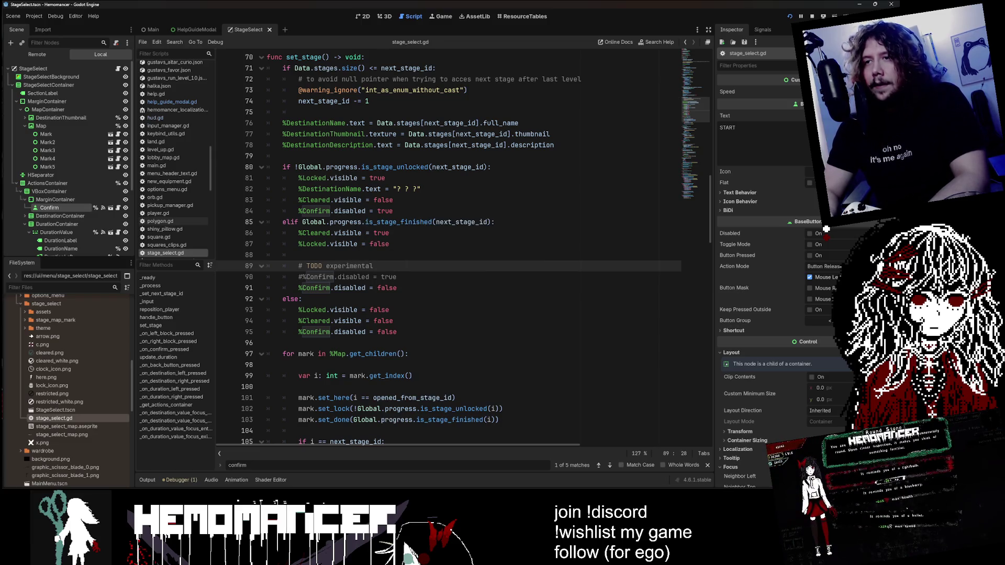
{"action": "key", "text": "ctrl+s"}
{"action": "left_click", "coordinate": [495, 222]}
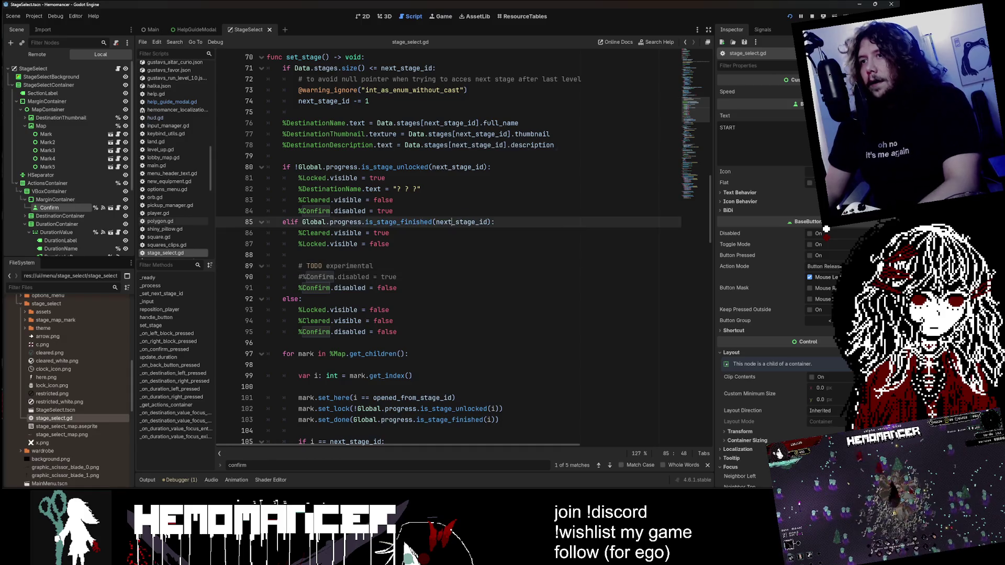
{"action": "key", "text": "F5"}
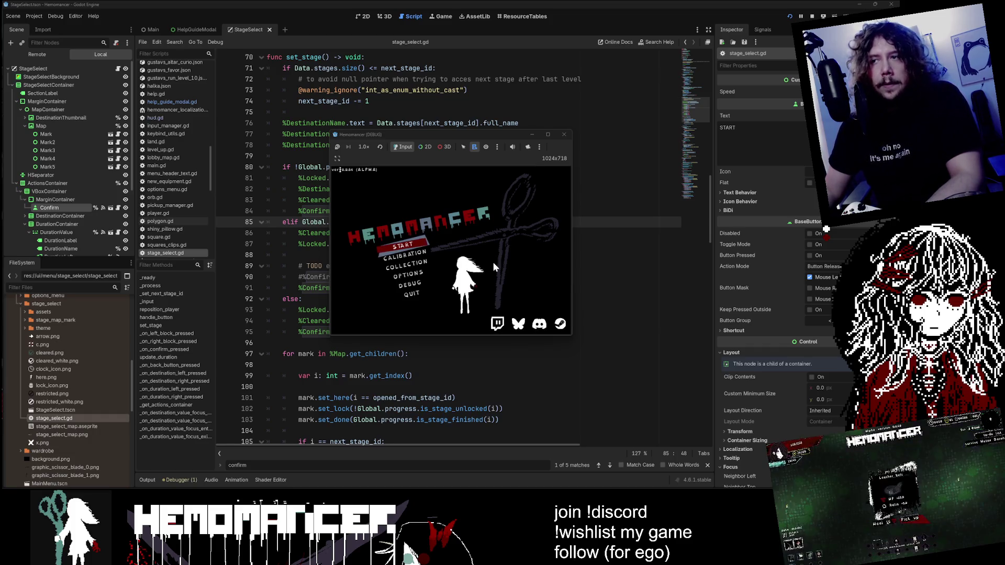
Step: Maximize the game, start it, and travel from the signpole to Locus Animus
{"action": "left_click", "coordinate": [548, 134]}
{"action": "key", "text": "Return"}
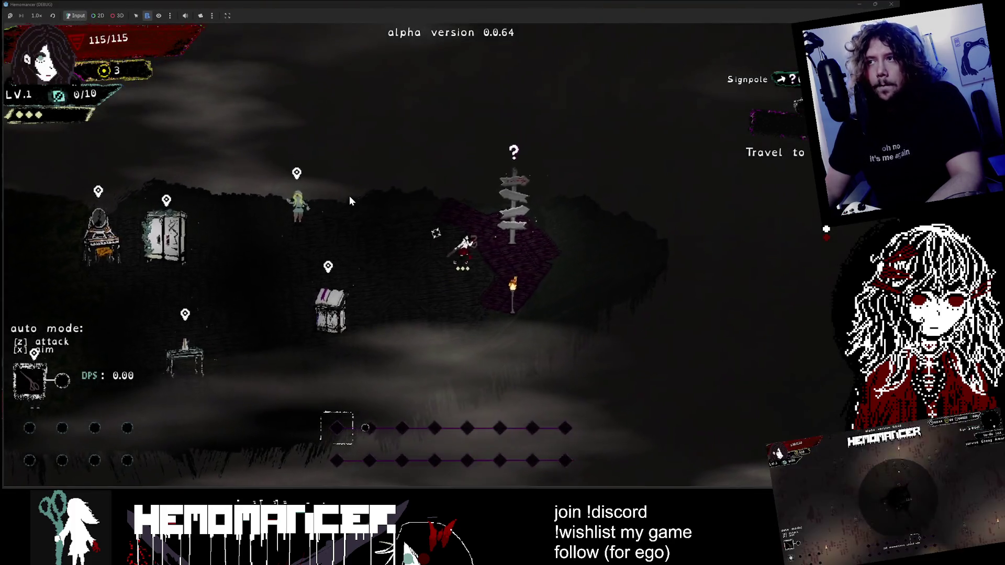
{"action": "key", "text": "e"}
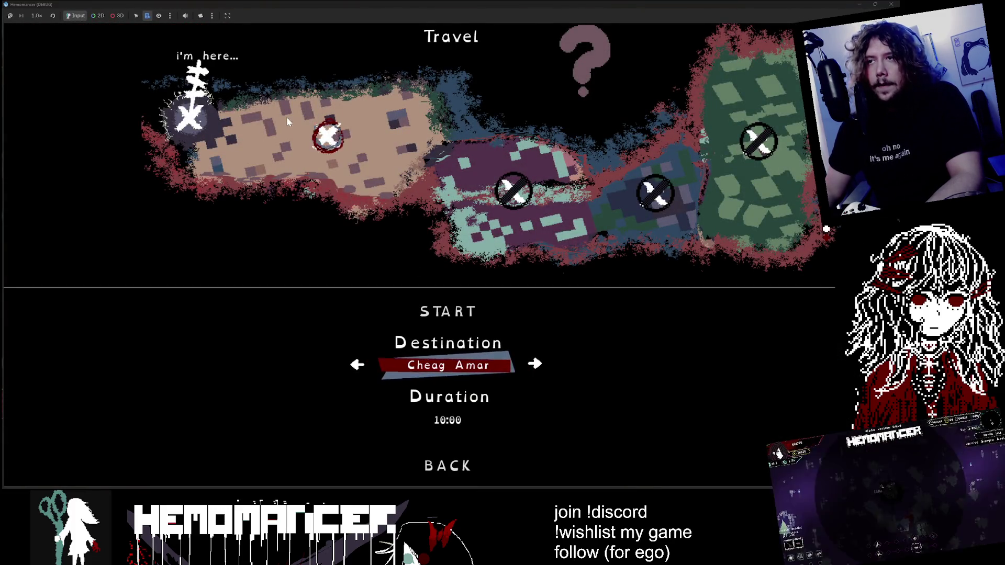
{"action": "left_click", "coordinate": [231, 148]}
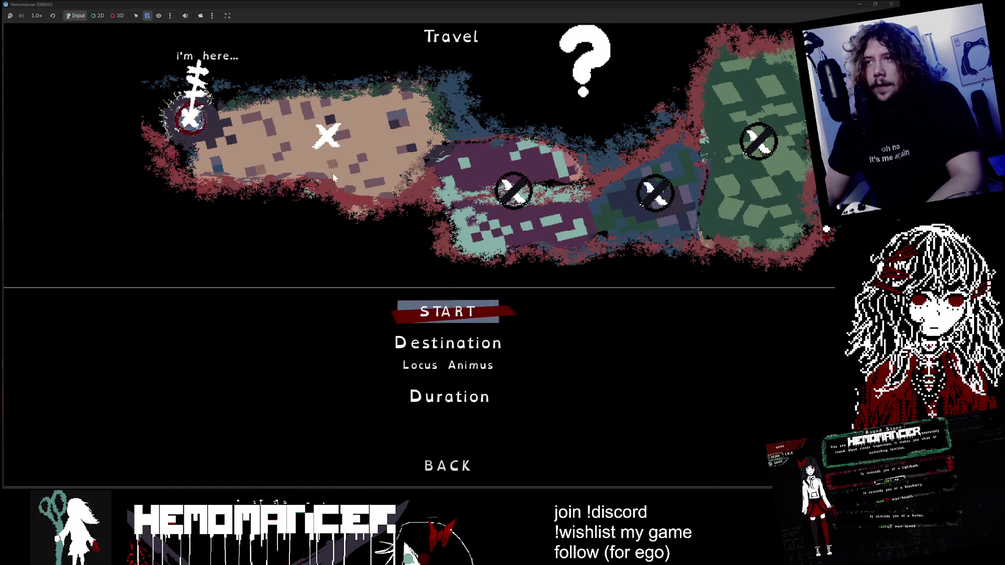
{"action": "left_click", "coordinate": [447, 311]}
{"action": "left_click", "coordinate": [439, 324]}
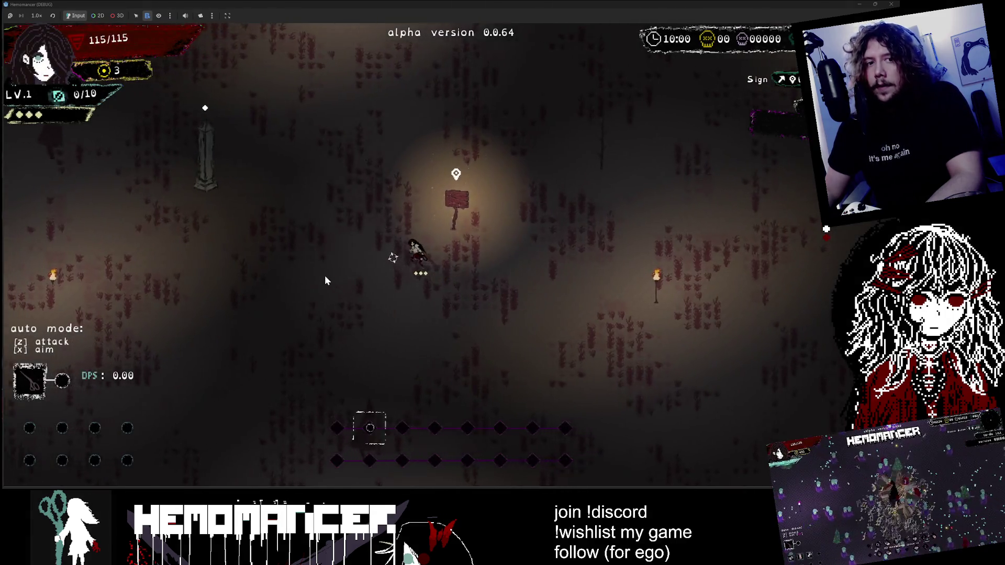
Step: Pause and lower the Music, Special Effects and Voices volumes in the Audio options
{"action": "key", "text": "Escape"}
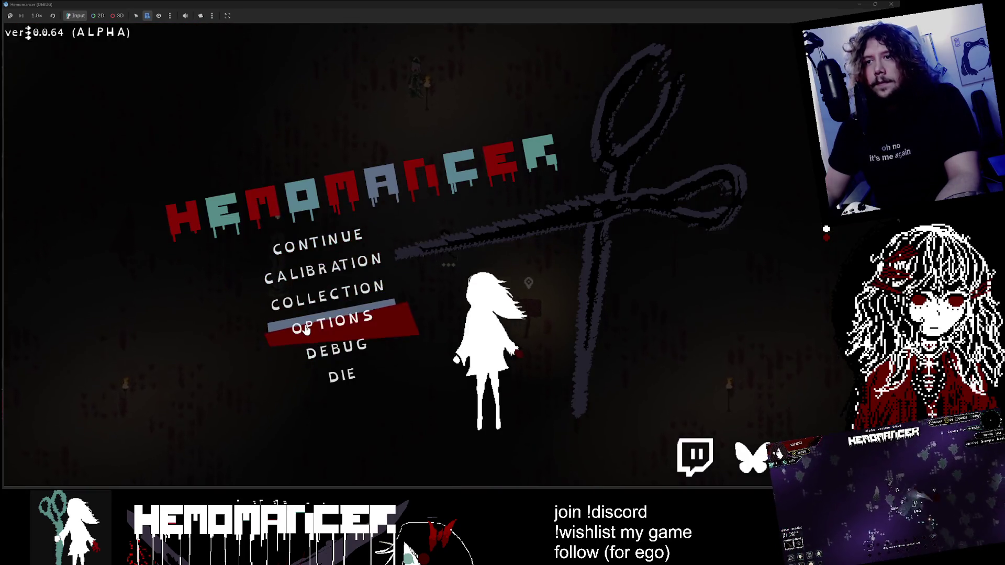
{"action": "left_click", "coordinate": [325, 321]}
{"action": "left_click", "coordinate": [453, 229]}
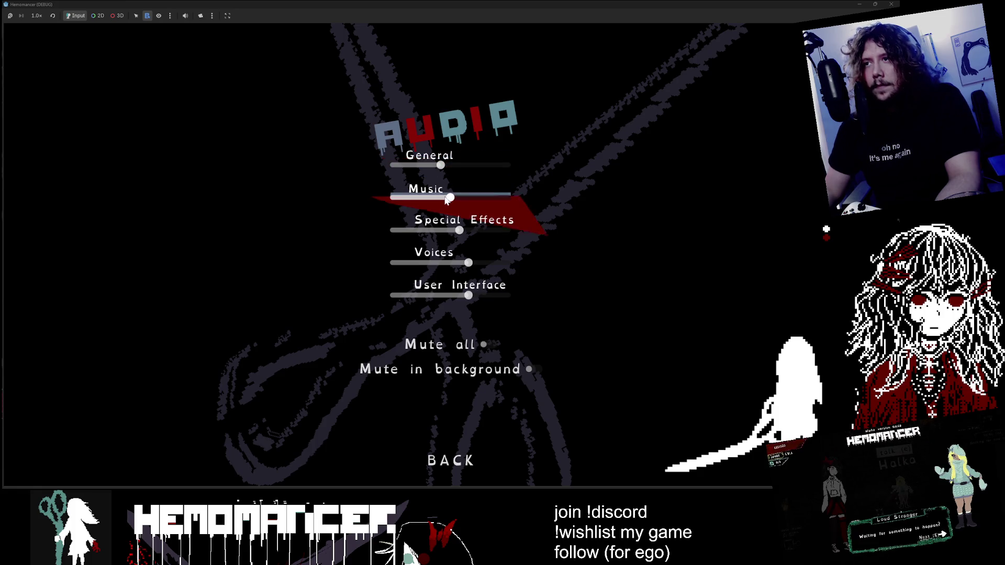
{"action": "left_click", "coordinate": [450, 230]}
{"action": "left_click", "coordinate": [451, 263]}
{"action": "left_click", "coordinate": [451, 296]}
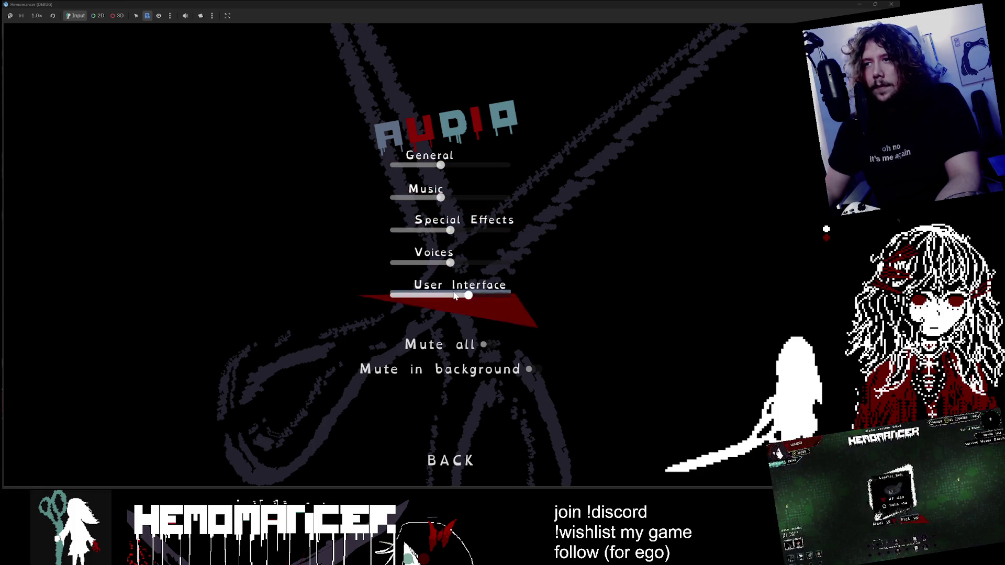
{"action": "key", "text": "Escape"}
Step: Look at the debug panel's trinket list, then open Options and the Controls screen
{"action": "key", "text": "Escape"}
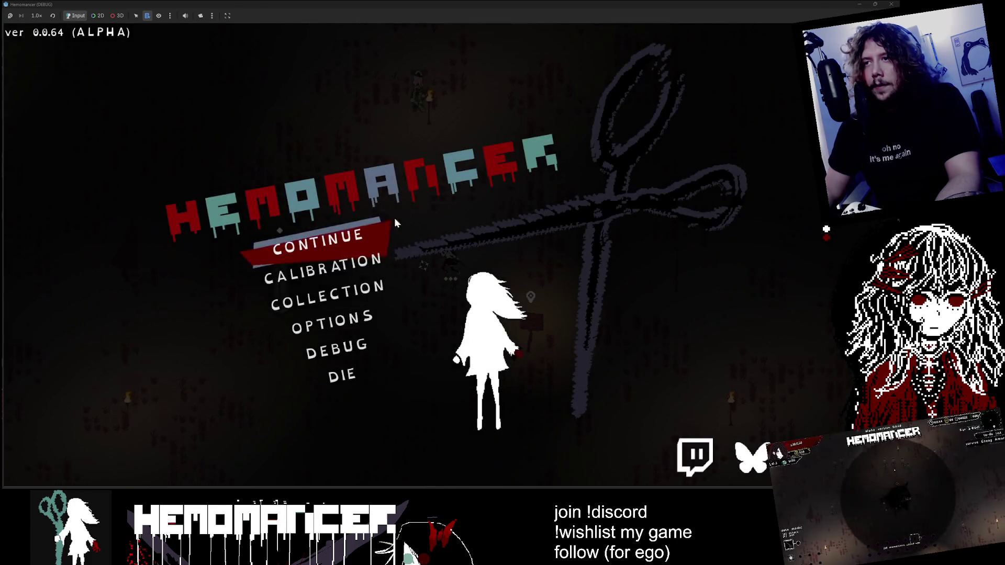
{"action": "left_click", "coordinate": [350, 321]}
{"action": "key", "text": "Escape"}
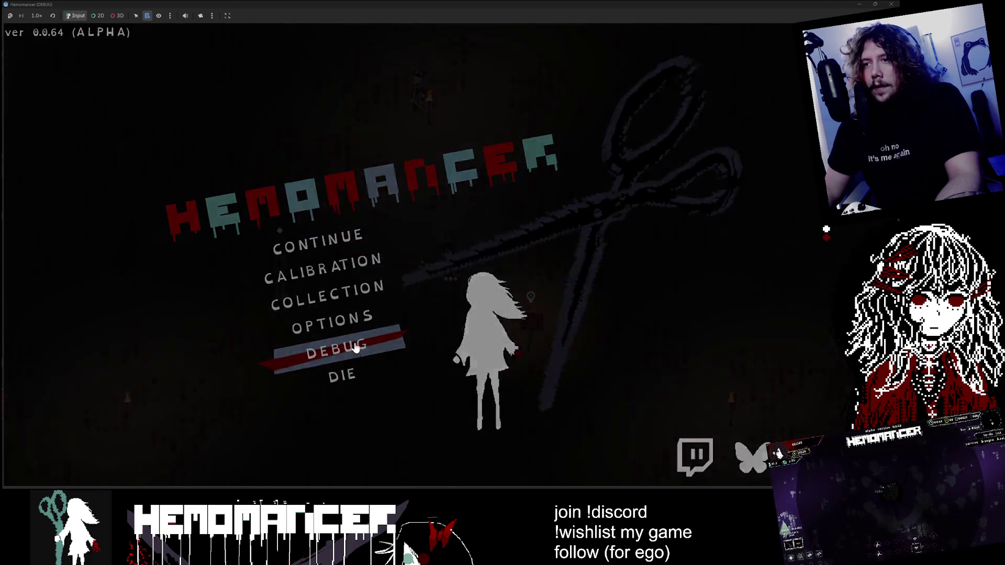
{"action": "left_click", "coordinate": [352, 348]}
{"action": "left_click", "coordinate": [165, 79]}
{"action": "key", "text": "Escape"}
{"action": "key", "text": "Escape"}
{"action": "key", "text": "Down"}
{"action": "key", "text": "Down"}
{"action": "key", "text": "Down"}
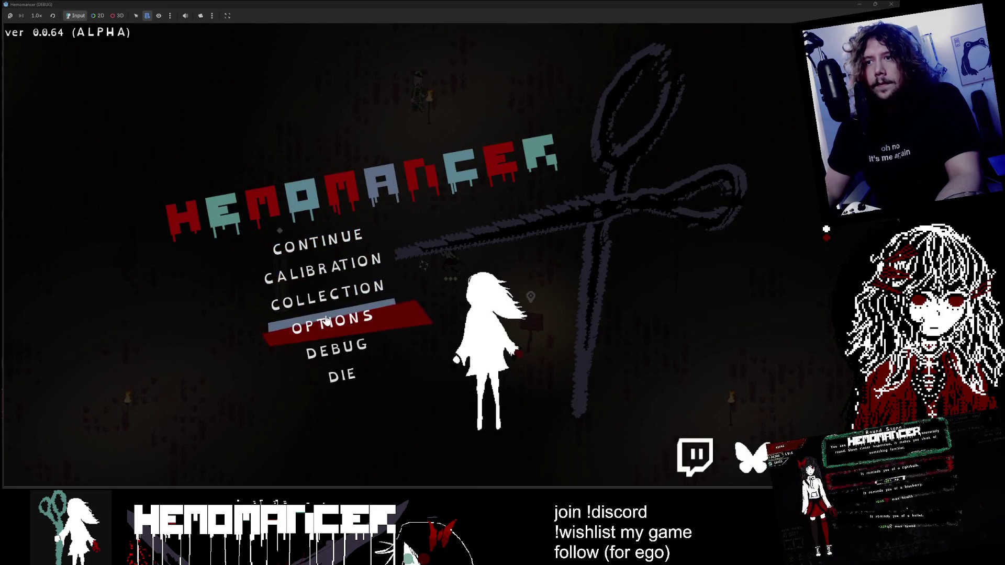
{"action": "key", "text": "Return"}
{"action": "key", "text": "Down"}
{"action": "key", "text": "Down"}
{"action": "key", "text": "Down"}
{"action": "key", "text": "Return"}
Step: Give the player the Four of Wands trinket from the Debug panel's TR dropdown
{"action": "key", "text": "Escape"}
{"action": "key", "text": "Down"}
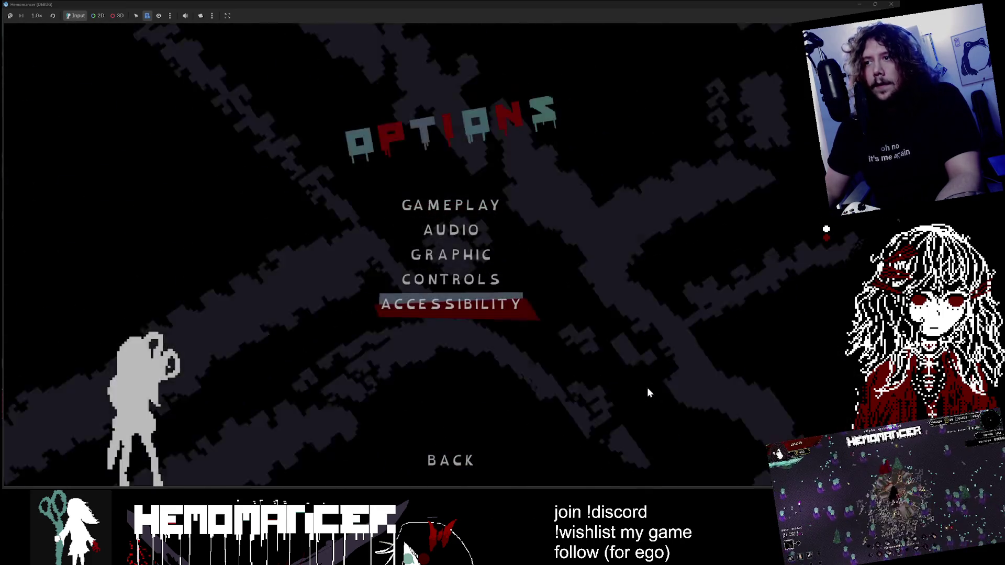
{"action": "key", "text": "Escape"}
{"action": "left_click", "coordinate": [355, 350]}
{"action": "left_click", "coordinate": [354, 73]}
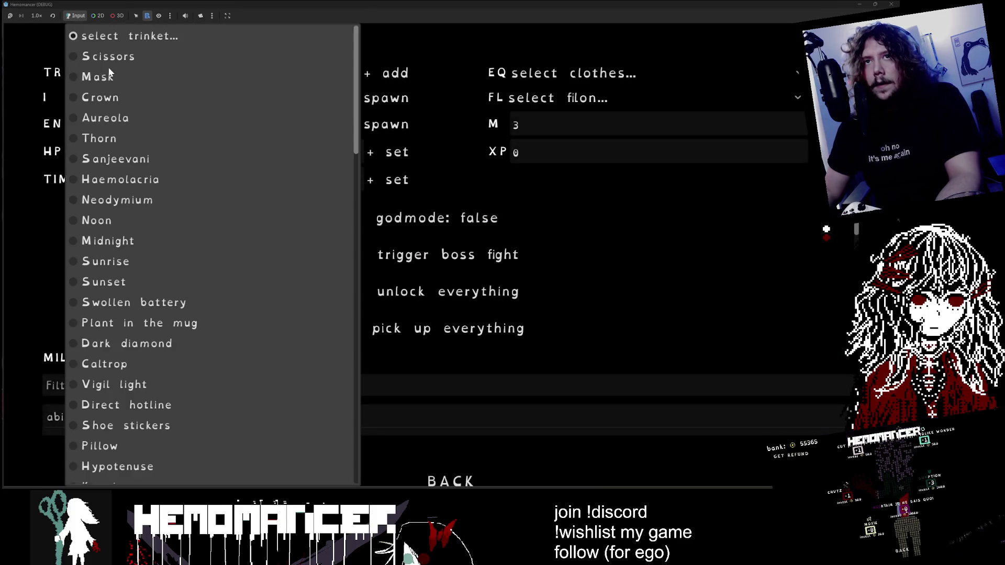
{"action": "left_click", "coordinate": [110, 76]}
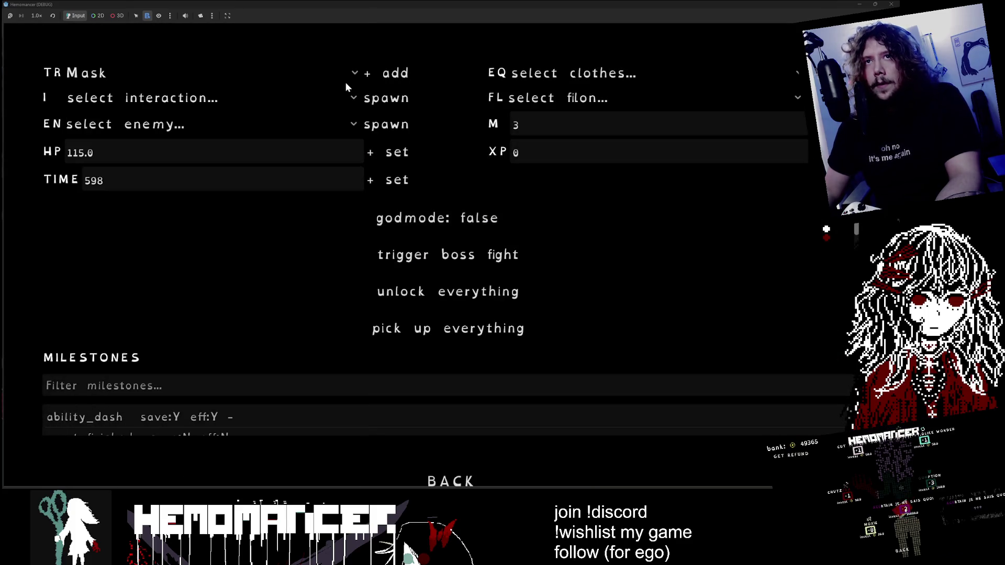
{"action": "left_click", "coordinate": [215, 98]}
{"action": "left_click", "coordinate": [177, 73]}
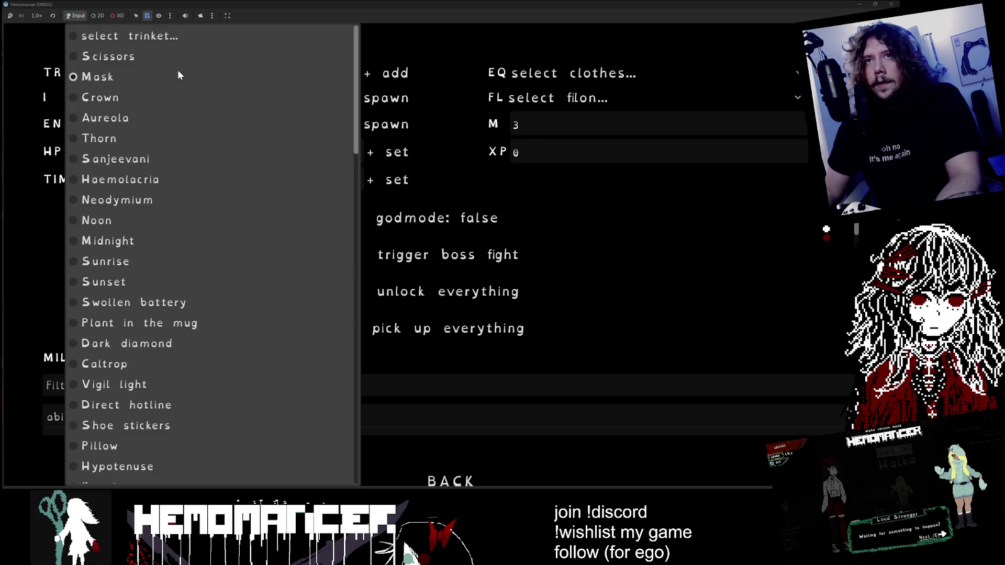
{"action": "scroll", "coordinate": [201, 269], "scroll_direction": "down", "scroll_amount": 10}
{"action": "scroll", "coordinate": [200, 272], "scroll_direction": "up", "scroll_amount": 10}
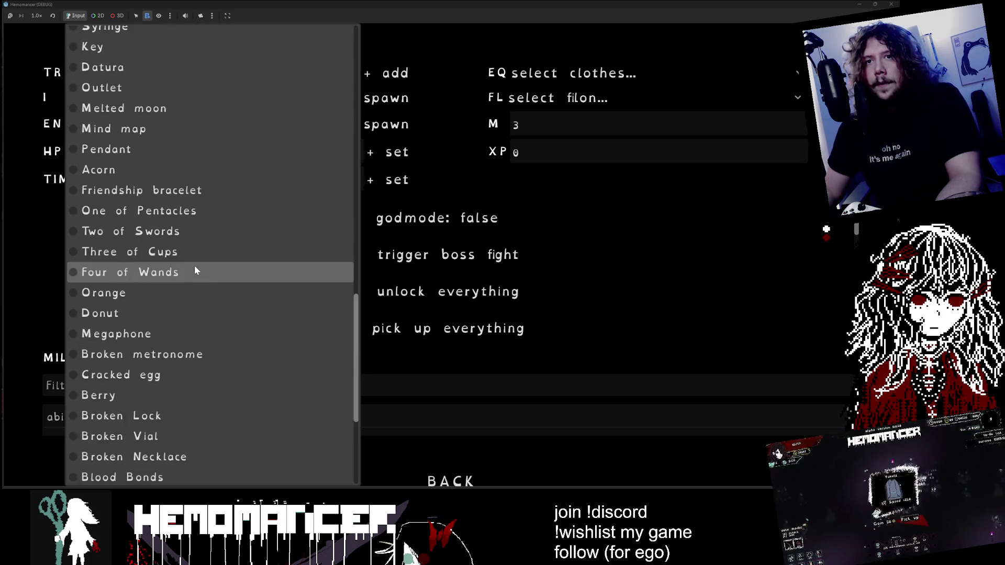
{"action": "left_click", "coordinate": [194, 269]}
{"action": "left_click", "coordinate": [380, 75]}
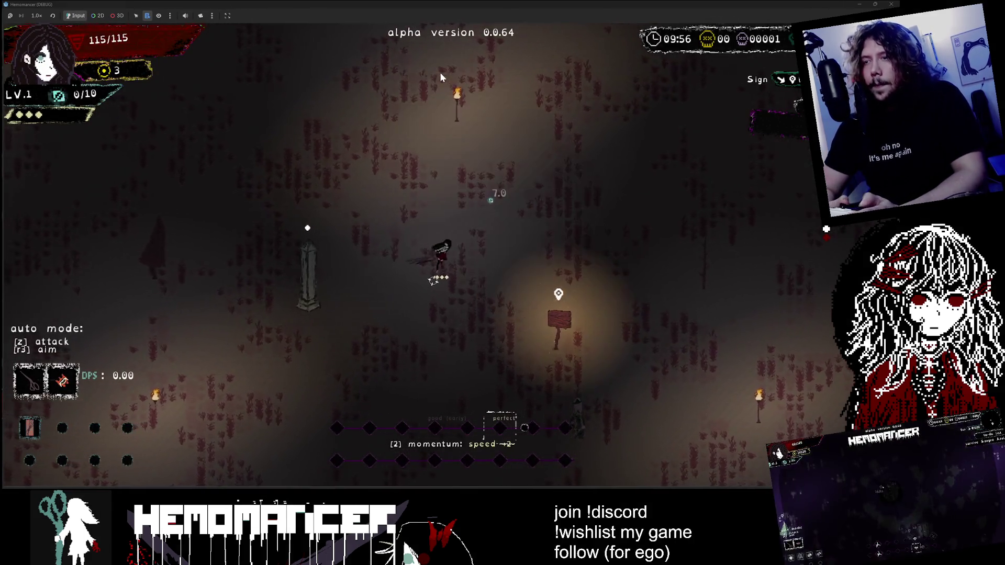
Step: Set debug godmode to true and resume the Locus Animus run
{"action": "key", "text": "Escape"}
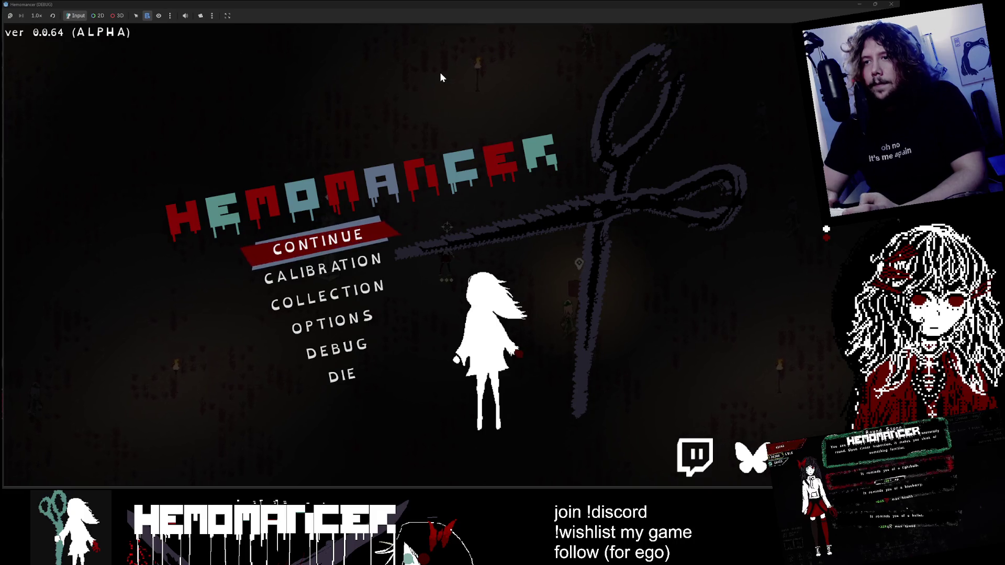
{"action": "left_click", "coordinate": [350, 340]}
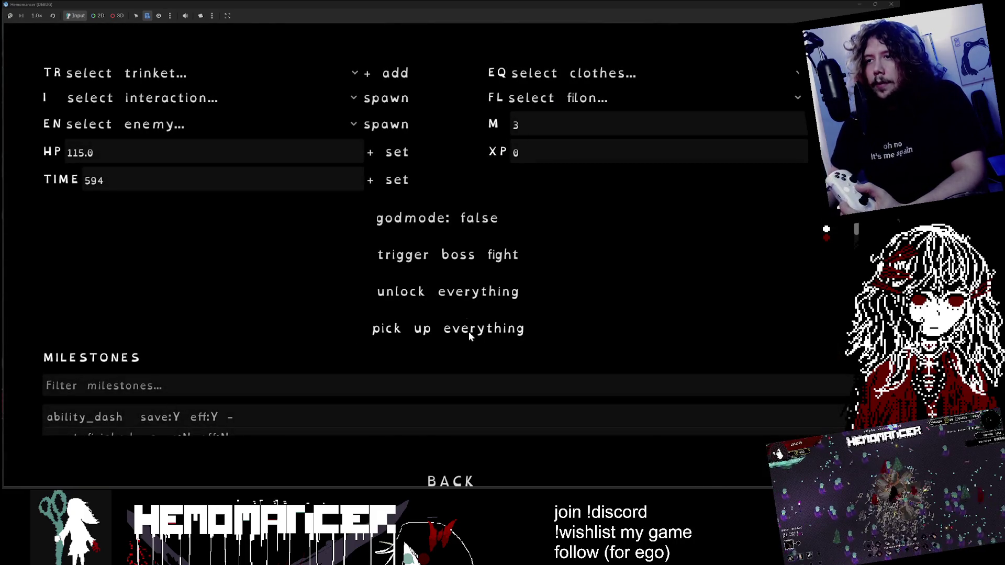
{"action": "key", "text": "Return"}
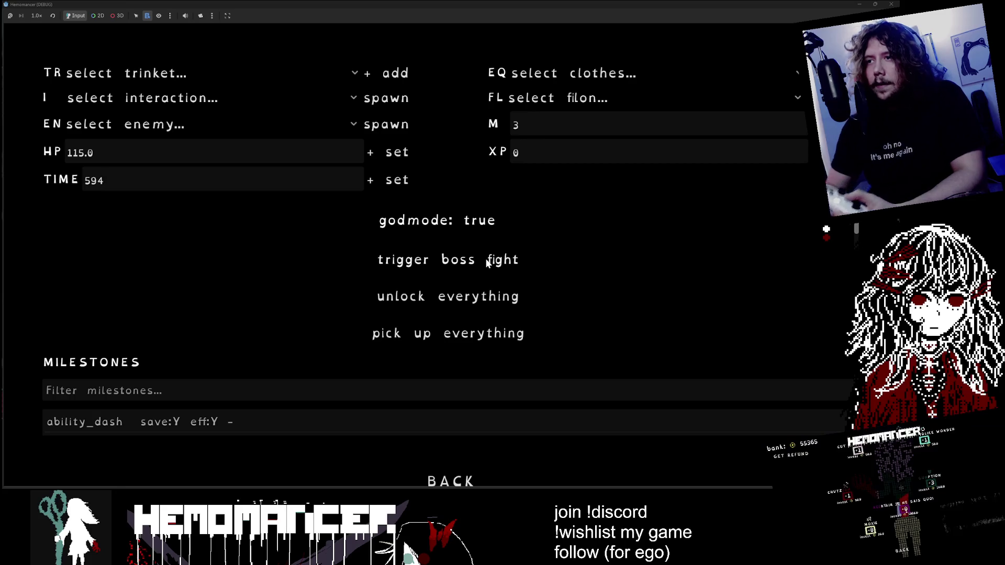
{"action": "left_click", "coordinate": [438, 481]}
{"action": "left_click", "coordinate": [332, 228]}
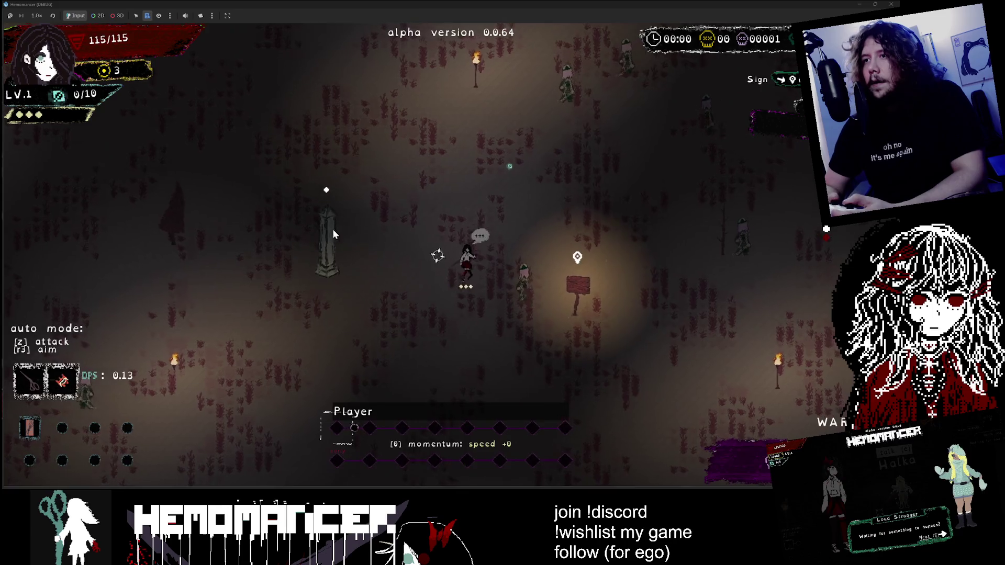
Step: Circle and attack the chained boss with WASD until the Kapala/Barrel/One of Pentacles level-up appears
{"action": "key", "text": "w"}
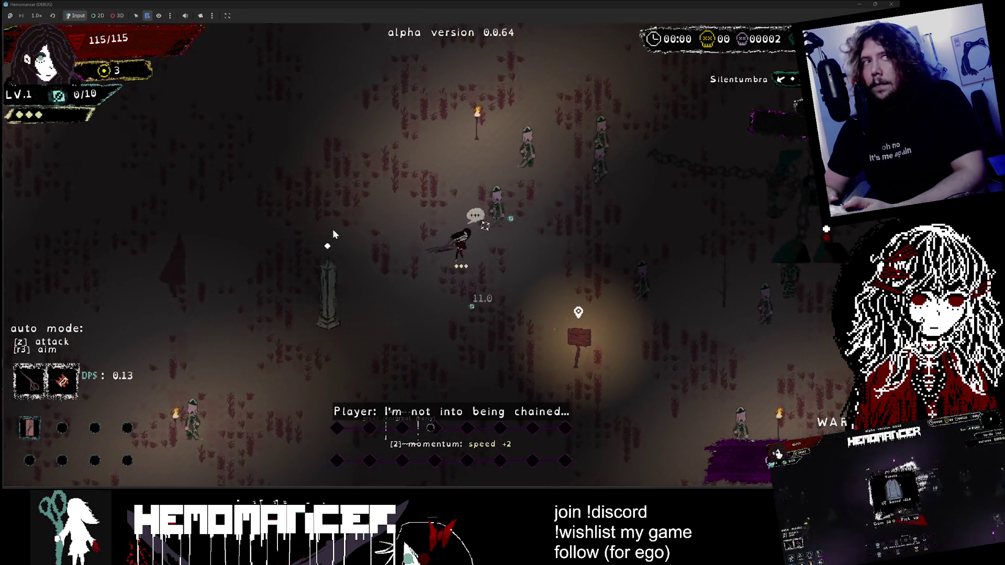
{"action": "key", "text": "d"}
{"action": "key", "text": "s"}
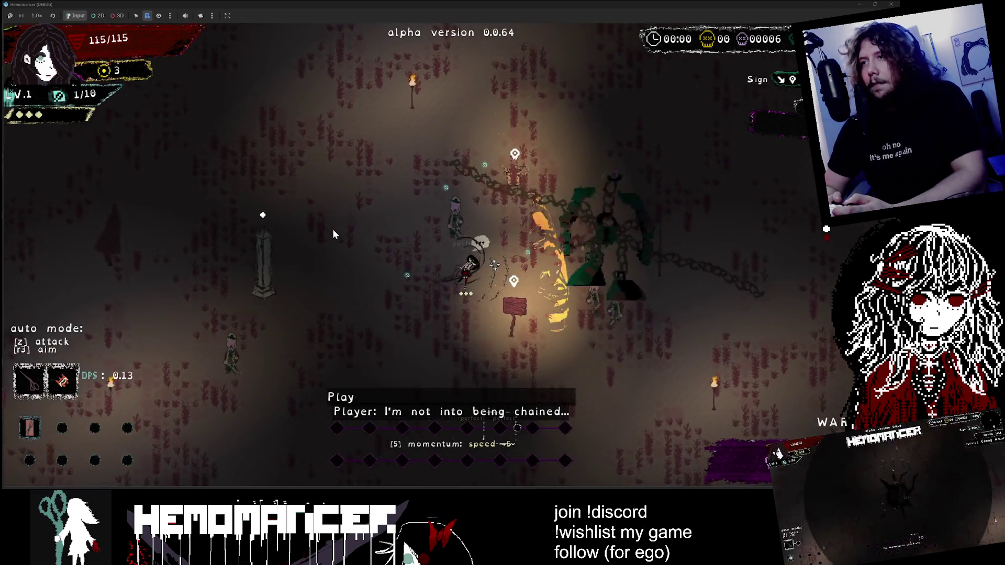
{"action": "key", "text": "a"}
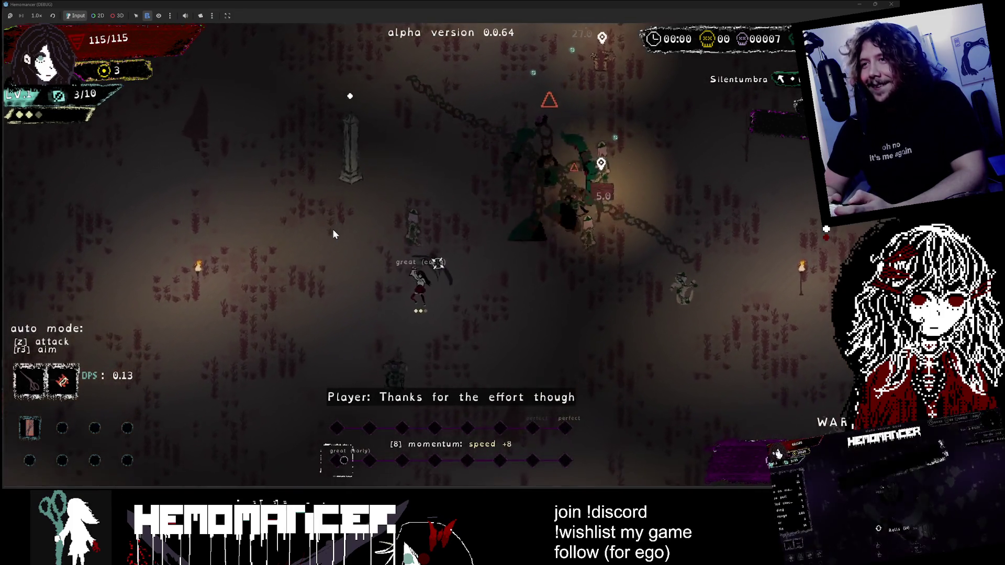
{"action": "key", "text": "a"}
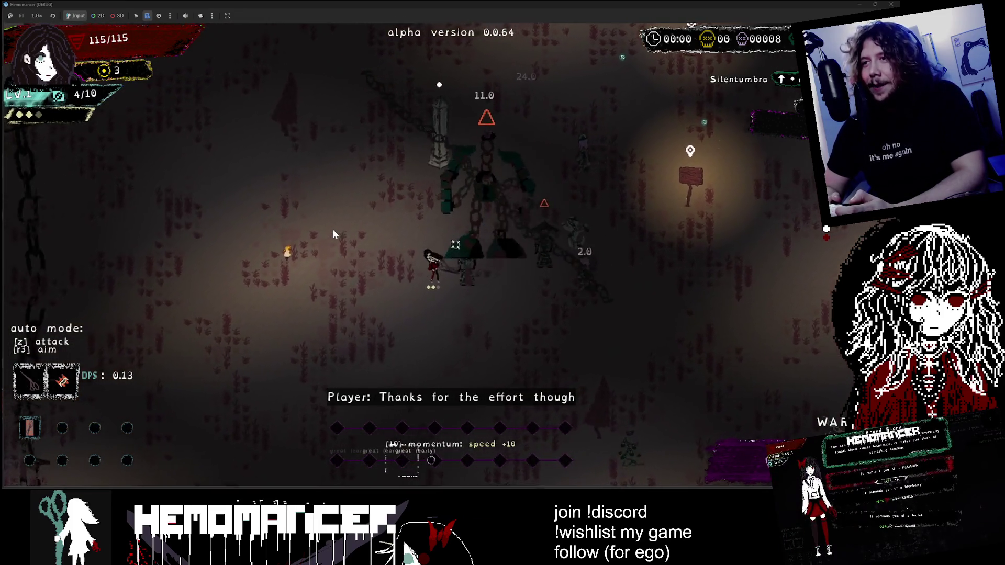
{"action": "key", "text": "w"}
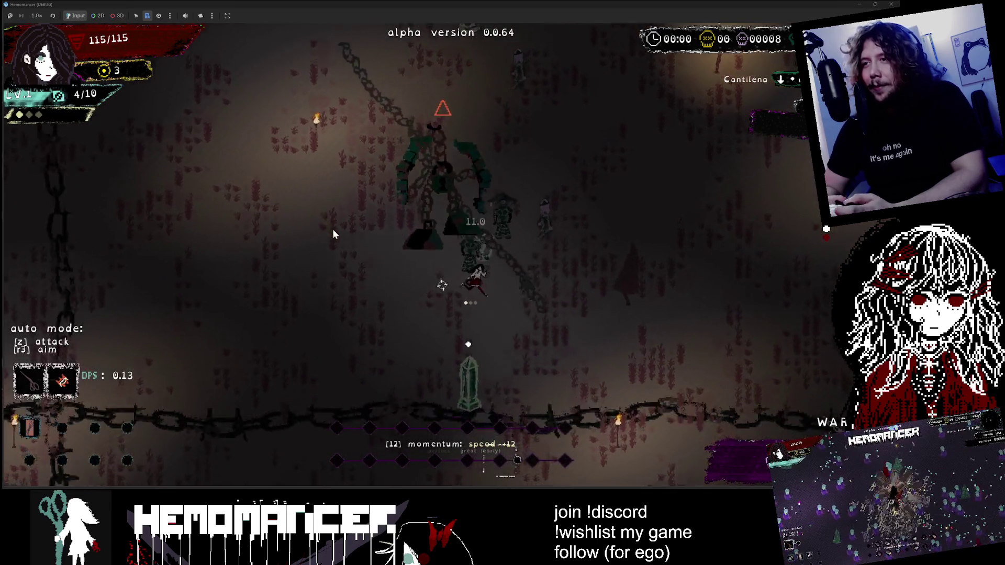
{"action": "key", "text": "d"}
{"action": "key", "text": "s"}
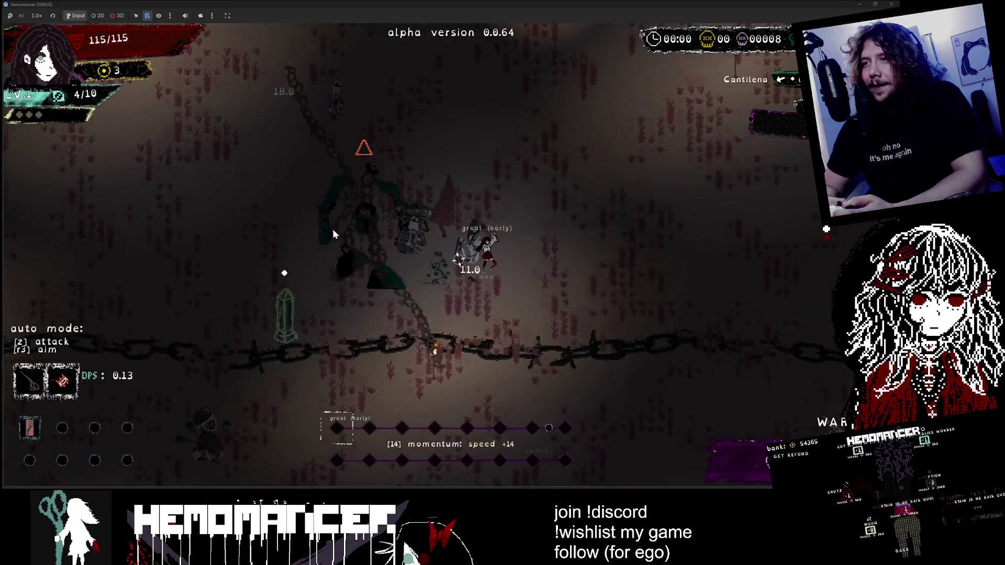
{"action": "key", "text": "d"}
{"action": "key", "text": "w"}
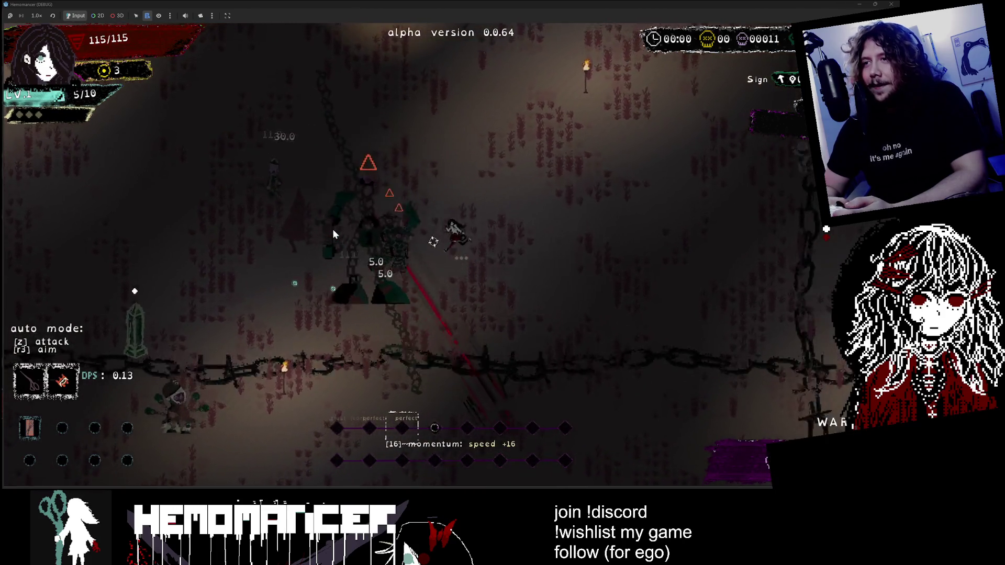
{"action": "key", "text": "w"}
{"action": "key", "text": "d"}
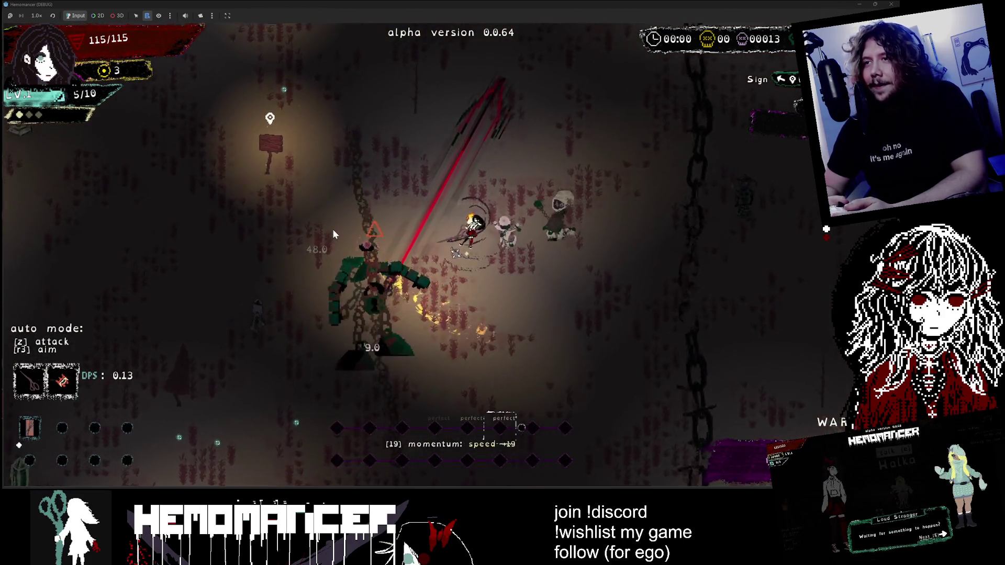
{"action": "key", "text": "a"}
{"action": "key", "text": "w"}
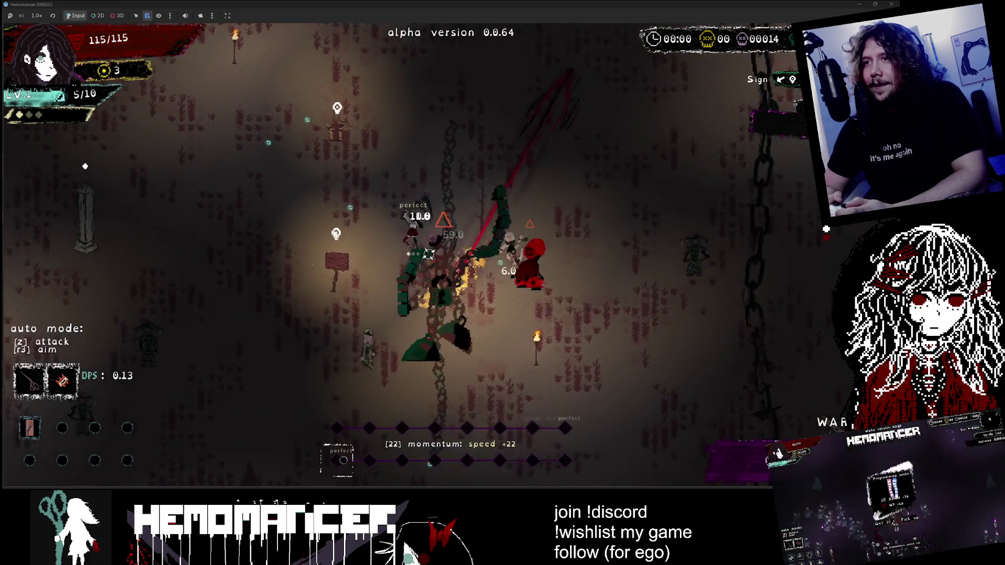
{"action": "key", "text": "a"}
{"action": "key", "text": "w"}
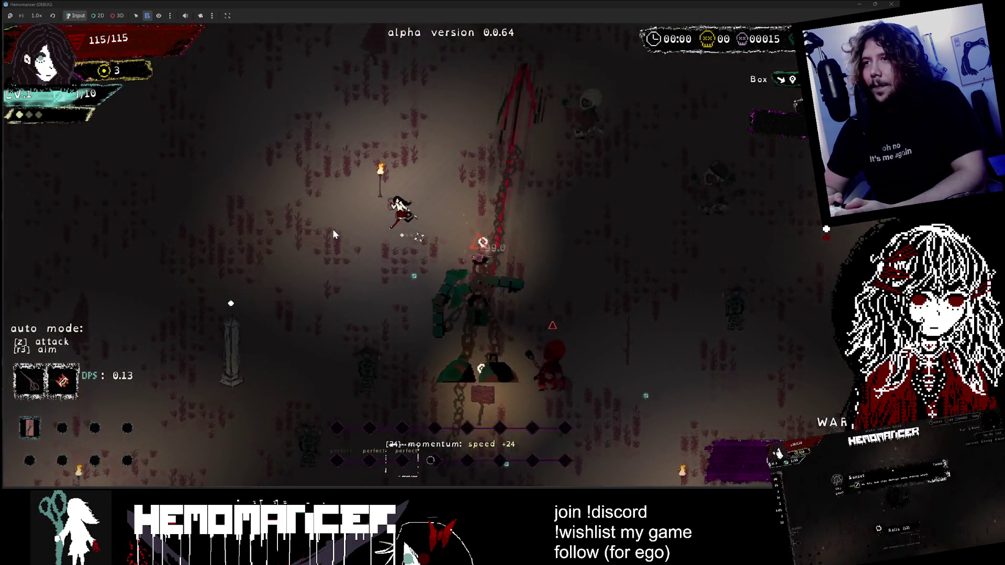
{"action": "key", "text": "a"}
{"action": "key", "text": "w"}
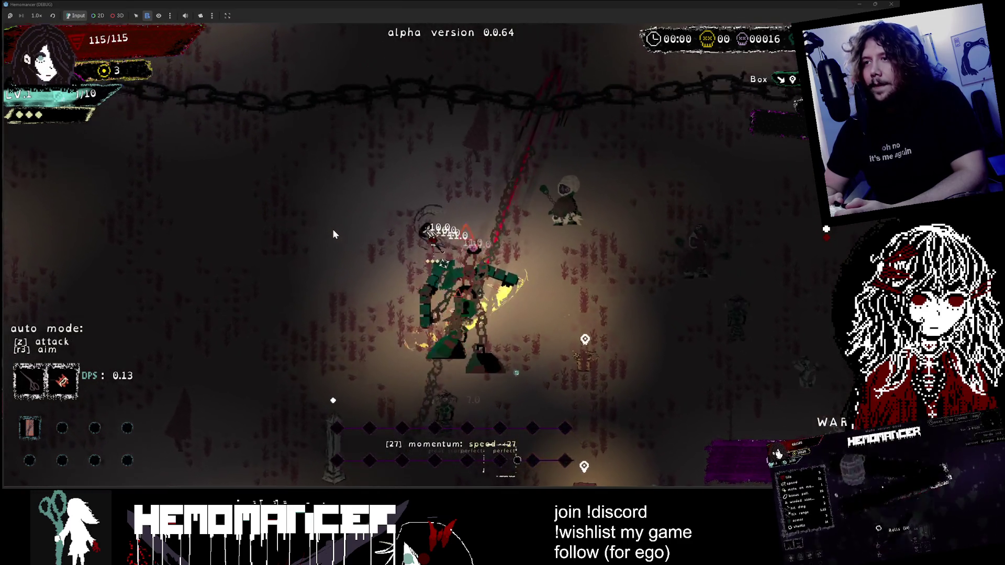
{"action": "key", "text": "a"}
{"action": "key", "text": "w"}
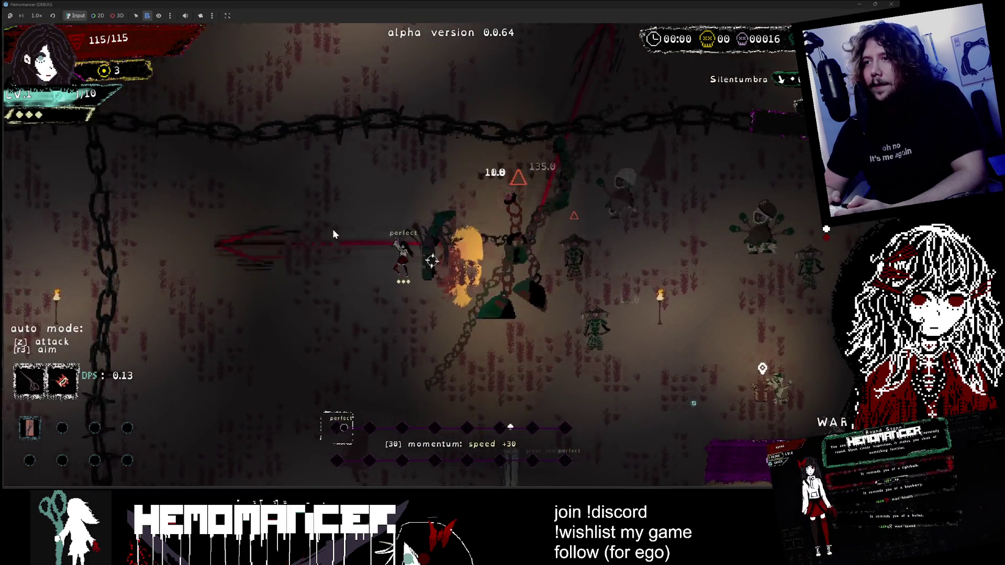
{"action": "key", "text": "a"}
{"action": "key", "text": "s"}
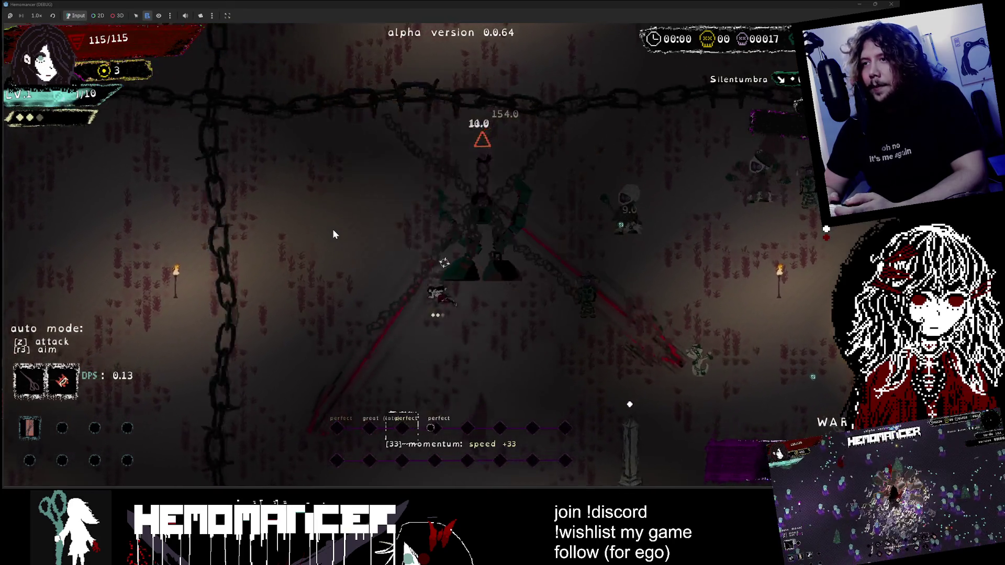
{"action": "key", "text": "s"}
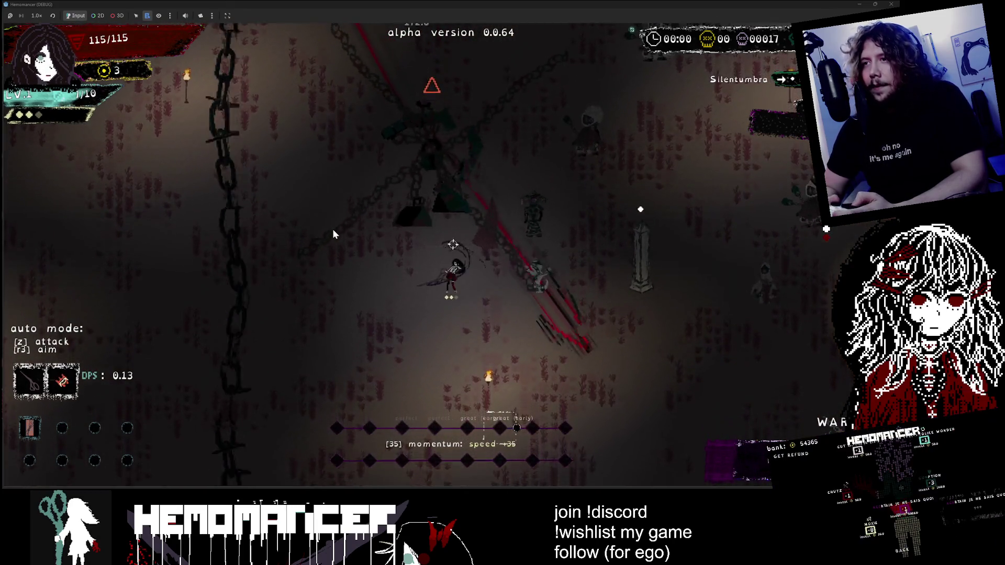
{"action": "key", "text": "s"}
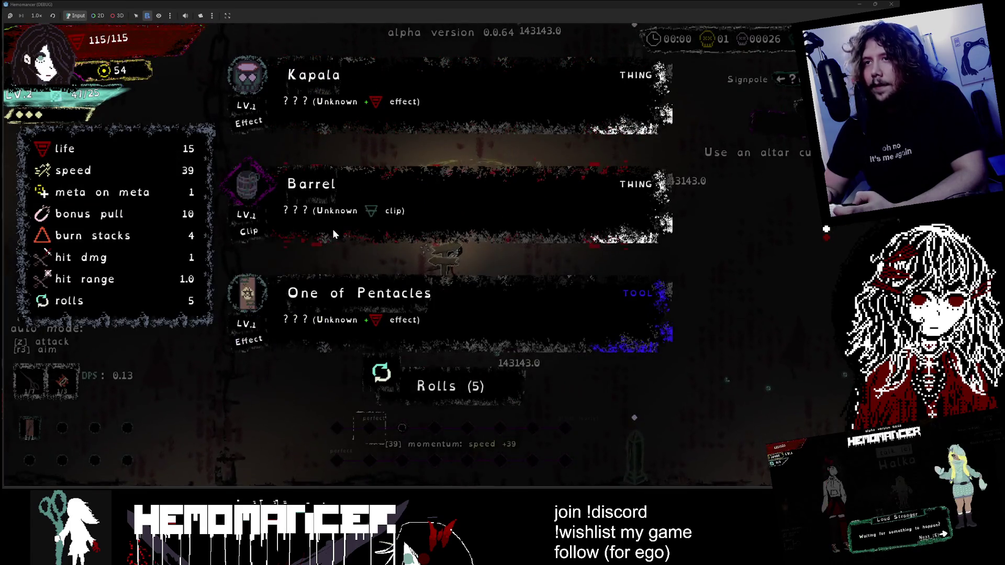
Step: Take the Barrel and Midnight level-up rewards, then collect Shortened pants from the box
{"action": "left_click", "coordinate": [333, 230]}
{"action": "left_click", "coordinate": [333, 230]}
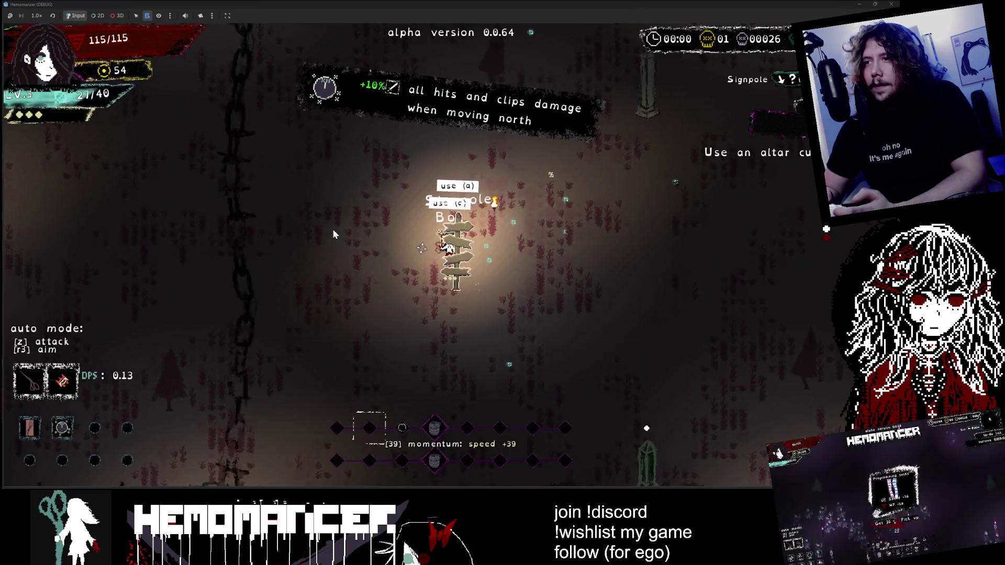
{"action": "key", "text": "c"}
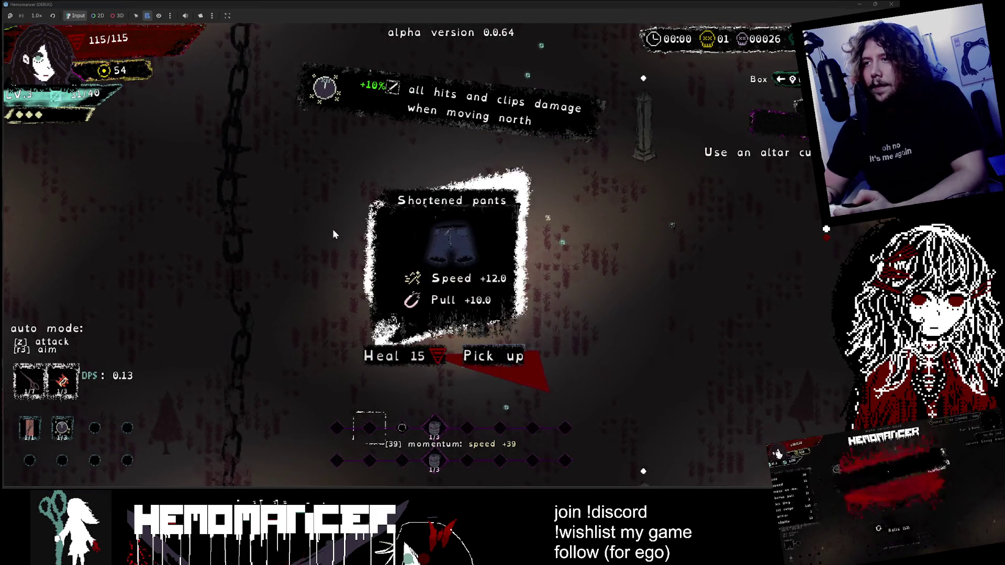
{"action": "key", "text": "c"}
Step: At the Signpole, cycle the travel destination through Cheag Amar and Locus Animus and start a trip
{"action": "key", "text": "c"}
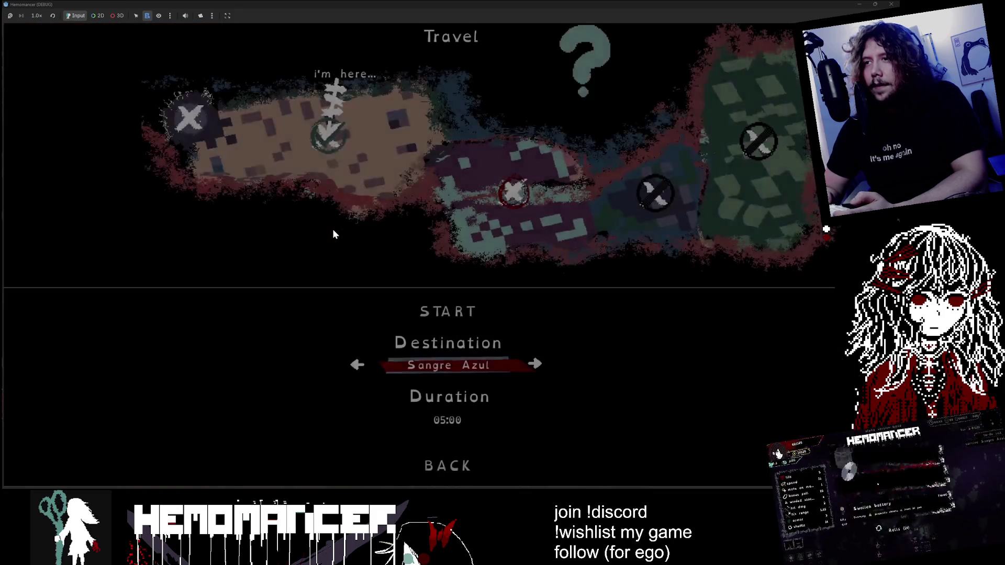
{"action": "key", "text": "Up"}
{"action": "key", "text": "c"}
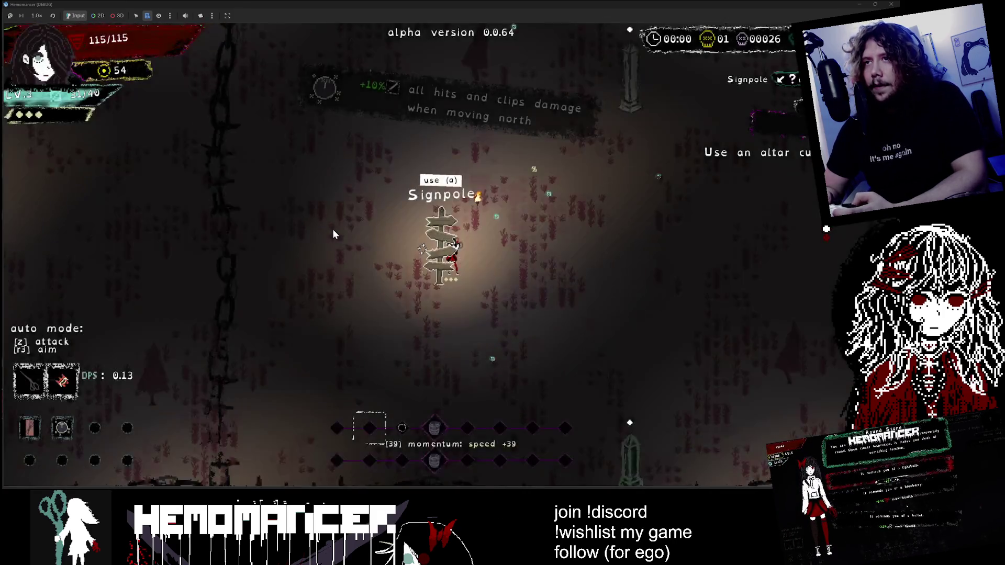
{"action": "key", "text": "c"}
{"action": "key", "text": "c"}
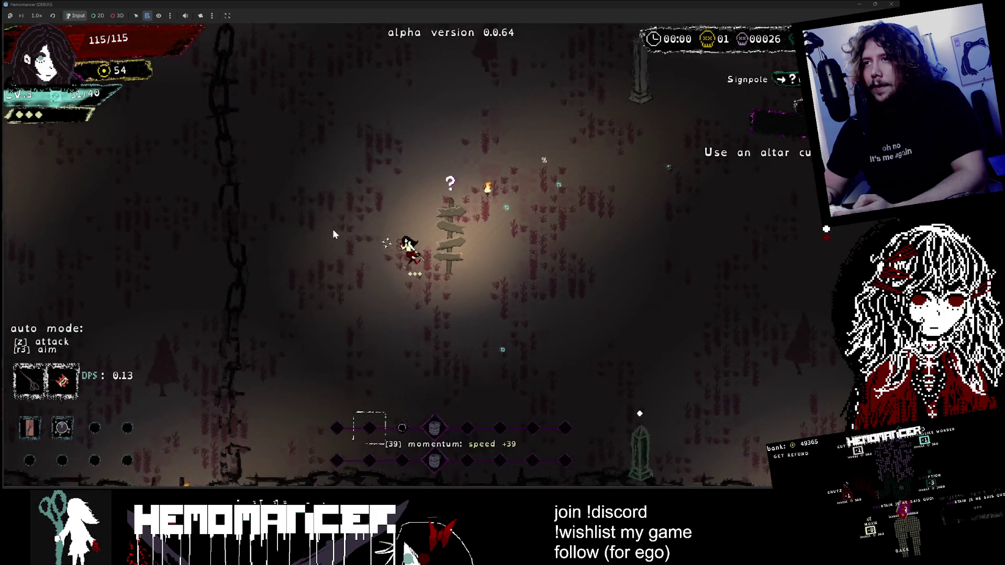
{"action": "key", "text": "c"}
{"action": "key", "text": "Right"}
{"action": "key", "text": "c"}
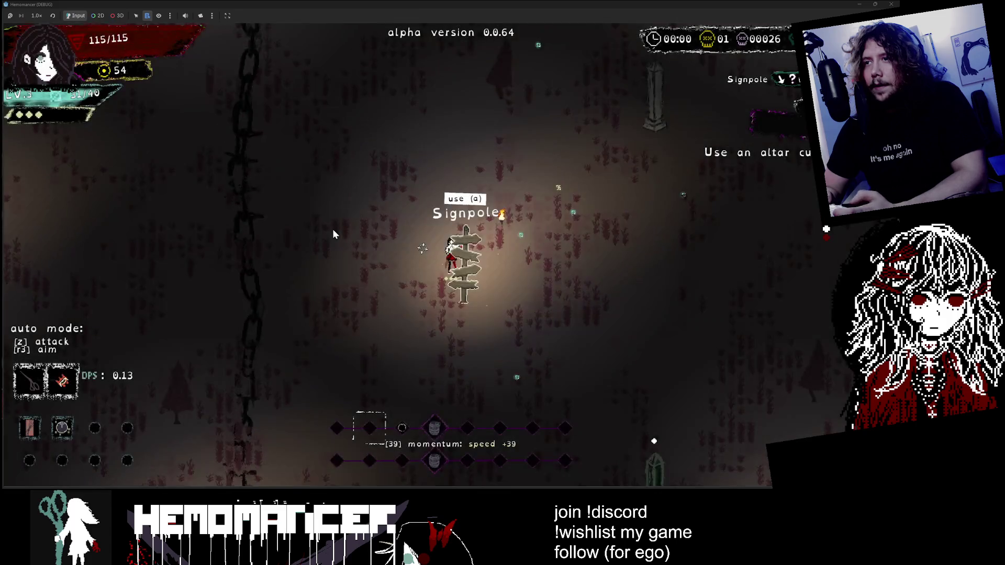
{"action": "key", "text": "c"}
{"action": "key", "text": "Right"}
{"action": "key", "text": "Up"}
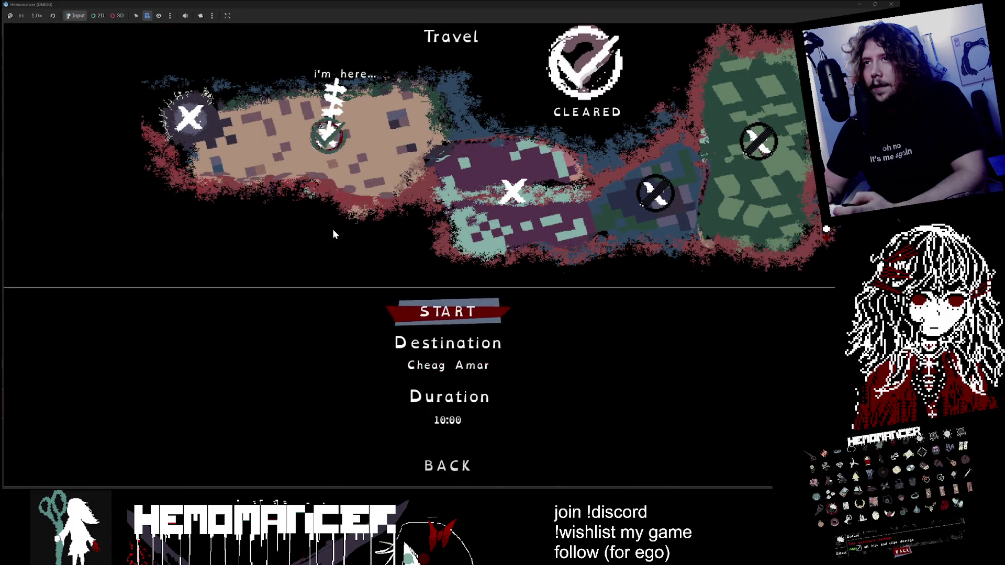
{"action": "key", "text": "Down"}
{"action": "key", "text": "Right"}
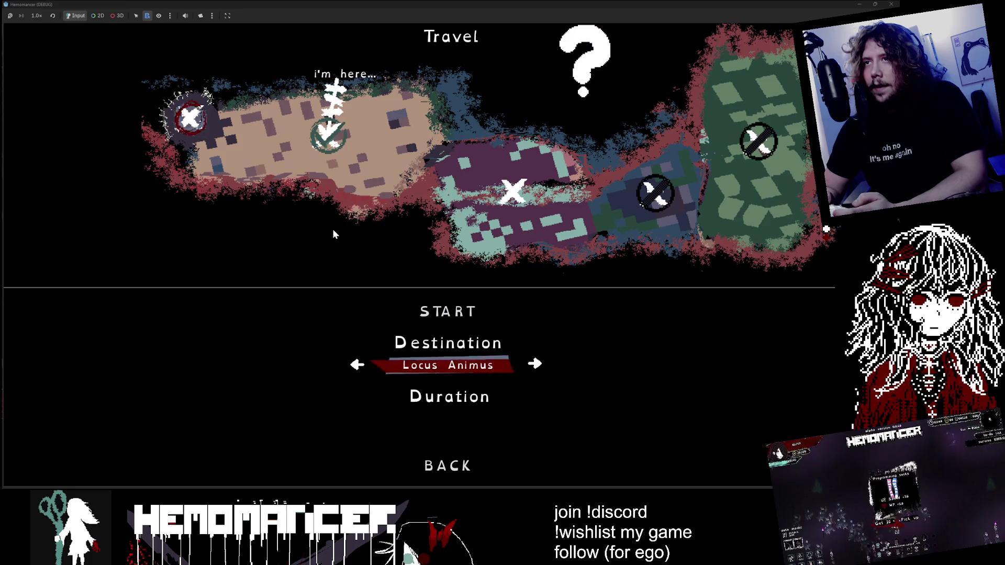
{"action": "key", "text": "Return"}
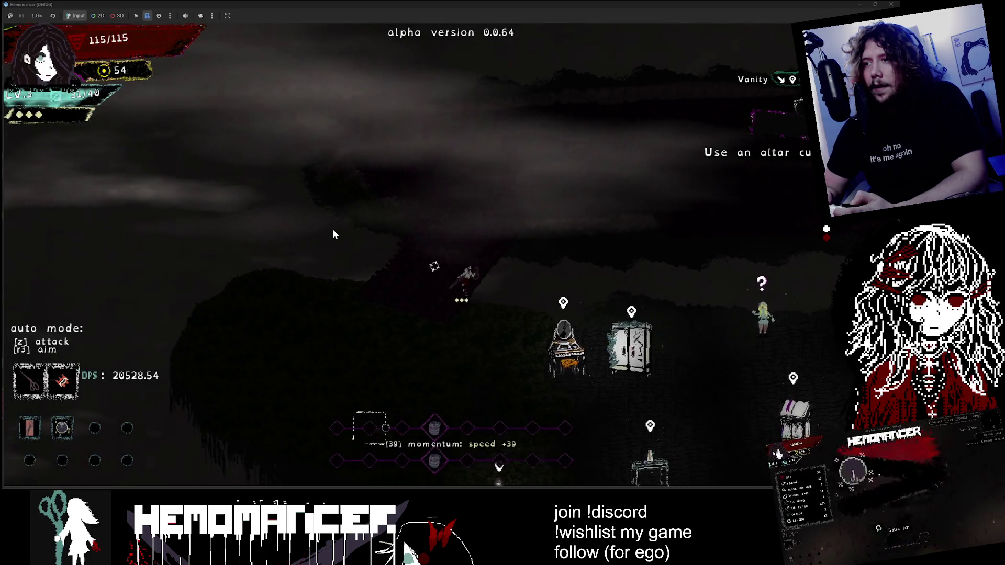
Step: Return to the signpost, set the destination back to Cheag Amar, and start the run there
{"action": "key", "text": "Right"}
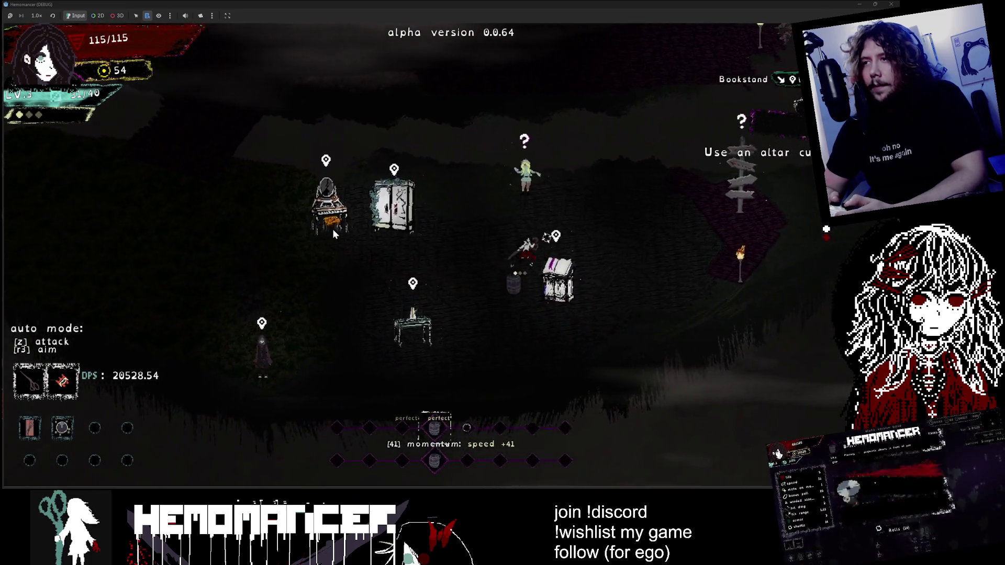
{"action": "key", "text": "Return"}
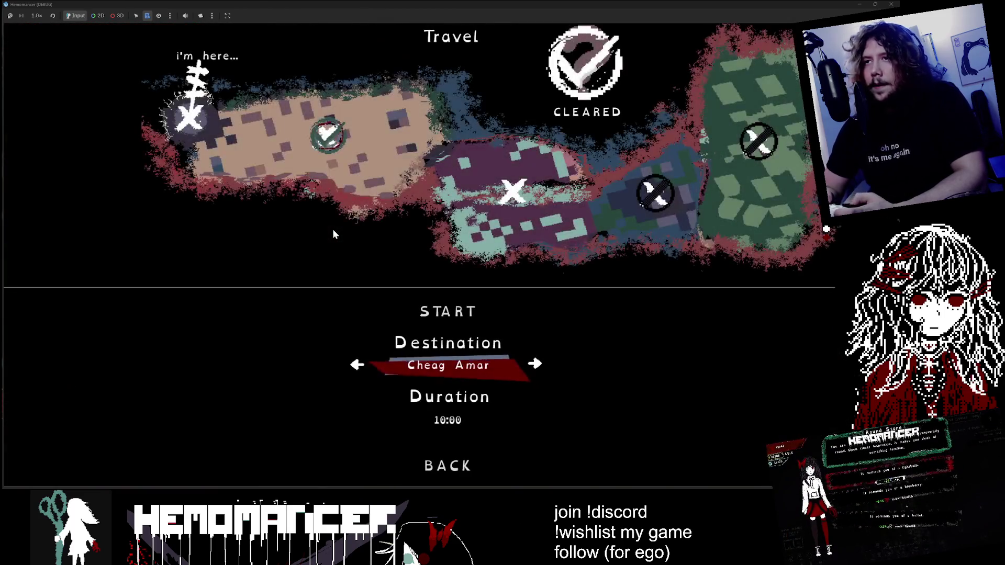
{"action": "key", "text": "Right"}
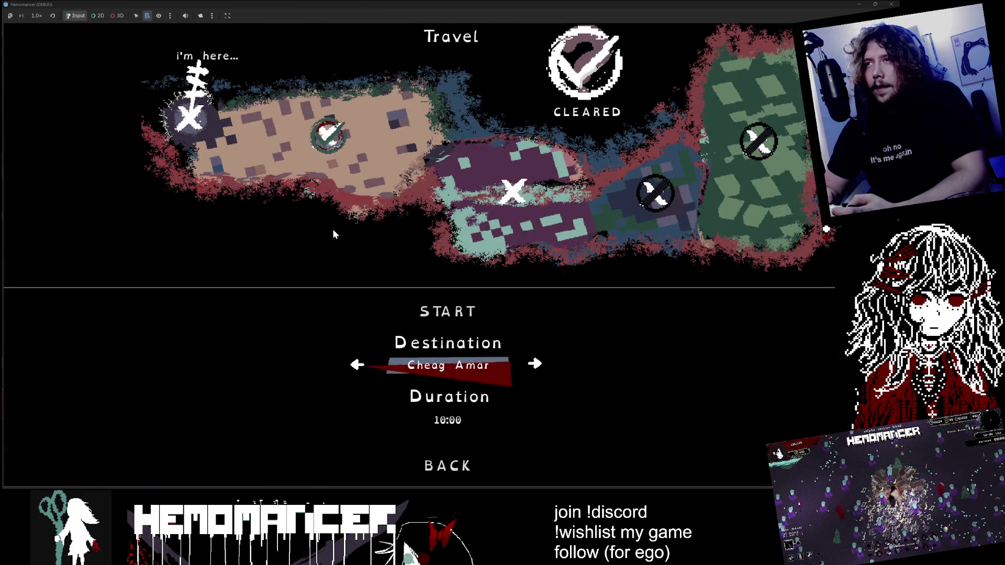
{"action": "key", "text": "Up"}
{"action": "key", "text": "Left"}
{"action": "key", "text": "Down"}
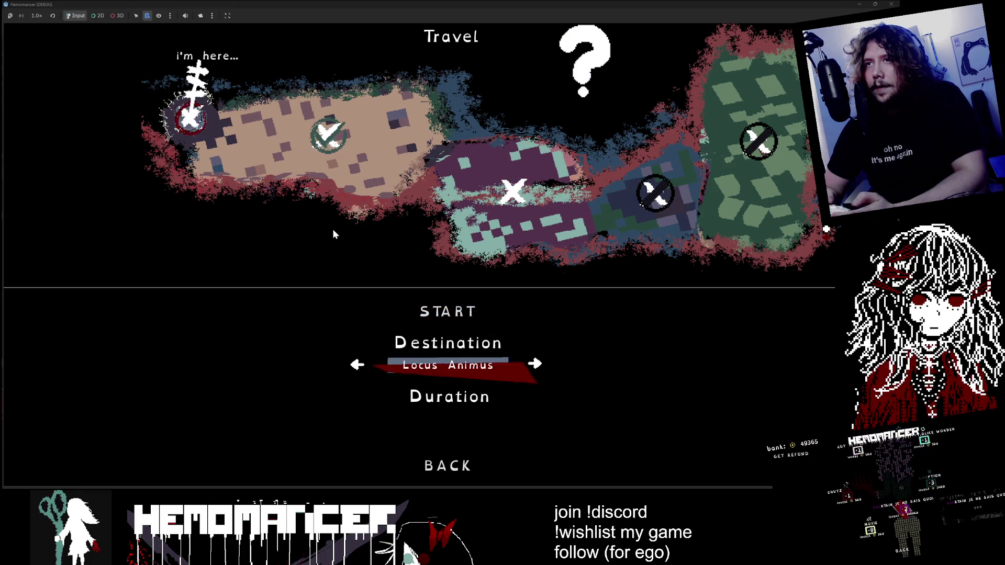
{"action": "key", "text": "Up"}
{"action": "key", "text": "Down"}
{"action": "key", "text": "Up"}
{"action": "key", "text": "Down"}
{"action": "key", "text": "Right"}
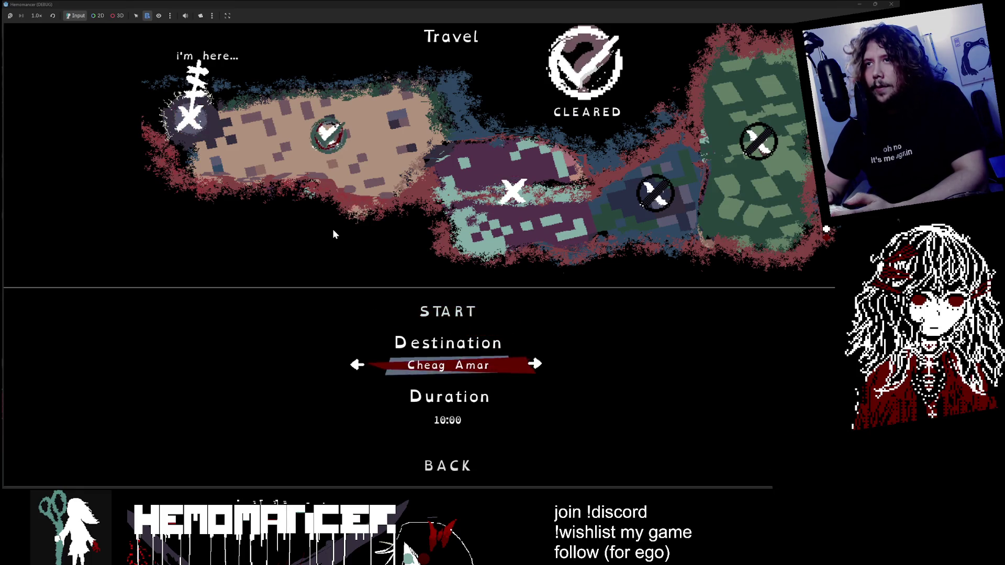
{"action": "key", "text": "Up"}
{"action": "key", "text": "Return"}
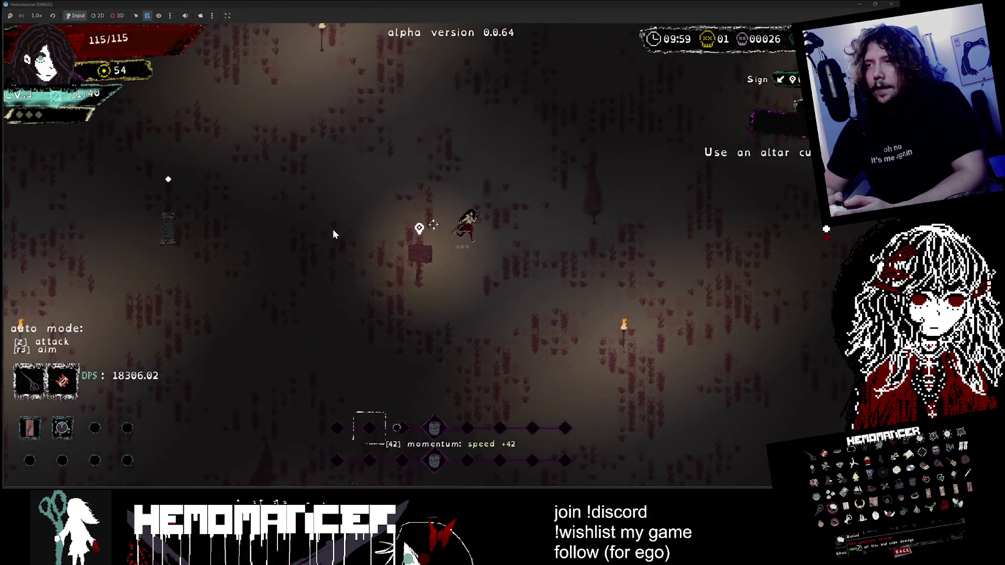
{"action": "key", "text": "Return"}
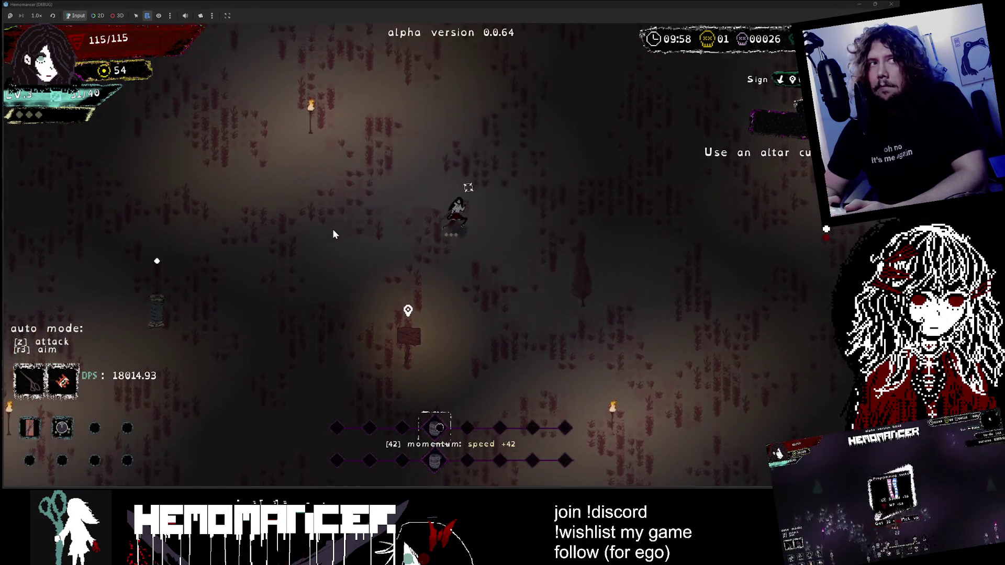
{"action": "key", "text": "Up"}
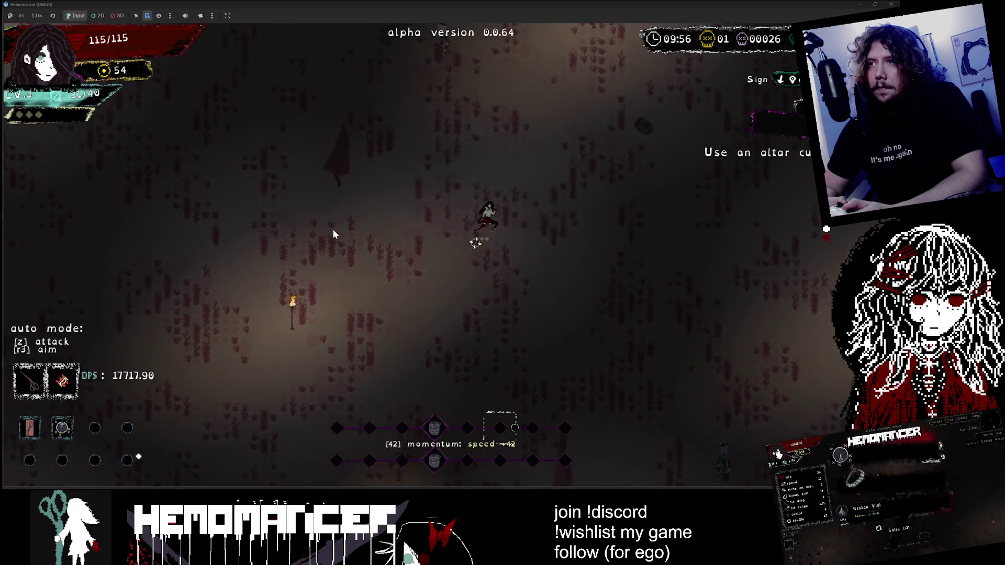
{"action": "key", "text": "Escape"}
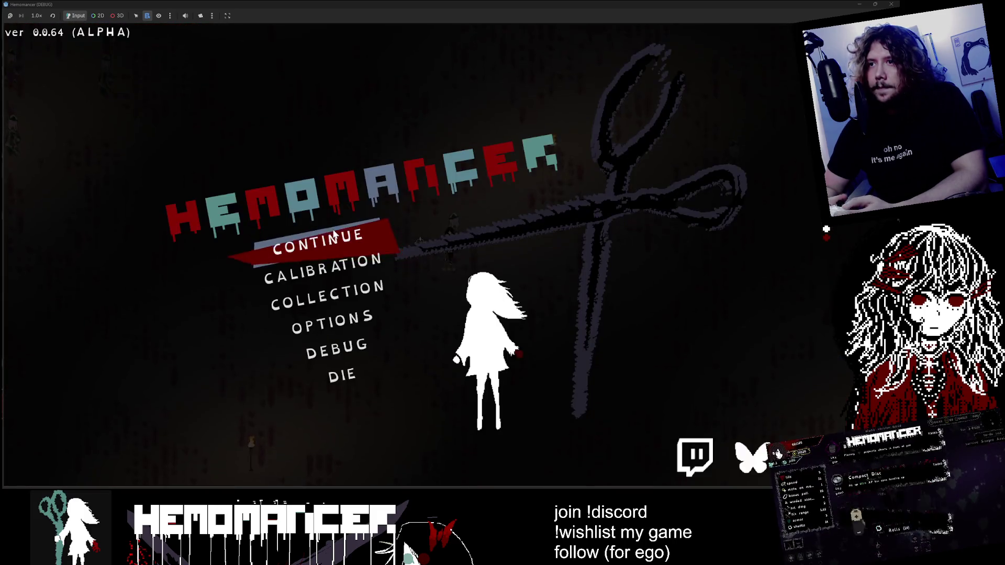
{"action": "key", "text": "Down"}
{"action": "key", "text": "Down"}
{"action": "key", "text": "Down"}
{"action": "key", "text": "Return"}
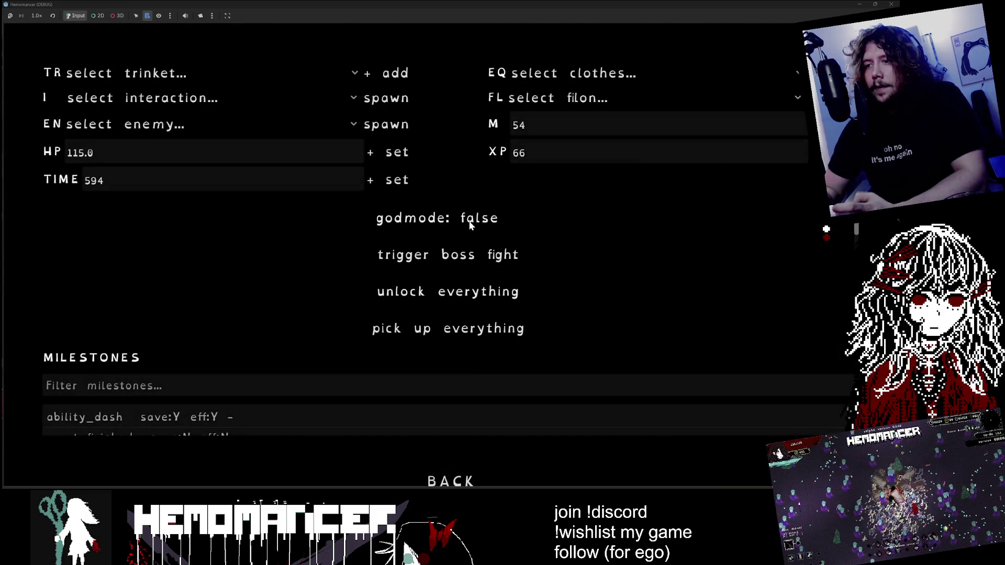
{"action": "left_click", "coordinate": [466, 480]}
{"action": "left_click", "coordinate": [315, 246]}
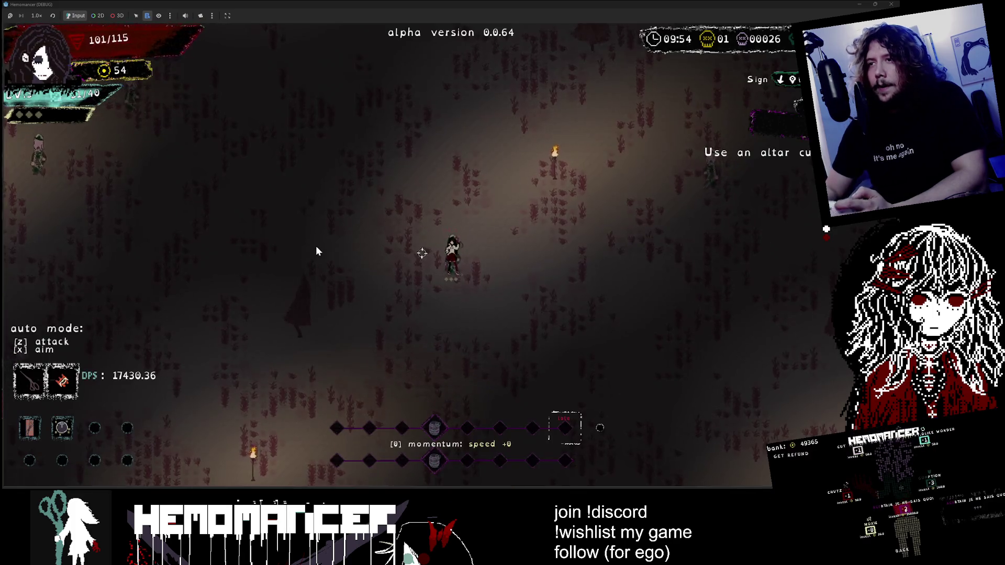
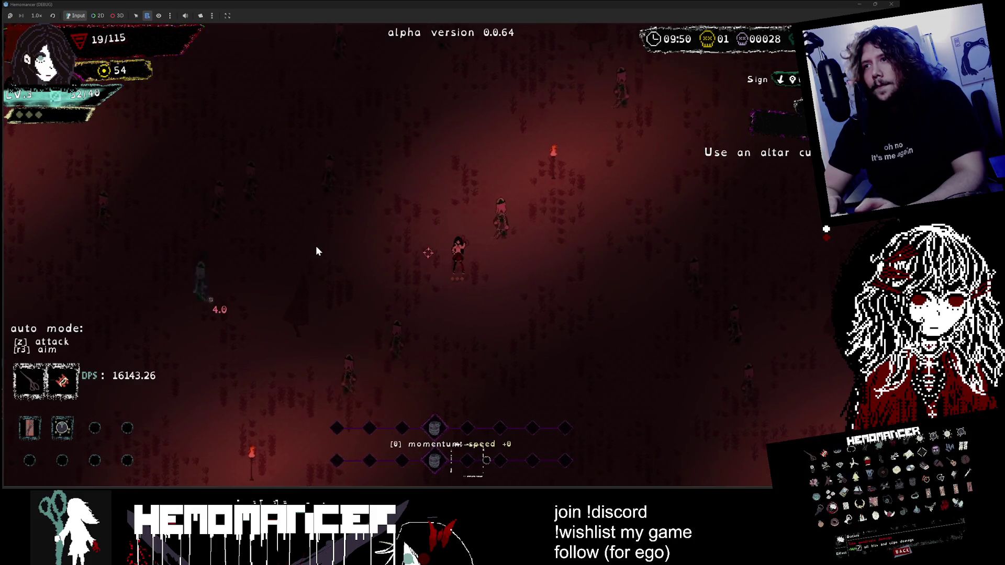
Step: Continue after game over and switch the Signpole travel destination to Sangre Azul
{"action": "key", "text": "Return"}
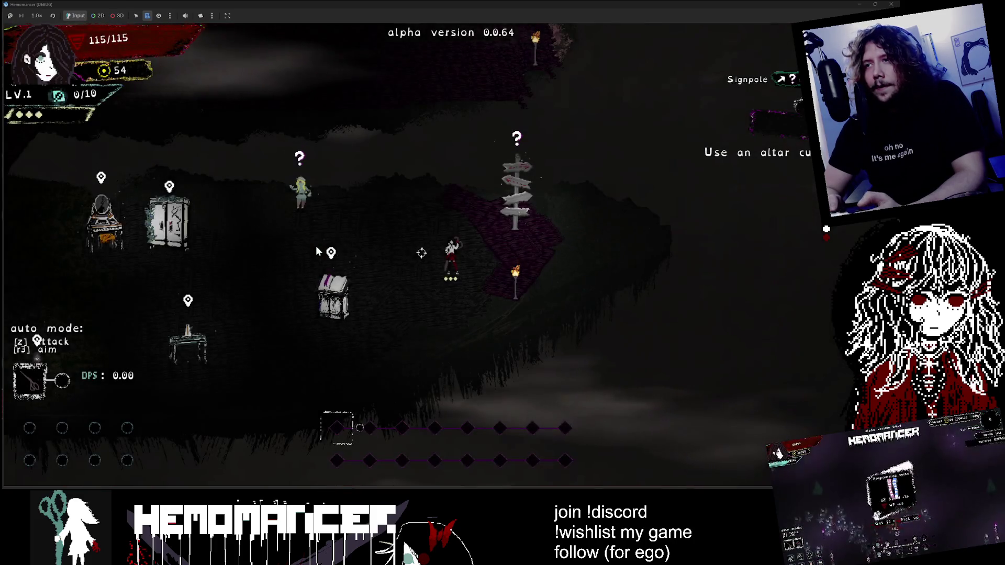
{"action": "key", "text": "a"}
{"action": "key", "text": "Up"}
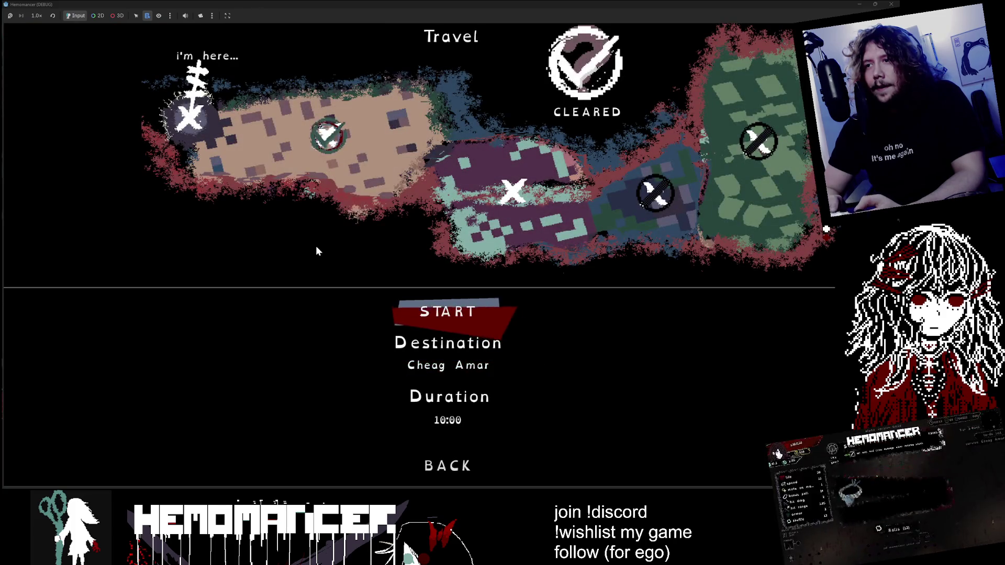
{"action": "key", "text": "Down"}
{"action": "key", "text": "Right"}
{"action": "key", "text": "Return"}
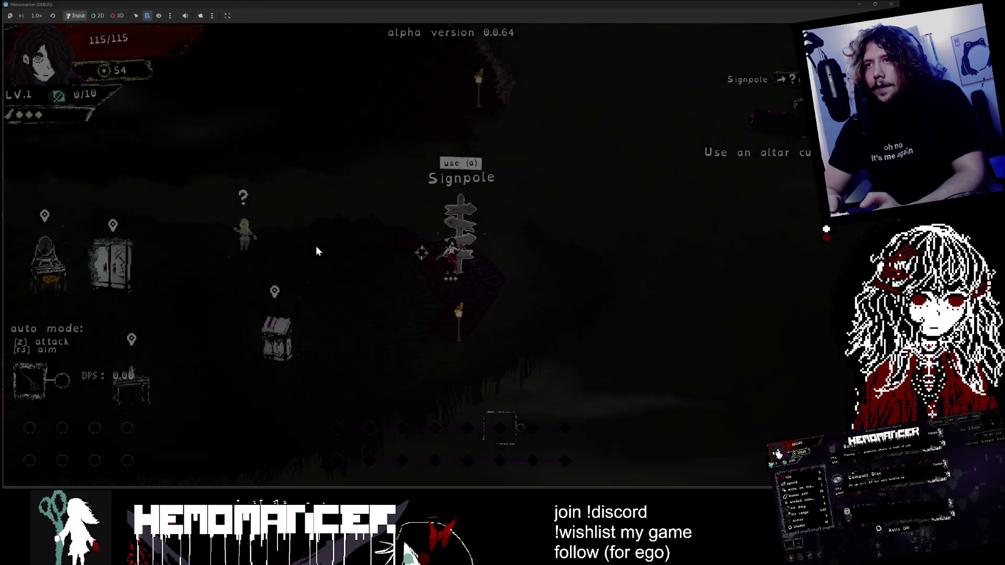
Step: Switch the destination back to the cleared area and start travelling
{"action": "key", "text": "Up"}
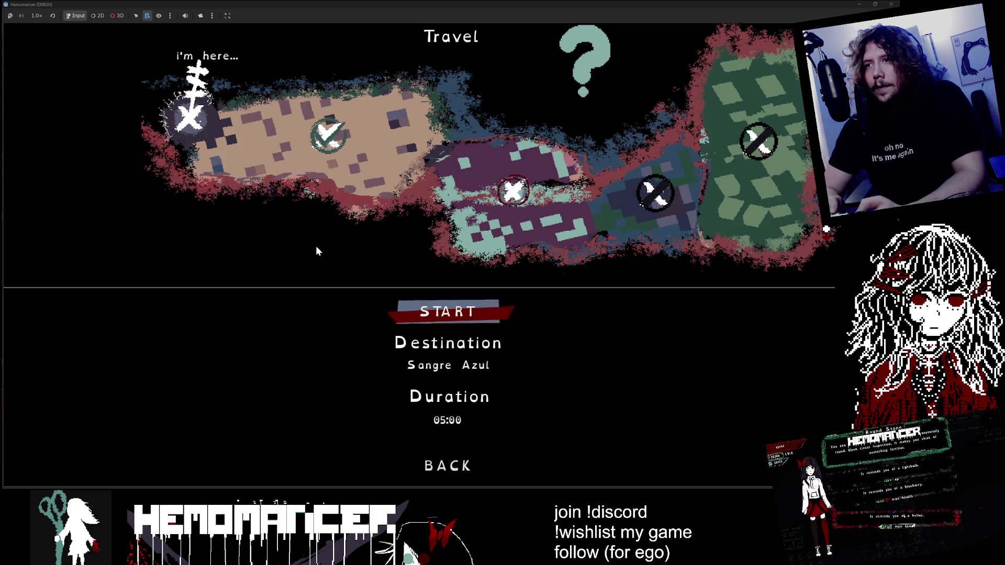
{"action": "key", "text": "Down"}
{"action": "key", "text": "Left"}
{"action": "key", "text": "Up"}
{"action": "key", "text": "Return"}
Step: Pause the game and confirm DIE to end the current run
{"action": "key", "text": "Escape"}
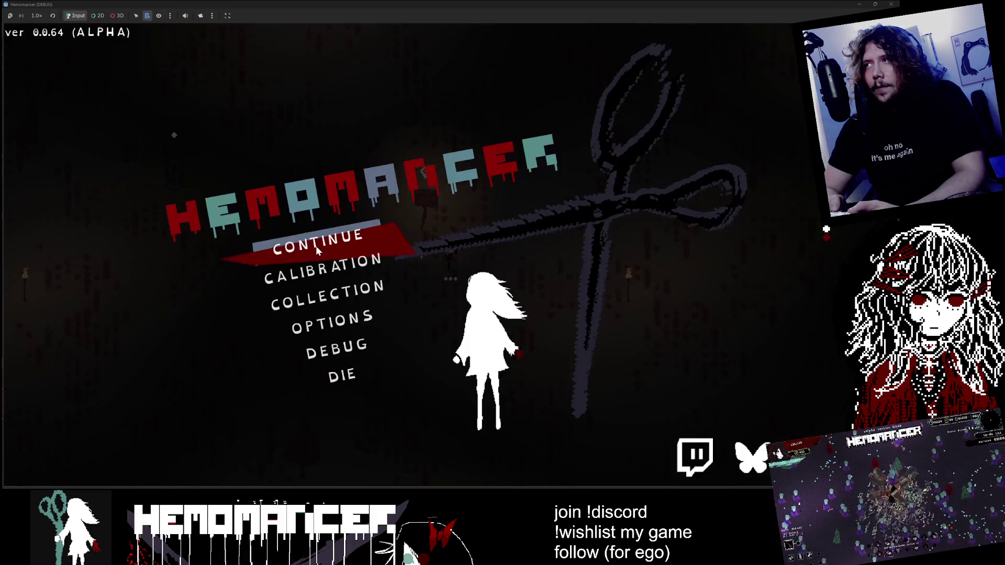
{"action": "key", "text": "Up"}
{"action": "key", "text": "Return"}
{"action": "key", "text": "Return"}
{"action": "key", "text": "Return"}
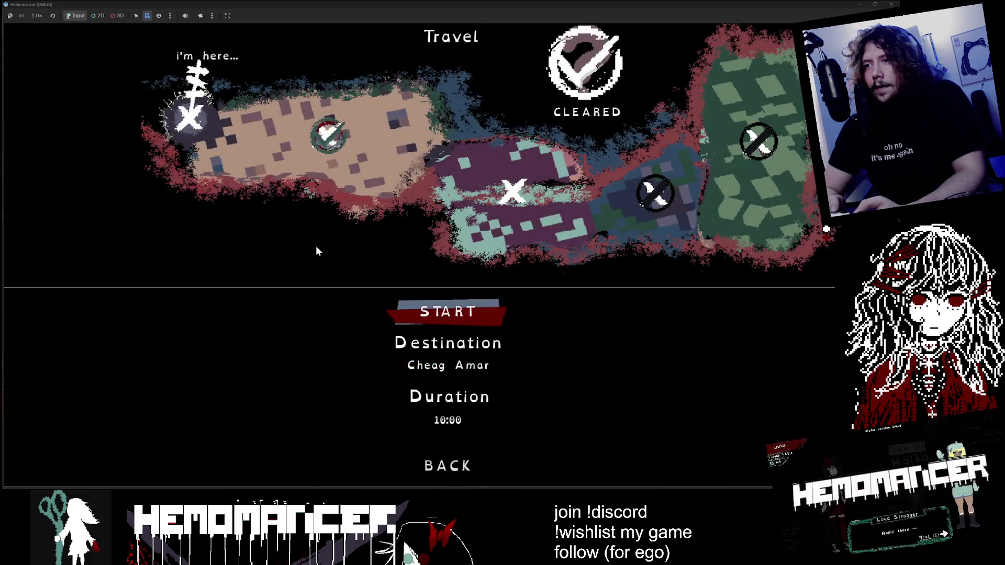
Step: Set the destination to Sangre Azul again, then return to the title menu
{"action": "key", "text": "Down"}
{"action": "key", "text": "Right"}
{"action": "key", "text": "Up"}
{"action": "key", "text": "Return"}
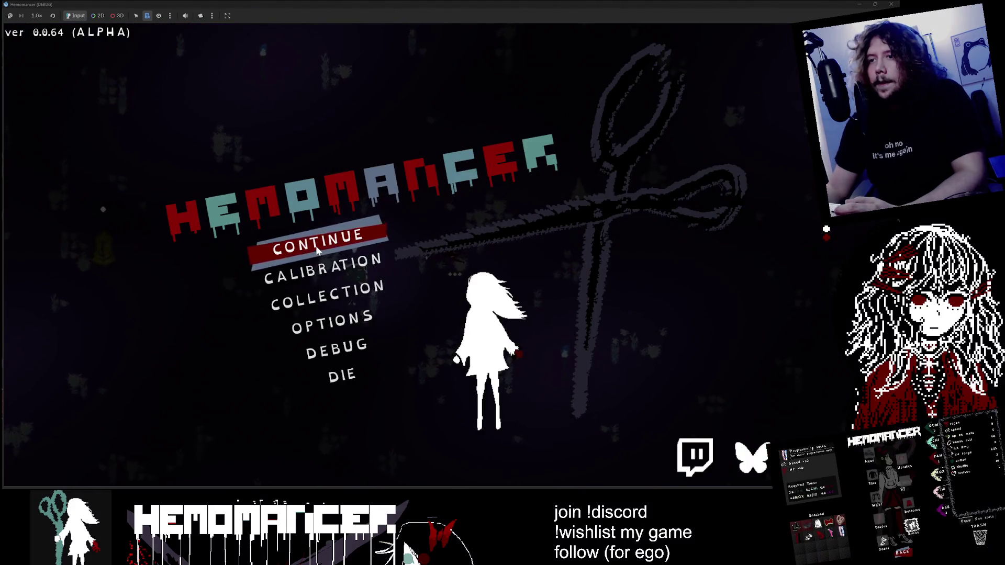
{"action": "key", "text": "Down"}
{"action": "key", "text": "Down"}
{"action": "key", "text": "Down"}
Step: Open the DEBUG screen, set godmode to true, and try Mask as the trinket
{"action": "key", "text": "Return"}
{"action": "left_click", "coordinate": [450, 224]}
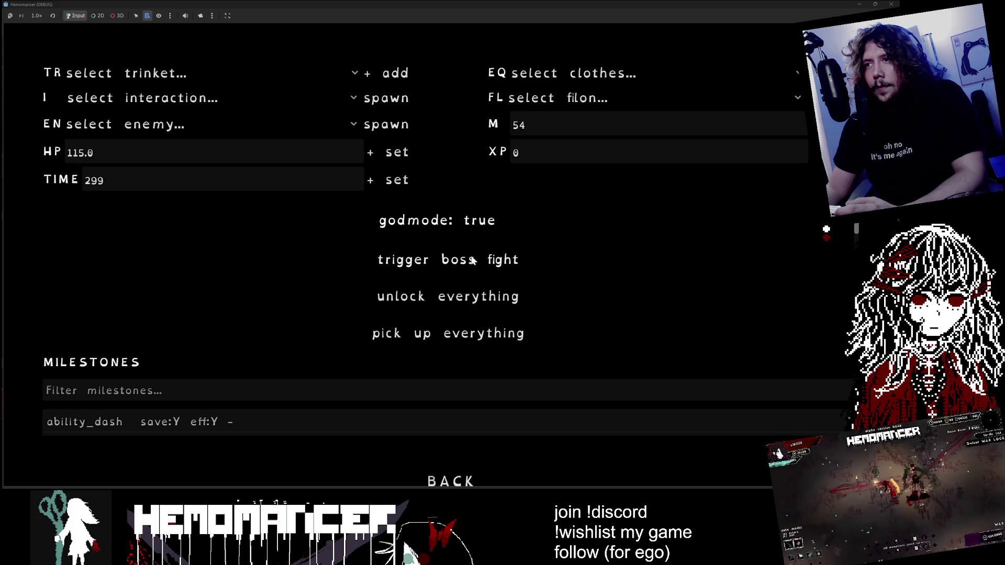
{"action": "left_click", "coordinate": [230, 83]}
{"action": "scroll", "coordinate": [169, 381], "scroll_direction": "down", "scroll_amount": 2}
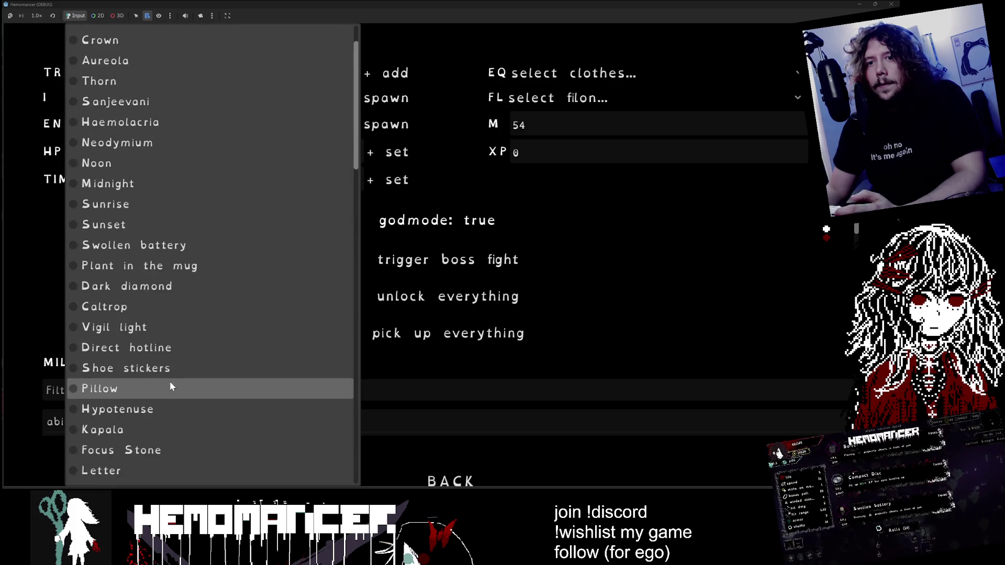
{"action": "scroll", "coordinate": [147, 157], "scroll_direction": "up", "scroll_amount": 2}
{"action": "left_click", "coordinate": [141, 82]}
Step: Browse the trinket list and pick Four of Wands instead
{"action": "left_click", "coordinate": [240, 82]}
{"action": "scroll", "coordinate": [218, 314], "scroll_direction": "down", "scroll_amount": 5}
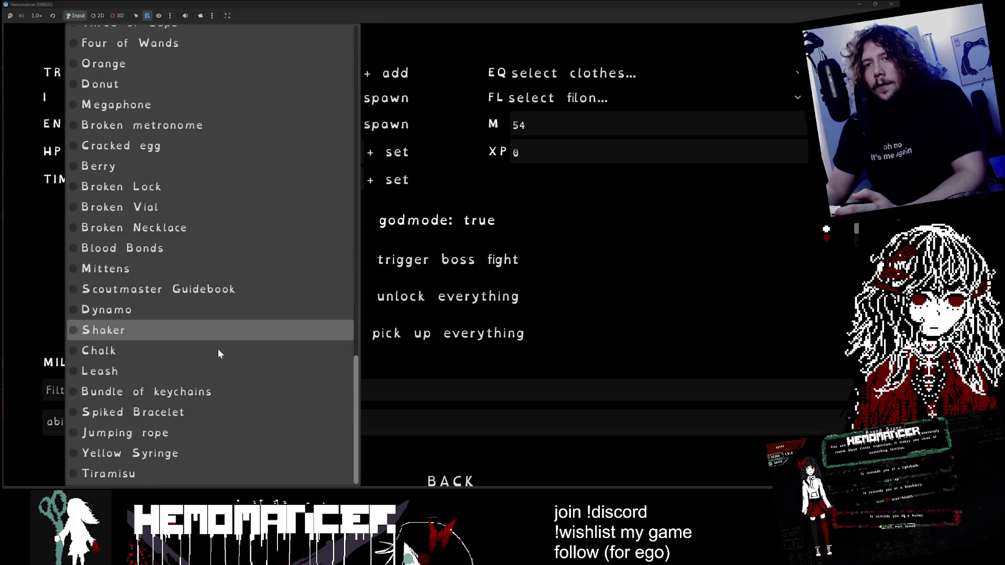
{"action": "scroll", "coordinate": [209, 241], "scroll_direction": "up", "scroll_amount": 8}
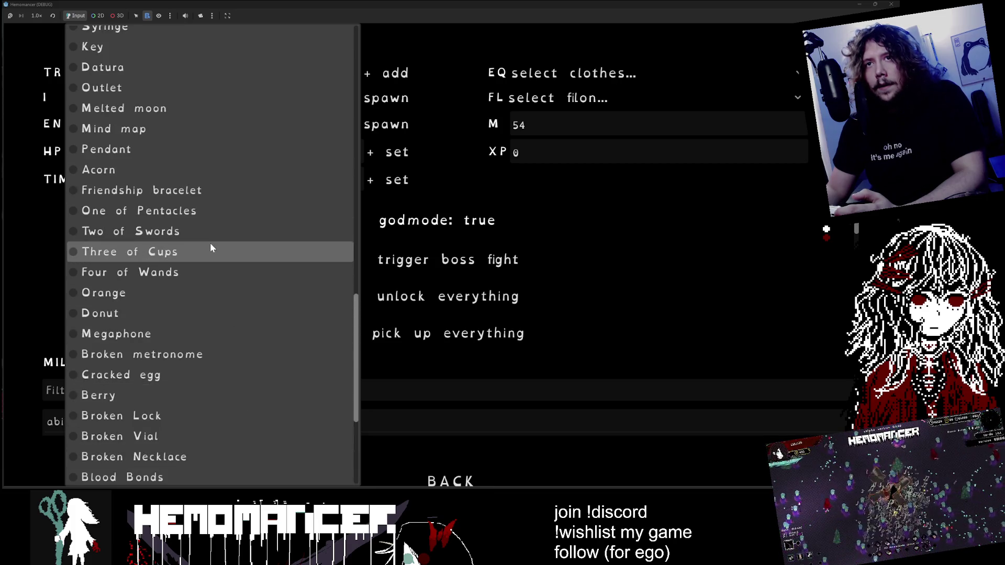
{"action": "scroll", "coordinate": [202, 220], "scroll_direction": "up", "scroll_amount": 3}
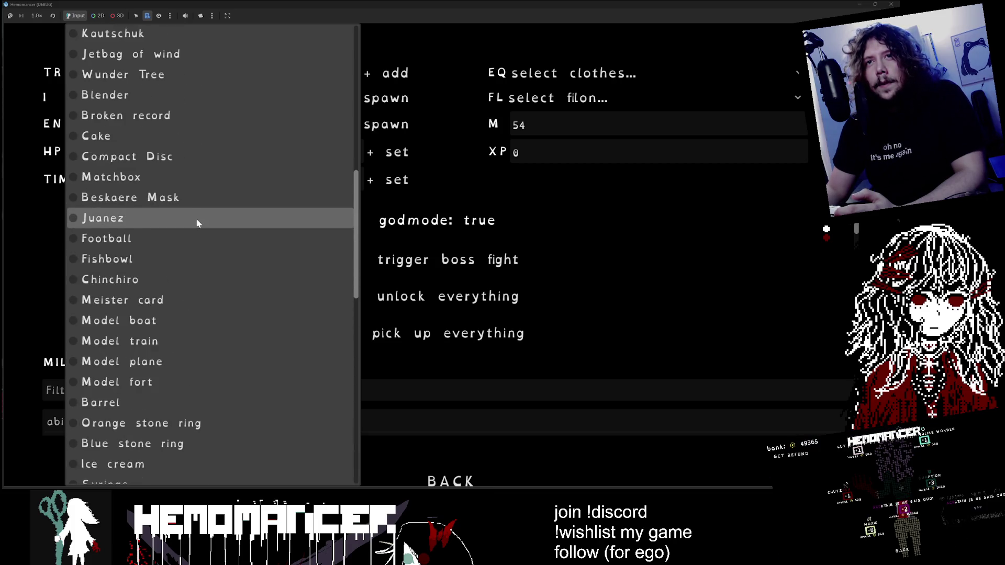
{"action": "scroll", "coordinate": [202, 209], "scroll_direction": "down", "scroll_amount": 6}
{"action": "scroll", "coordinate": [204, 340], "scroll_direction": "up", "scroll_amount": 3}
{"action": "left_click", "coordinate": [191, 223]}
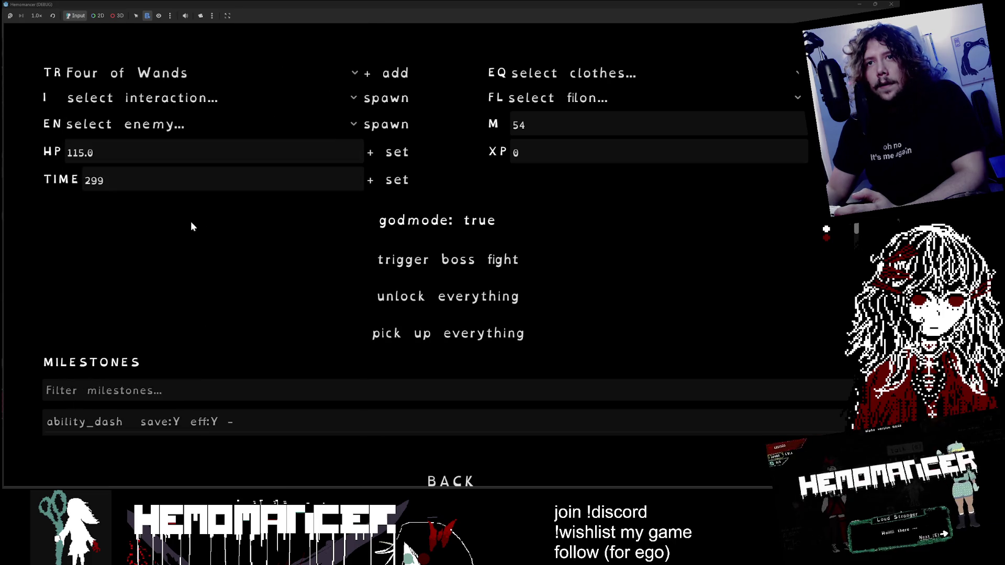
Step: Choose Bundle of keychains as the trinket and go BACK to the title menu
{"action": "left_click", "coordinate": [268, 93]}
{"action": "left_click", "coordinate": [268, 70]}
{"action": "scroll", "coordinate": [222, 266], "scroll_direction": "down", "scroll_amount": 3}
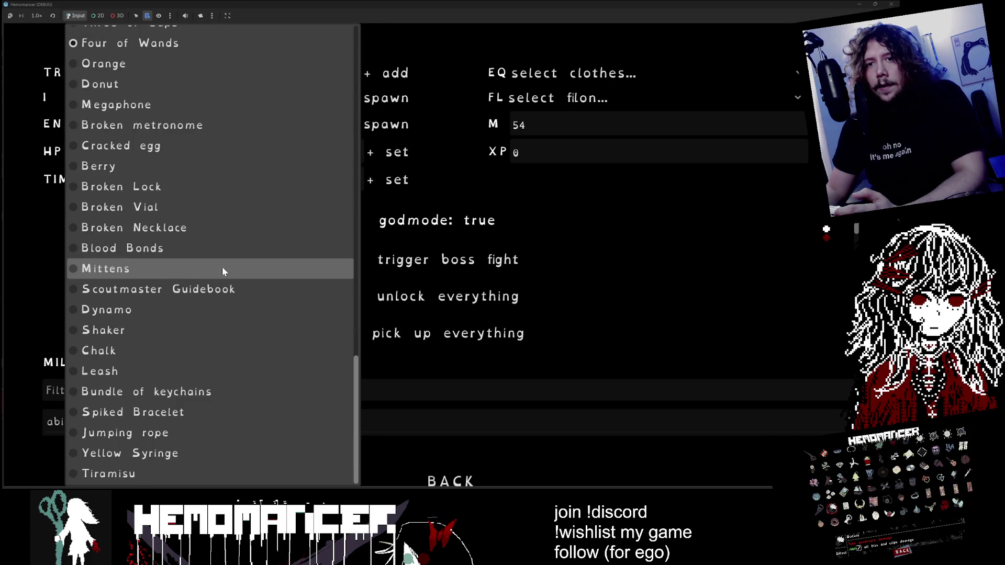
{"action": "left_click", "coordinate": [186, 390]}
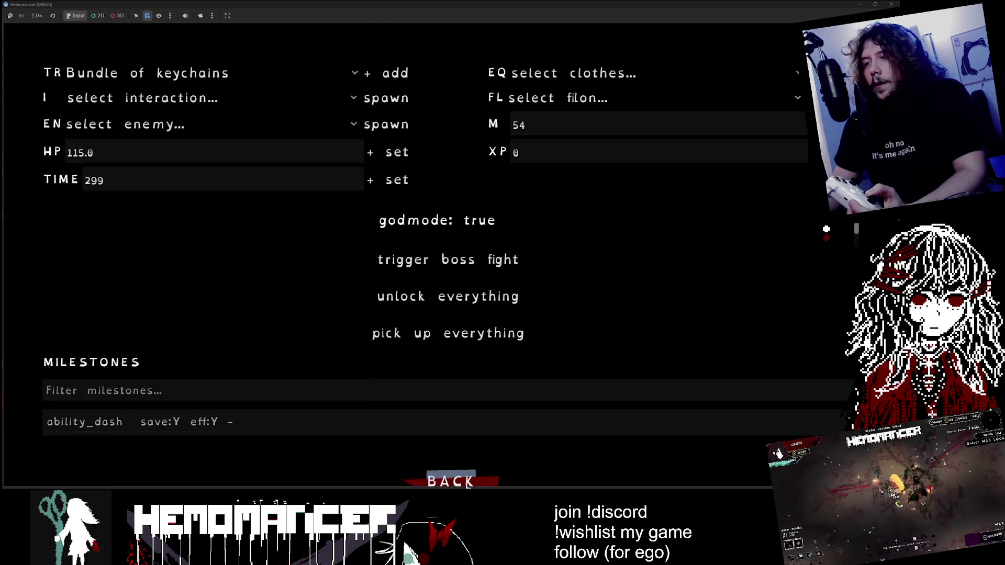
{"action": "left_click", "coordinate": [450, 481]}
Step: Resume the game and run down-left through the forest, attacking the ghost enemies
{"action": "left_click", "coordinate": [333, 241]}
{"action": "key", "text": "a"}
{"action": "key", "text": "w"}
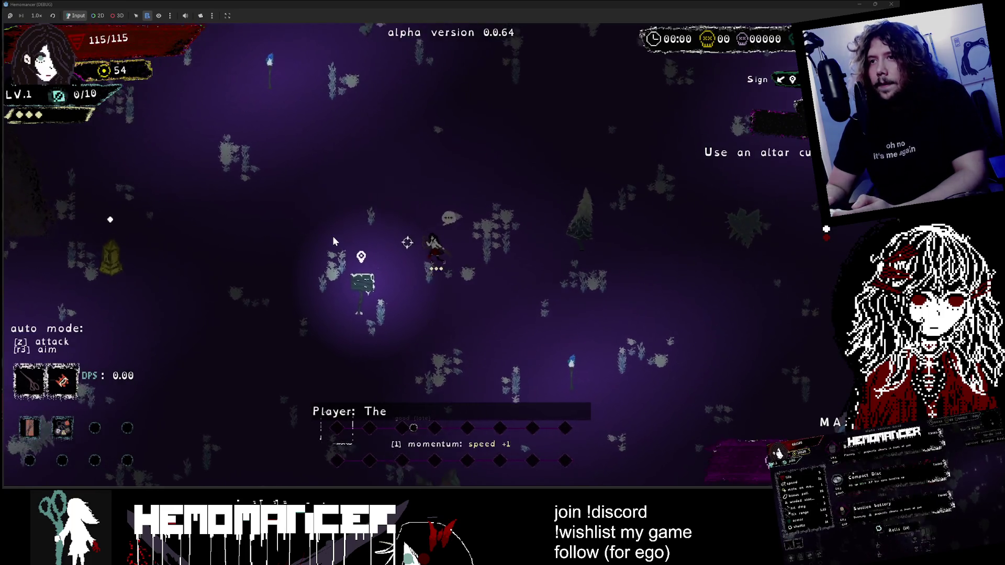
{"action": "key", "text": "s"}
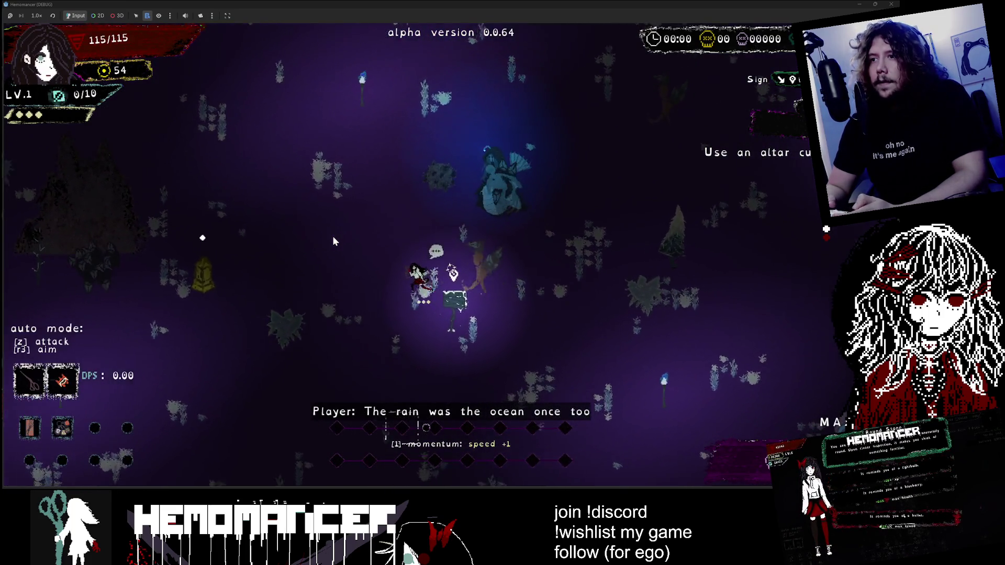
{"action": "key", "text": "a"}
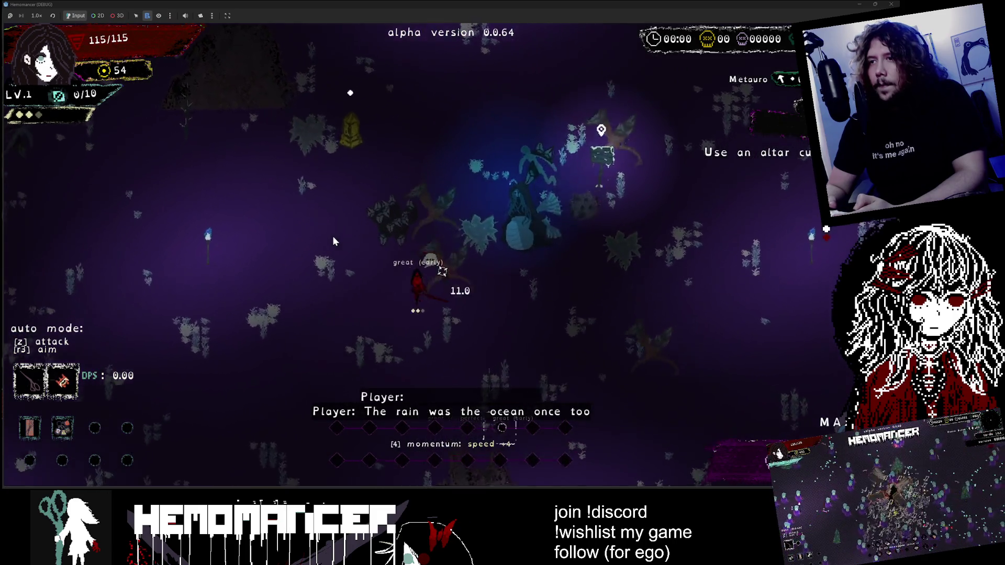
{"action": "key", "text": "a"}
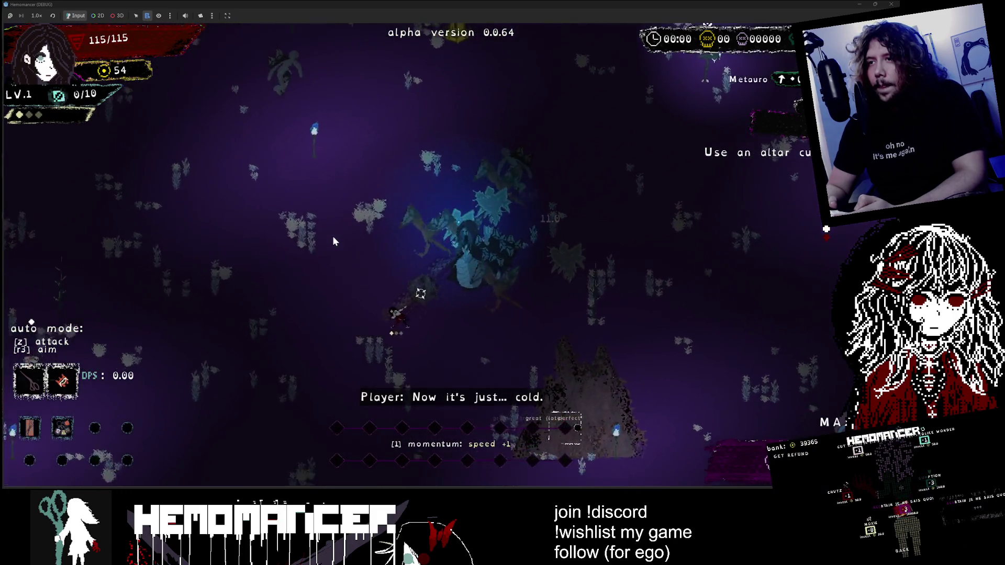
{"action": "key", "text": "a"}
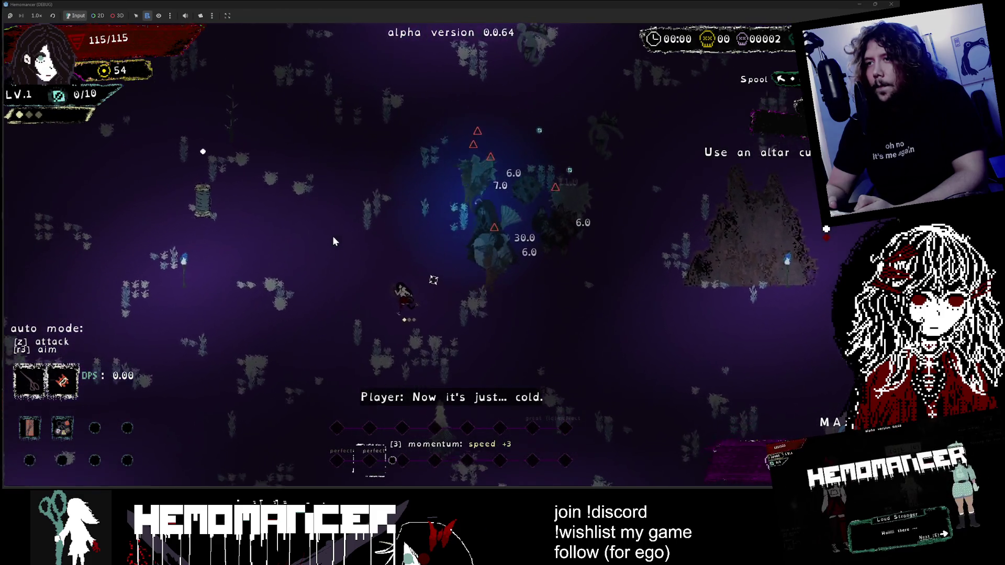
{"action": "key", "text": "a"}
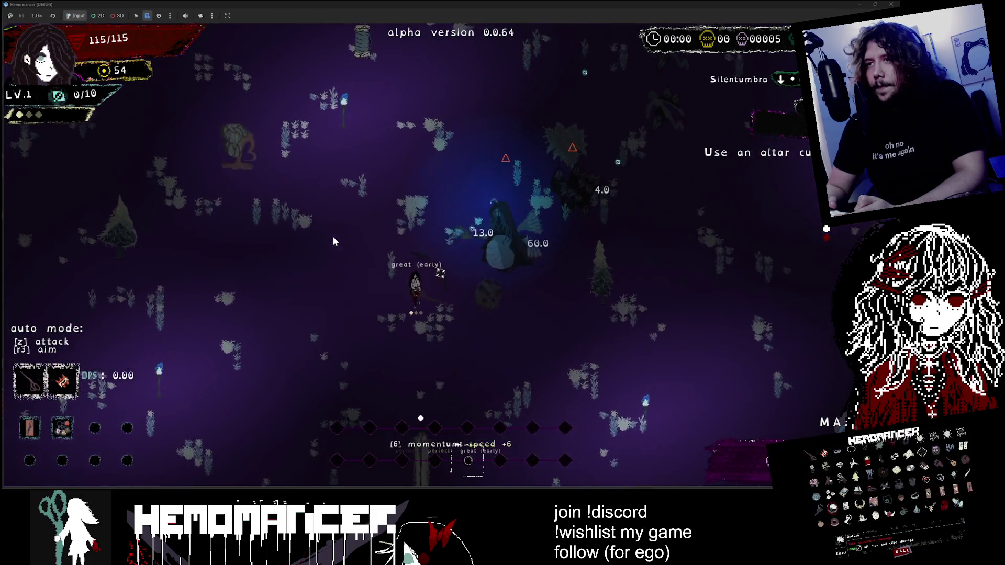
{"action": "key", "text": "a"}
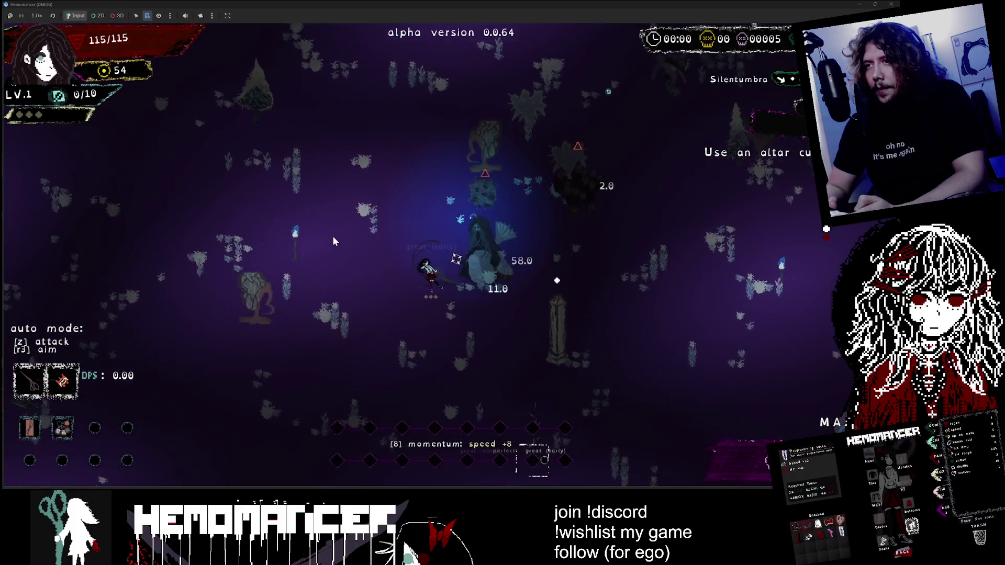
{"action": "key", "text": "a"}
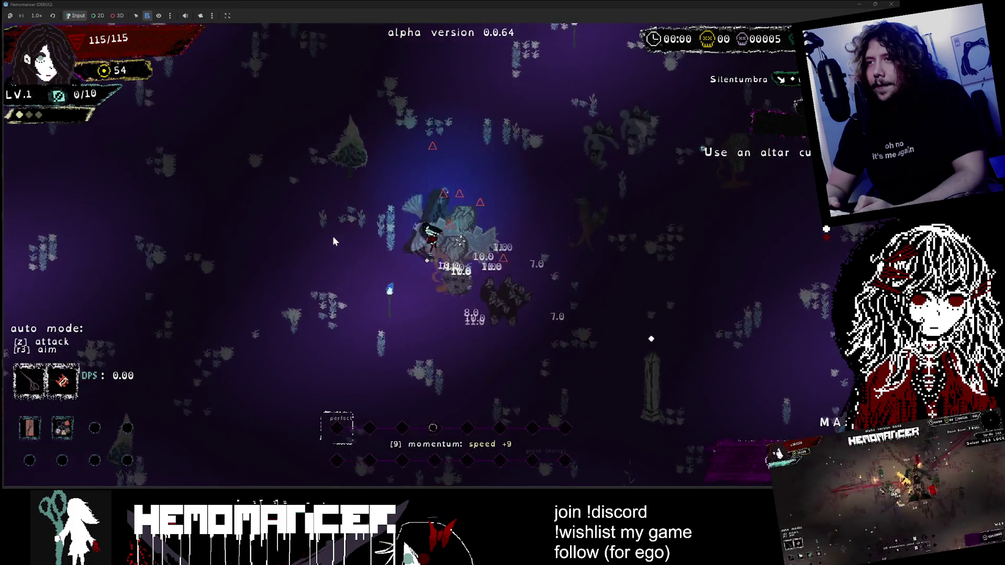
{"action": "key", "text": "a"}
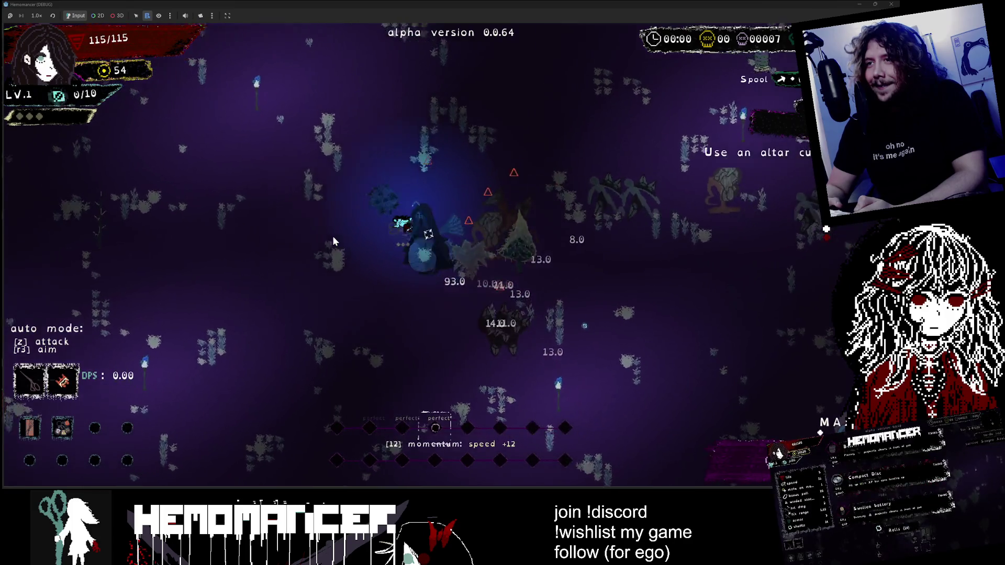
Step: Fight upward through the enemy group, then run down-right collecting experience near the Signpole
{"action": "key", "text": "w"}
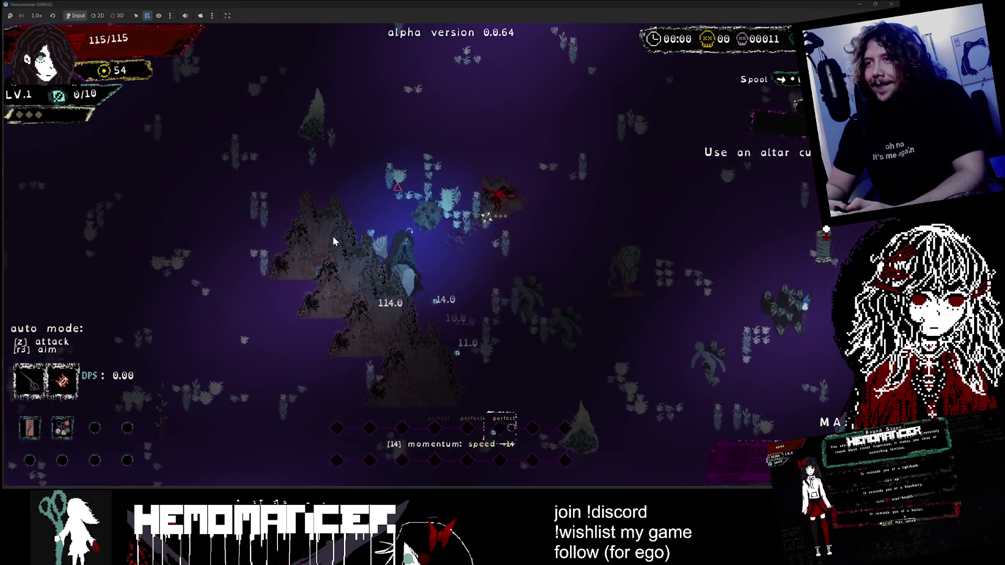
{"action": "key", "text": "a"}
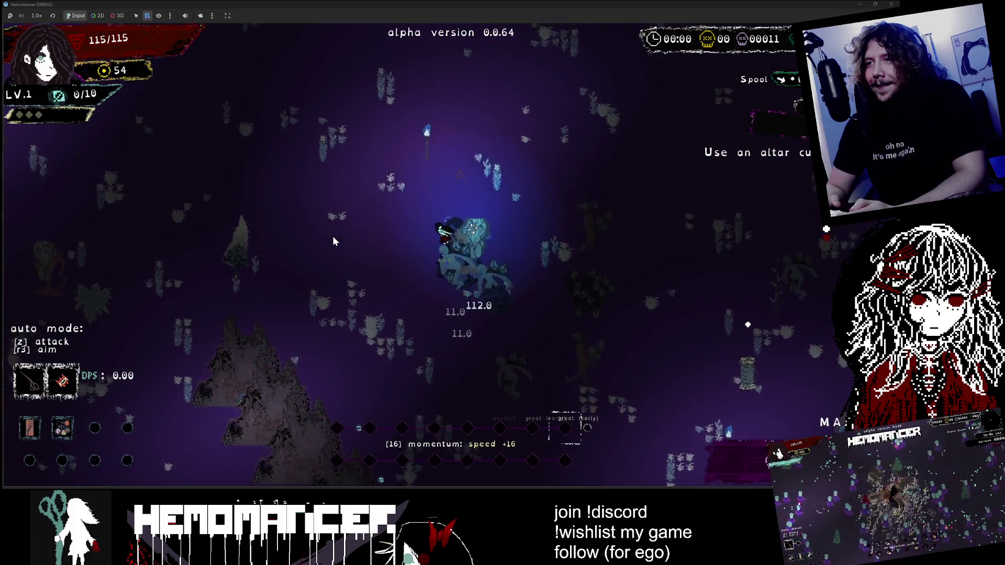
{"action": "key", "text": "a"}
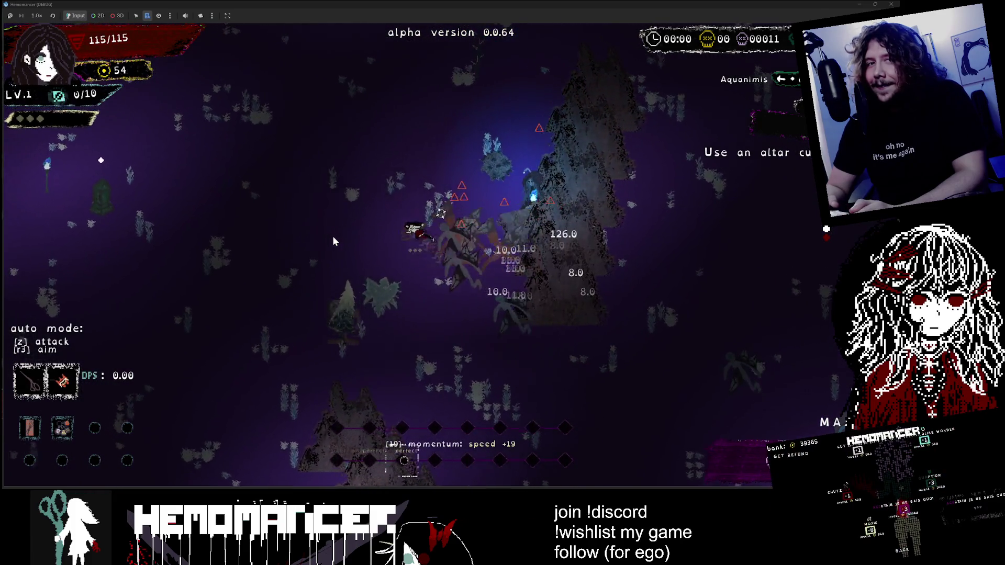
{"action": "key", "text": "w"}
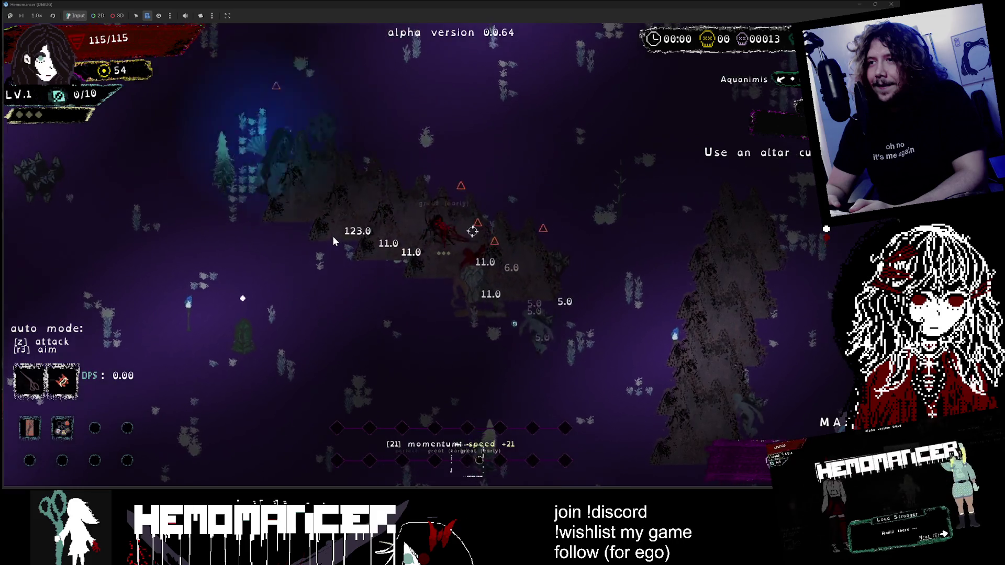
{"action": "key", "text": "w"}
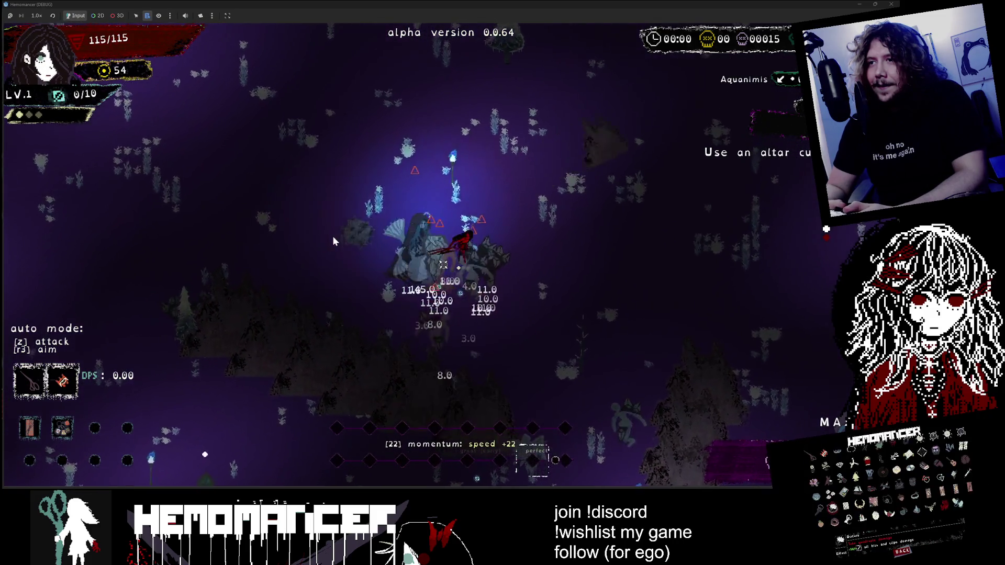
{"action": "key", "text": "w"}
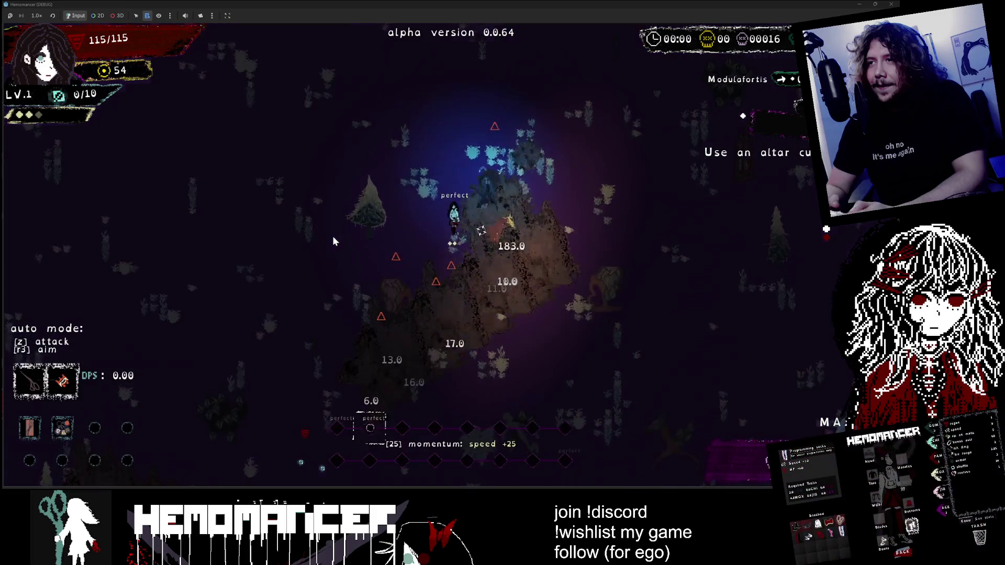
{"action": "key", "text": "w"}
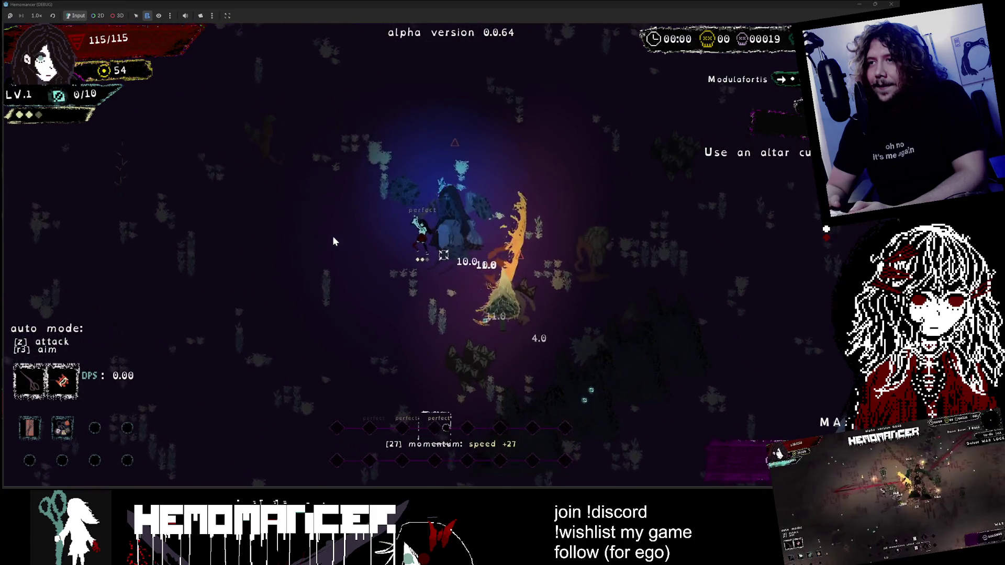
{"action": "key", "text": "w"}
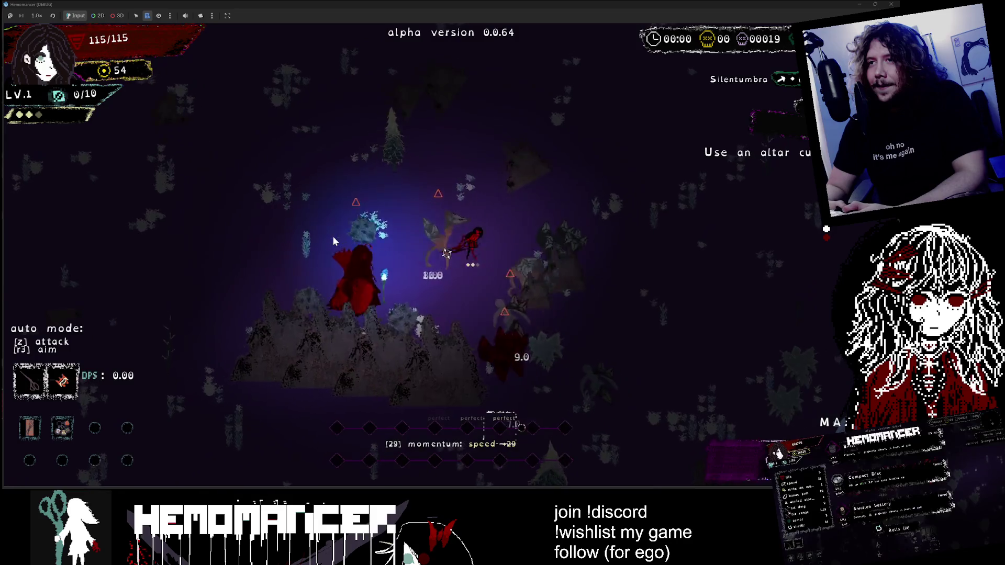
{"action": "key", "text": "s"}
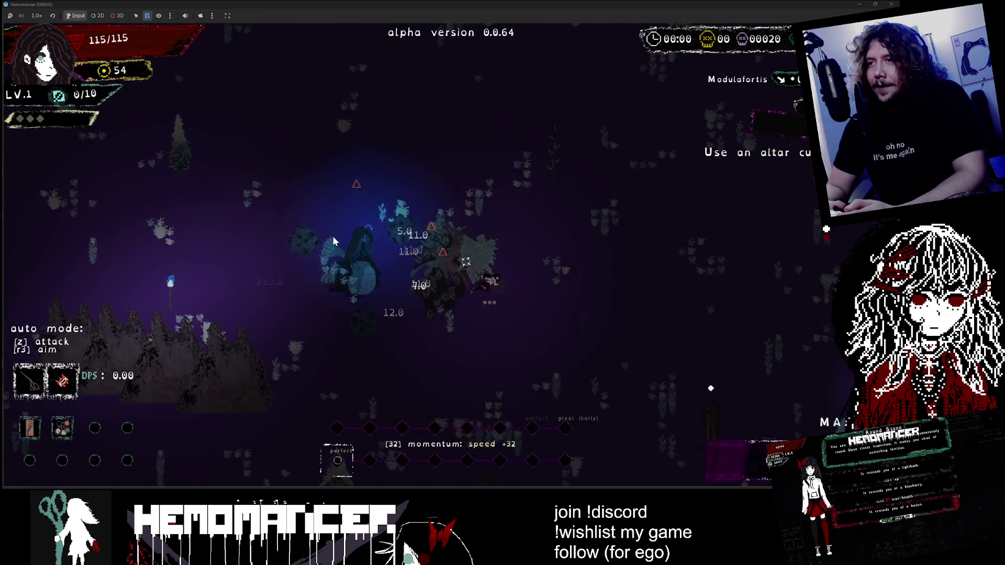
{"action": "key", "text": "s"}
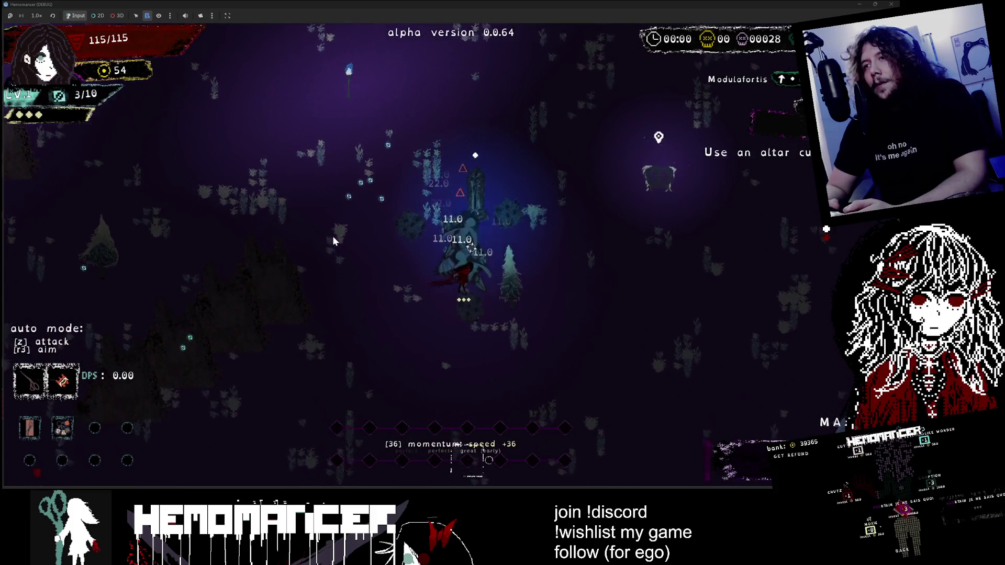
Step: Take the Swollen battery level-up reward and walk to the Signpole
{"action": "key", "text": "Return"}
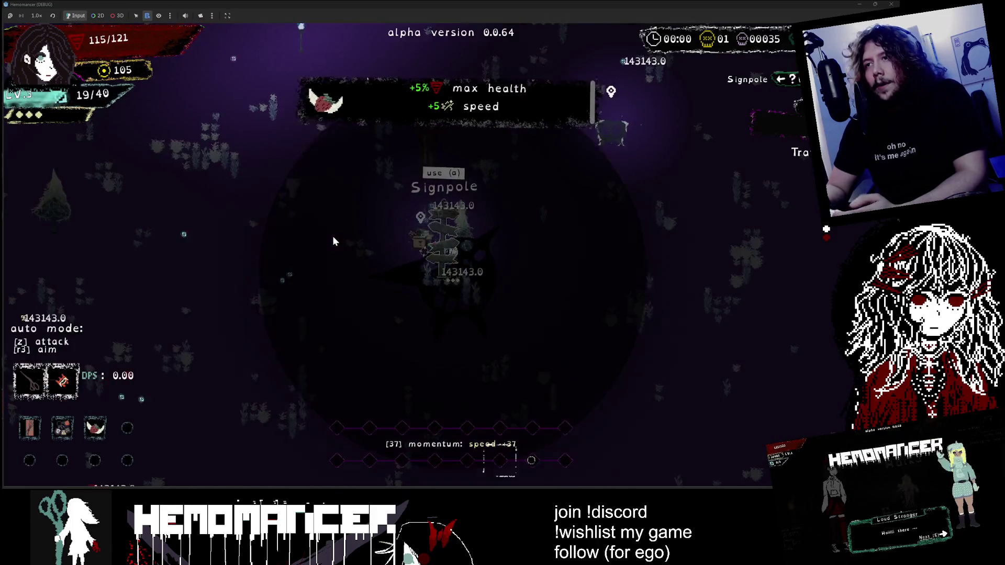
{"action": "key", "text": "Return"}
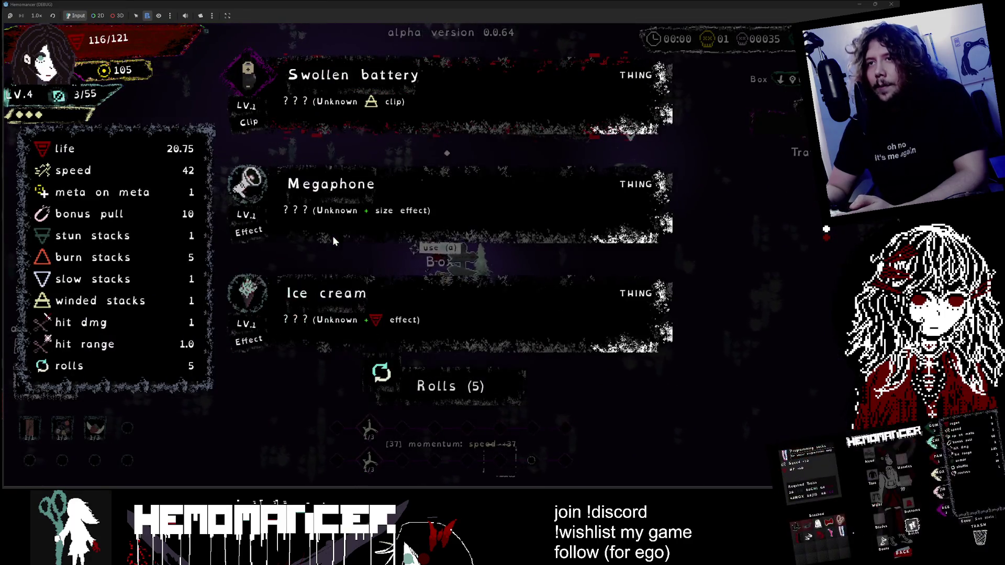
{"action": "key", "text": "Return"}
{"action": "key", "text": "Return"}
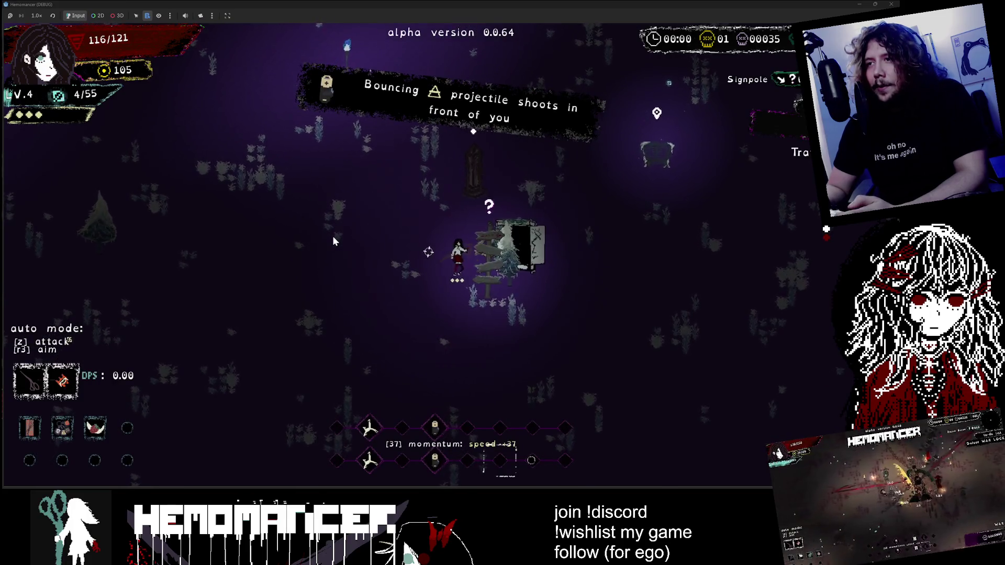
{"action": "key", "text": "d"}
{"action": "key", "text": "Return"}
Step: Work the Signpole travel map, reopening it and trying to start the trip
{"action": "key", "text": "w"}
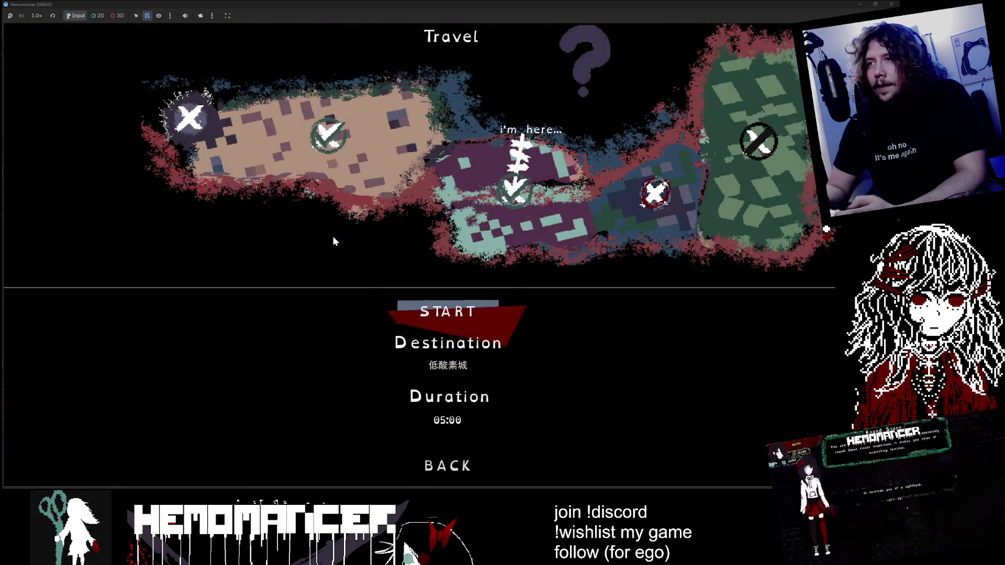
{"action": "key", "text": "Escape"}
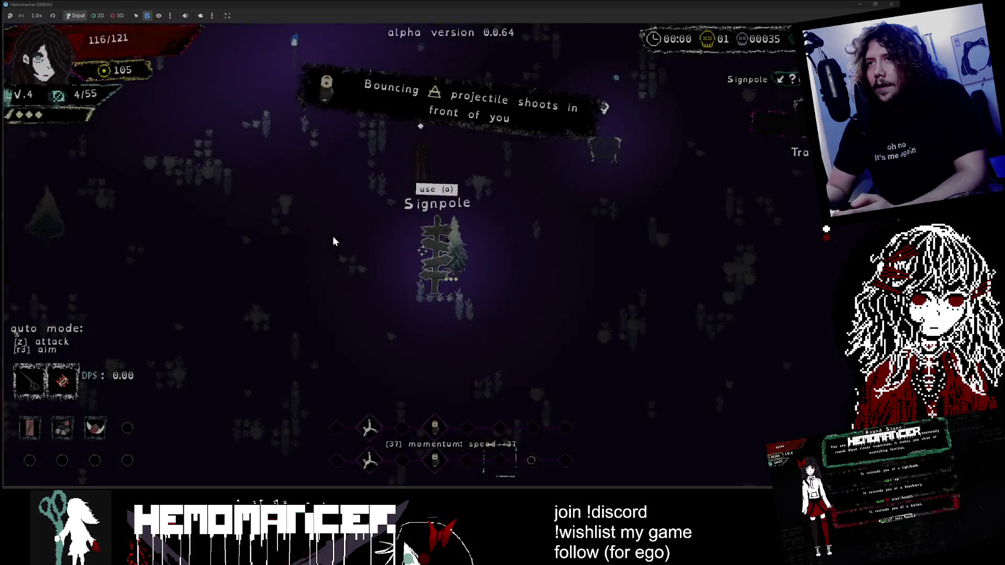
{"action": "key", "text": "Return"}
{"action": "key", "text": "w"}
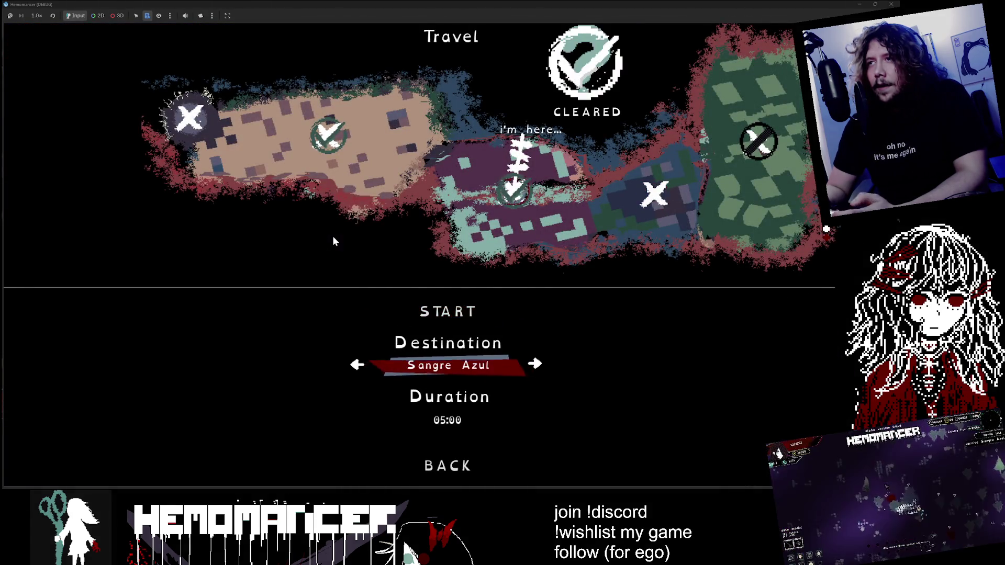
{"action": "key", "text": "w"}
{"action": "key", "text": "Return"}
{"action": "key", "text": "Return"}
{"action": "key", "text": "w"}
{"action": "key", "text": "Return"}
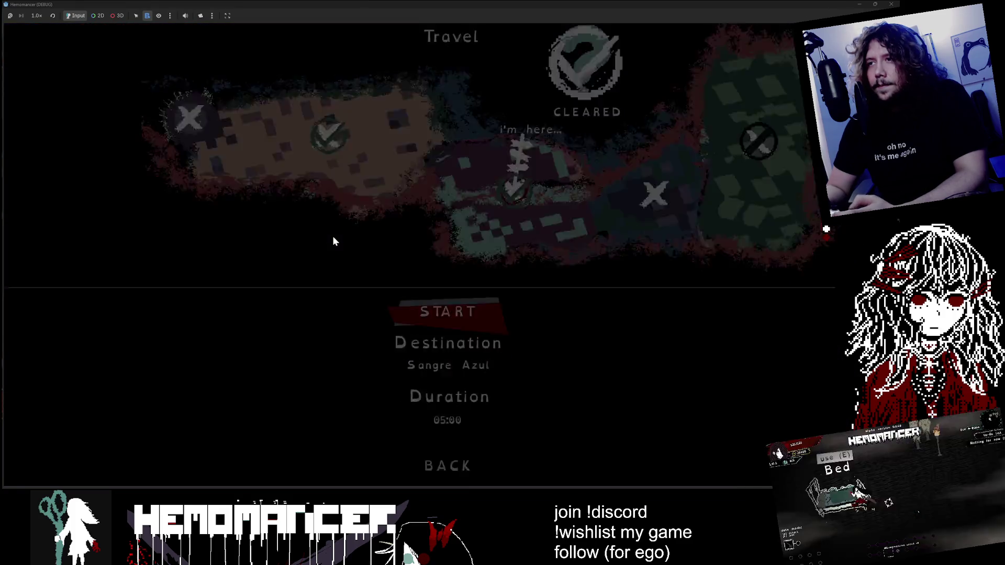
Step: Cycle the destination to Sangre Azul and start the trip
{"action": "key", "text": "Return"}
{"action": "key", "text": "Escape"}
{"action": "key", "text": "Return"}
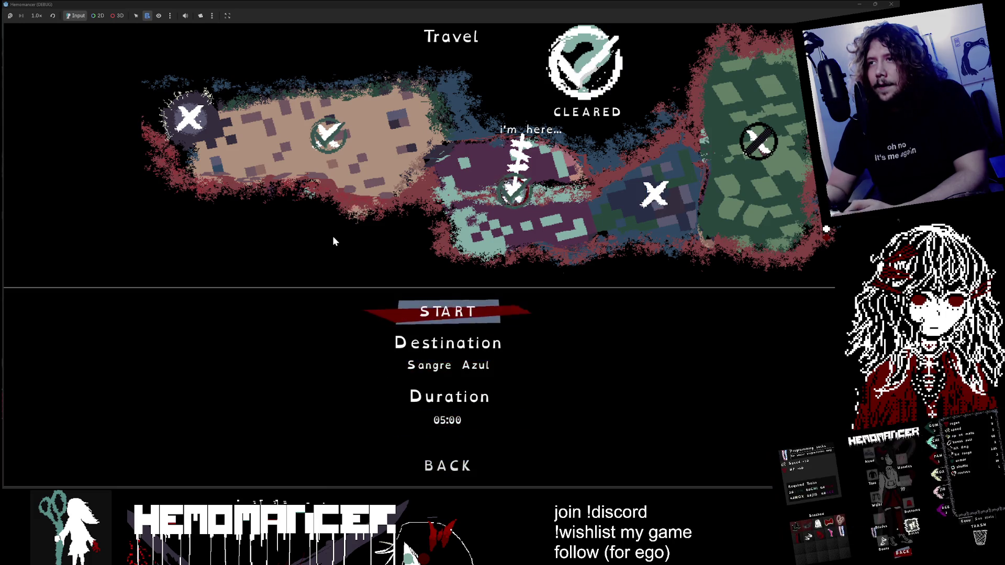
{"action": "key", "text": "w"}
{"action": "key", "text": "Return"}
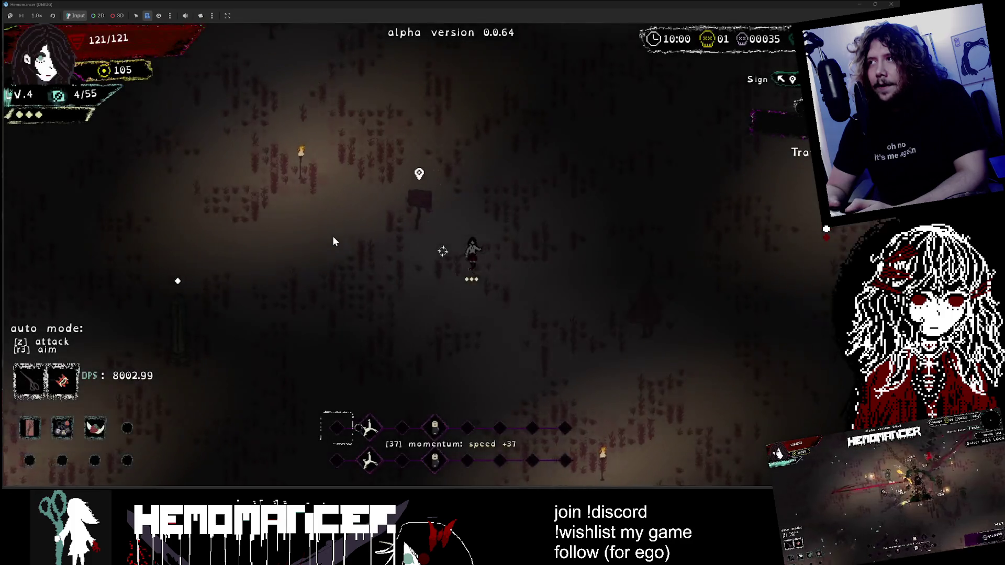
Step: Run up-right, then down-right across the field toward the enemies
{"action": "key", "text": "w"}
{"action": "key", "text": "d"}
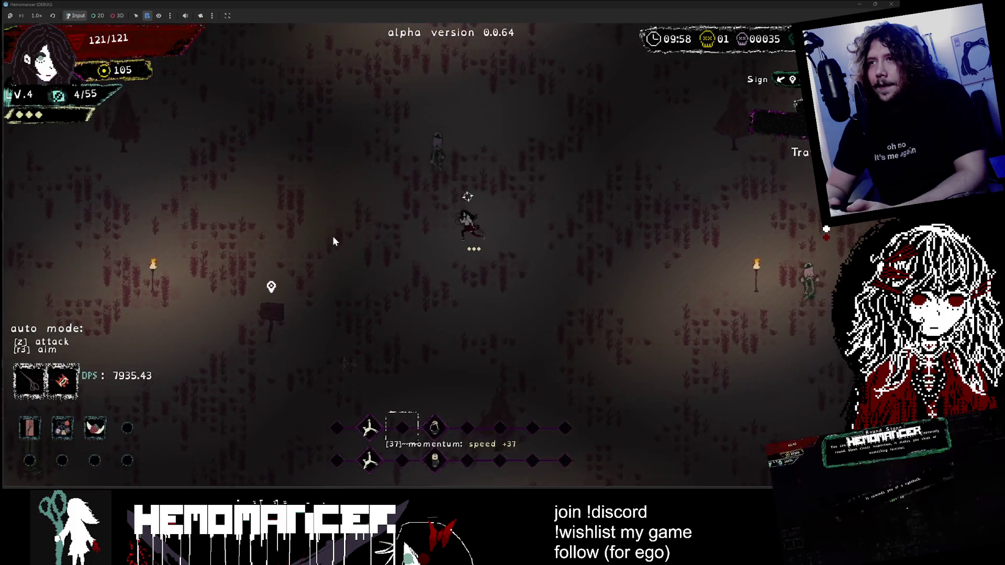
{"action": "key", "text": "s"}
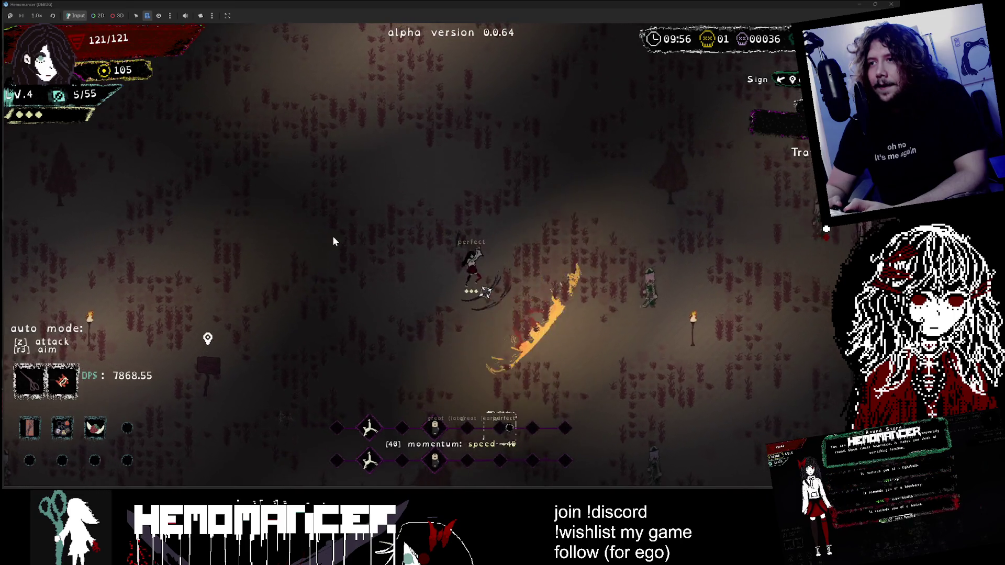
{"action": "key", "text": "s"}
{"action": "key", "text": "d"}
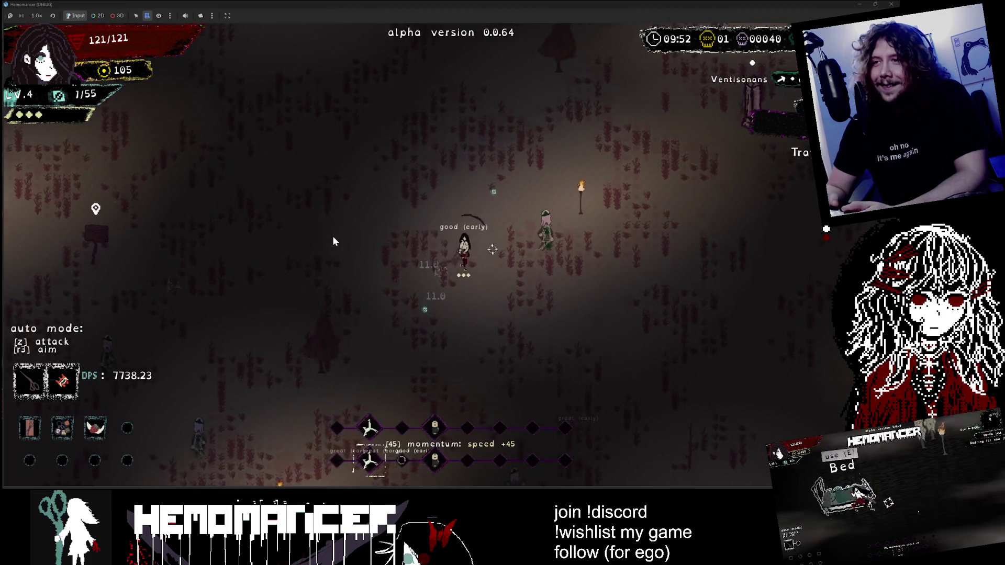
Step: Run through the enemy crowd in all directions, heading up-left past the yellow obelisk
{"action": "key", "text": "d"}
{"action": "key", "text": "a"}
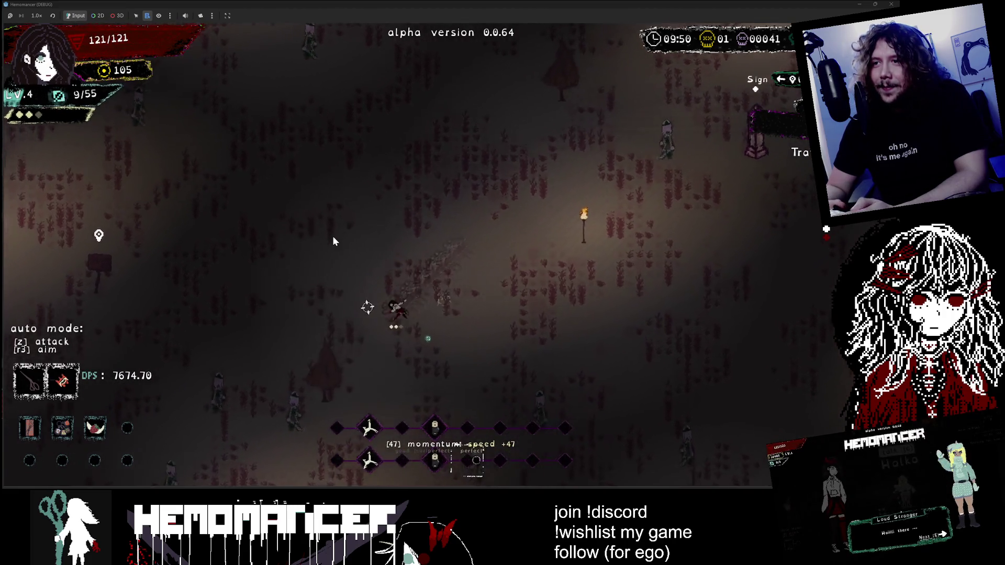
{"action": "key", "text": "s"}
{"action": "key", "text": "s"}
{"action": "key", "text": "a"}
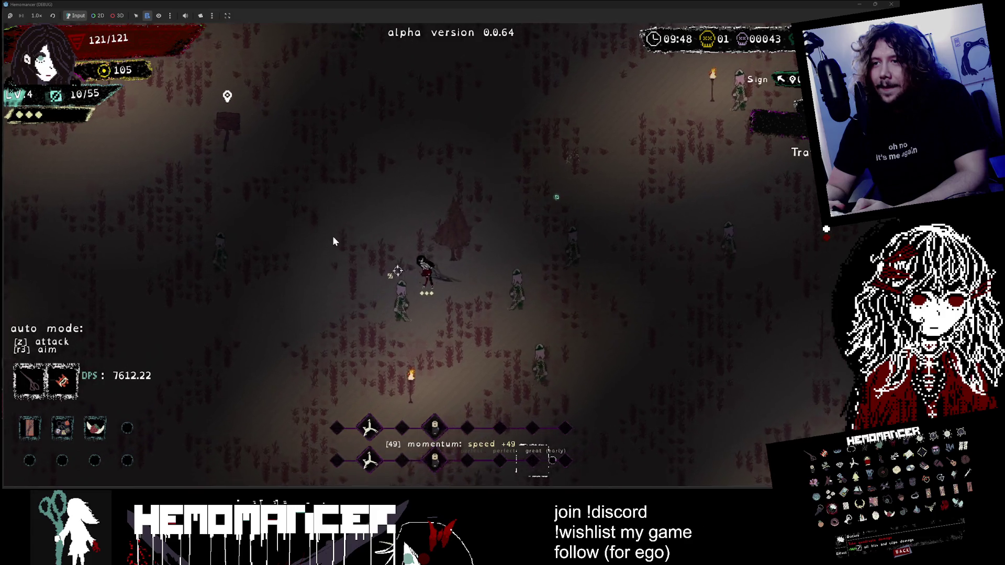
{"action": "key", "text": "w"}
{"action": "key", "text": "a"}
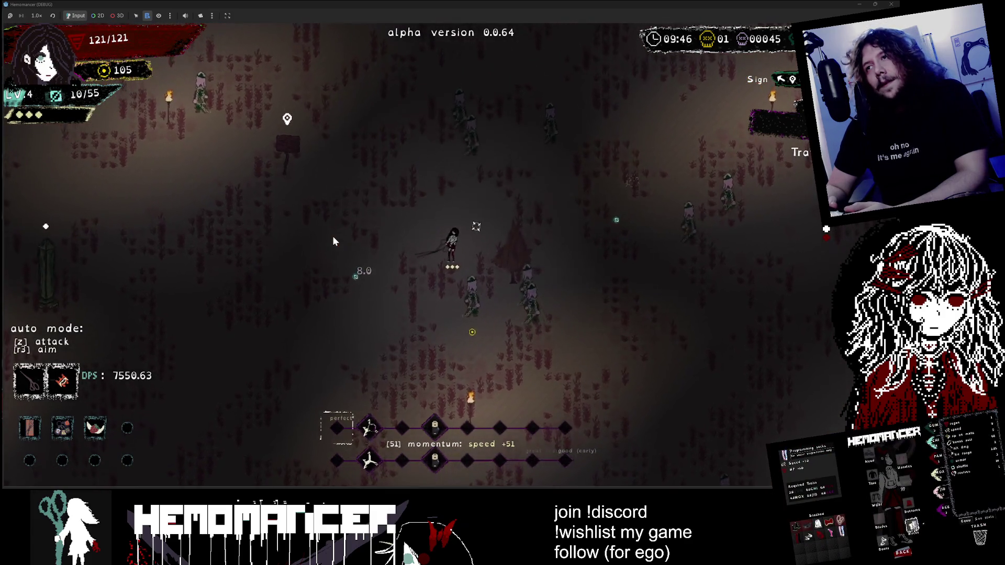
{"action": "key", "text": "w"}
{"action": "key", "text": "a"}
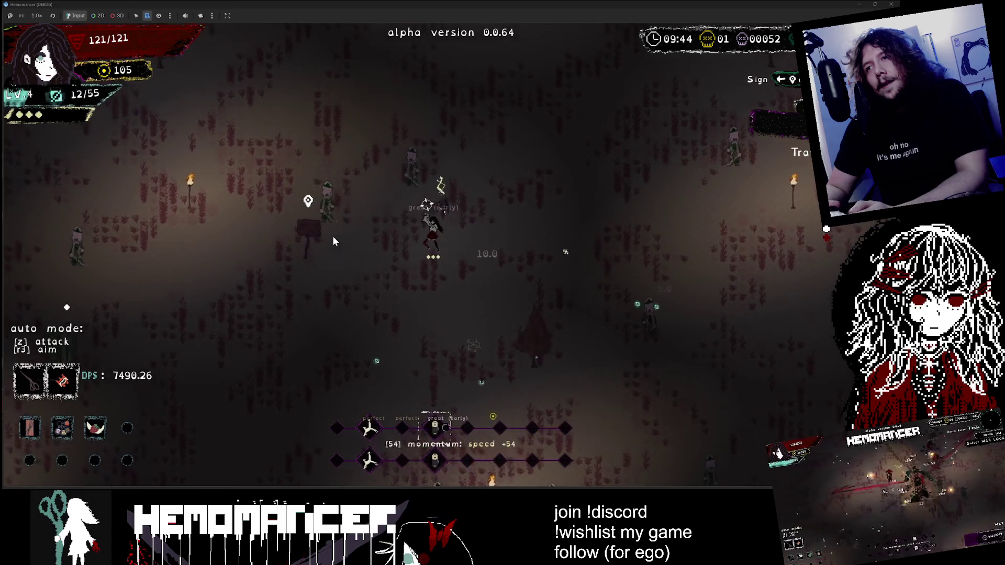
{"action": "key", "text": "s"}
{"action": "key", "text": "d"}
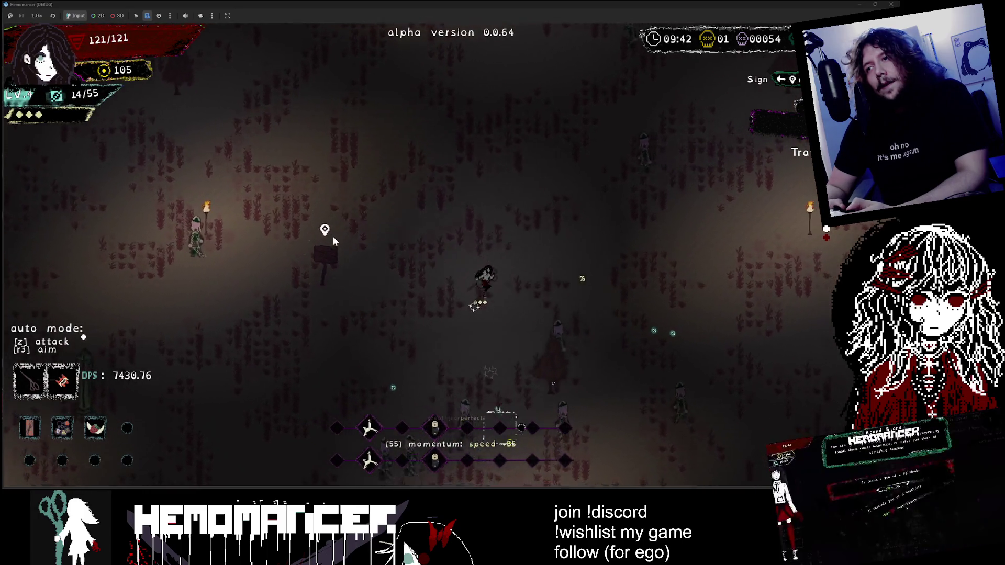
{"action": "key", "text": "w"}
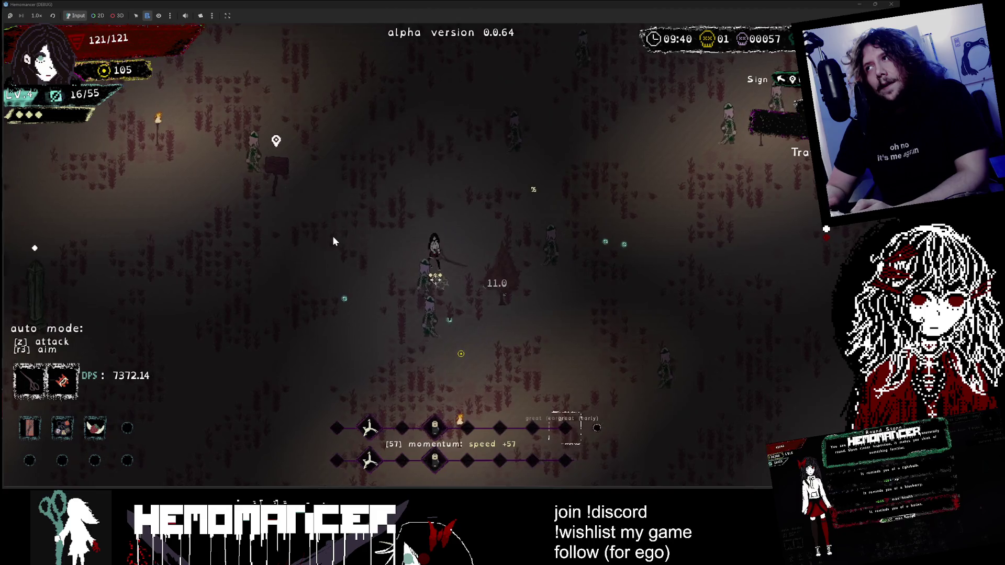
{"action": "key", "text": "w"}
{"action": "key", "text": "d"}
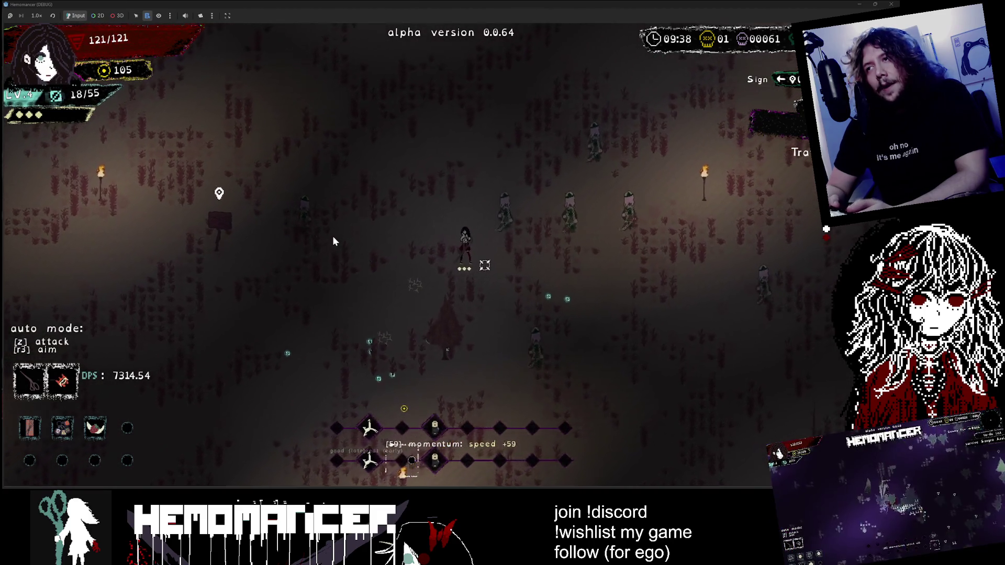
{"action": "key", "text": "w"}
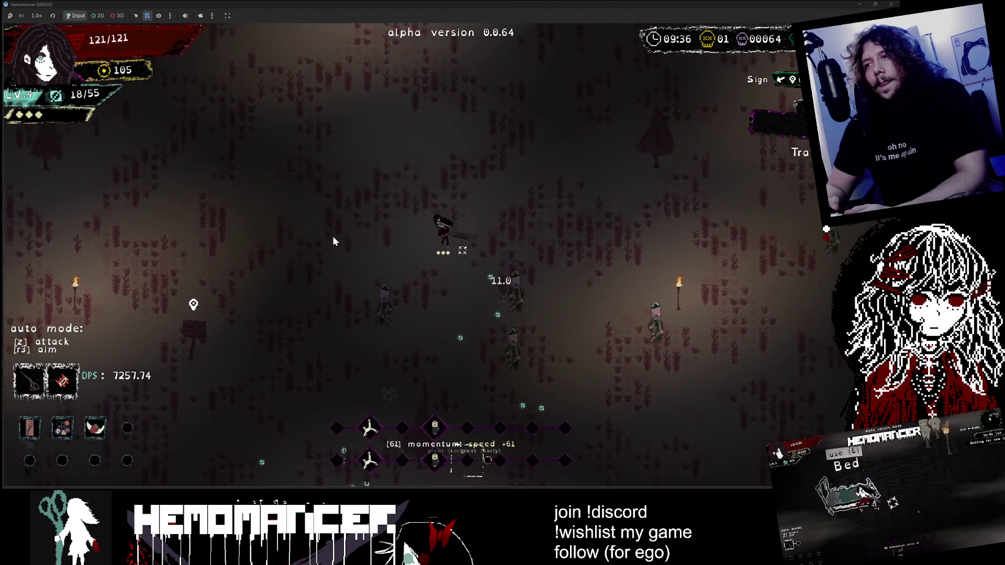
{"action": "key", "text": "d"}
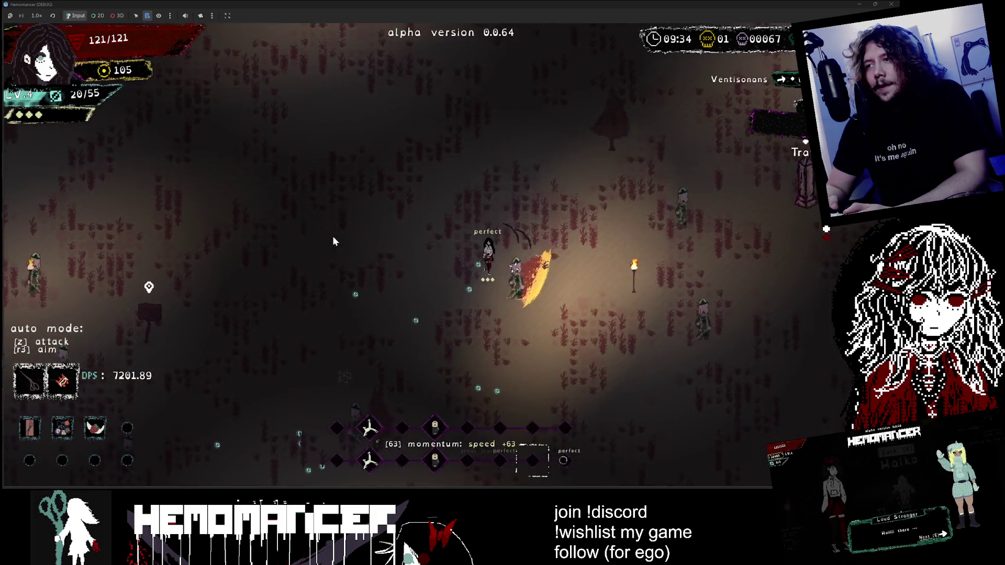
{"action": "key", "text": "w"}
{"action": "key", "text": "d"}
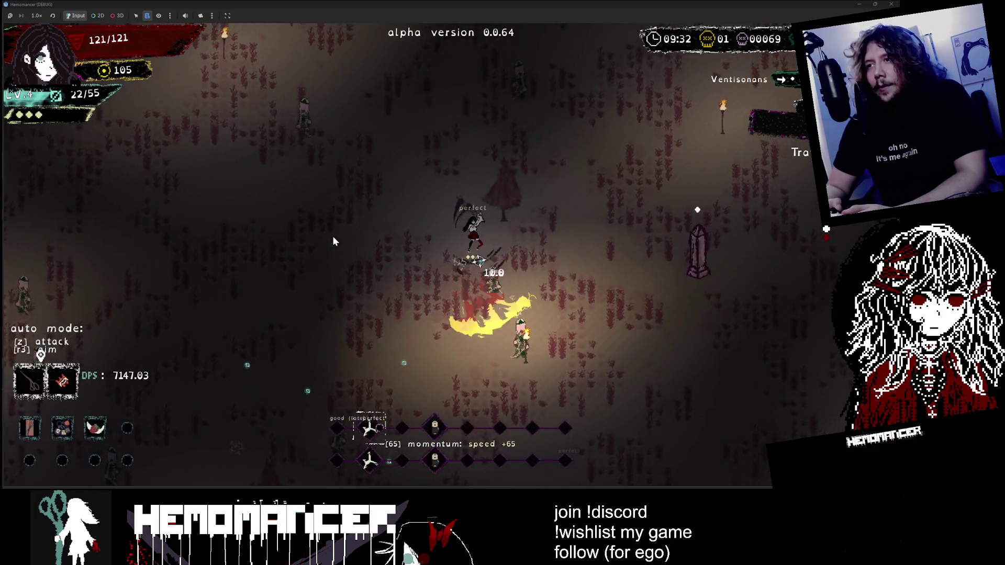
{"action": "key", "text": "w"}
{"action": "key", "text": "a"}
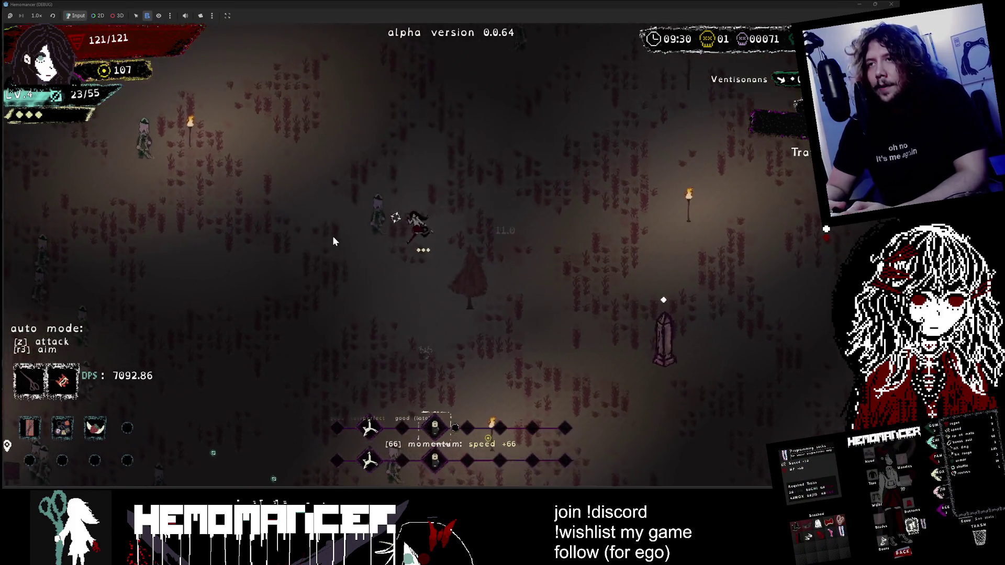
{"action": "key", "text": "a"}
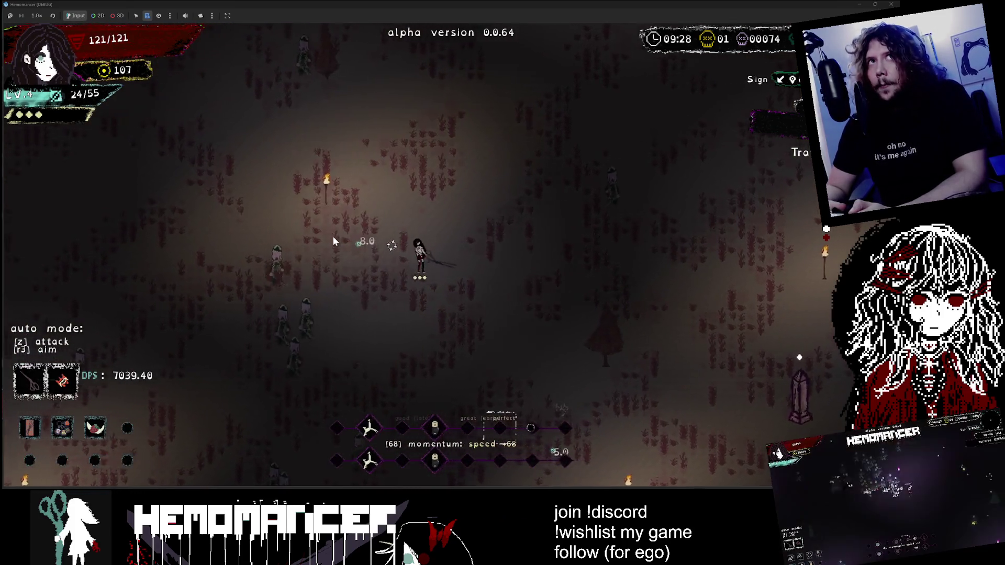
{"action": "key", "text": "w"}
{"action": "key", "text": "a"}
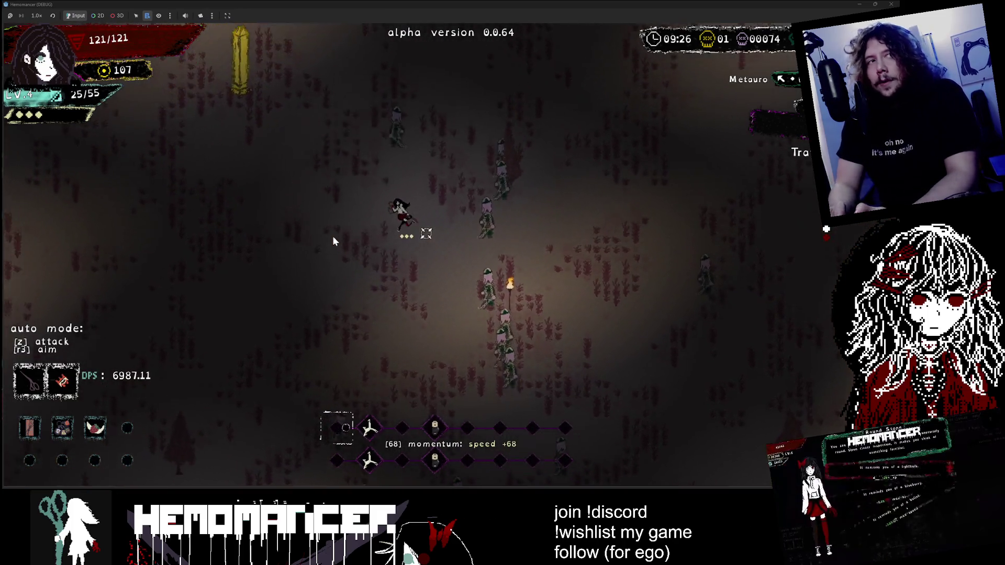
{"action": "key", "text": "w"}
{"action": "key", "text": "a"}
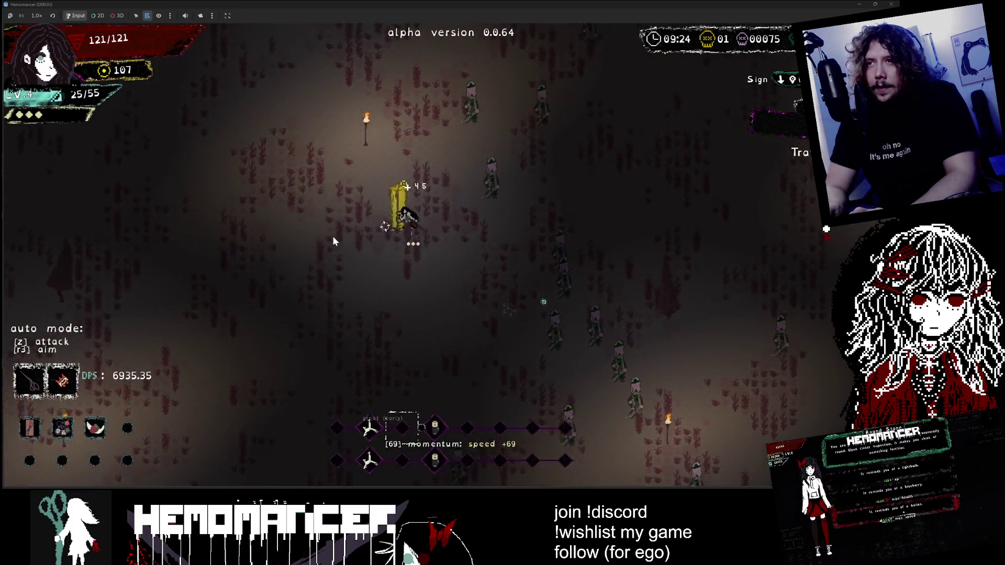
Step: Run down-right collecting experience and coins, then head up-right to the box
{"action": "key", "text": "s"}
{"action": "key", "text": "d"}
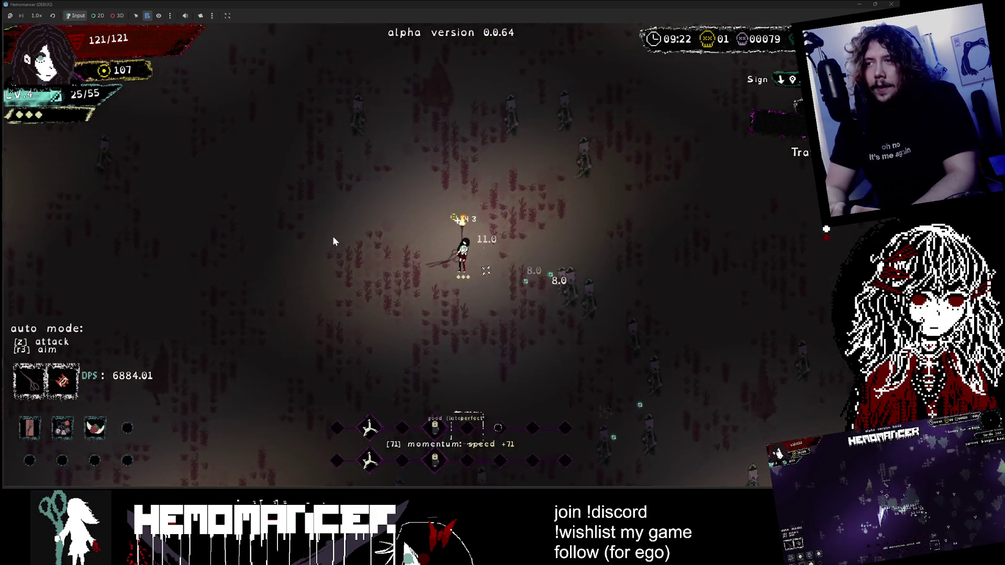
{"action": "key", "text": "s"}
{"action": "key", "text": "d"}
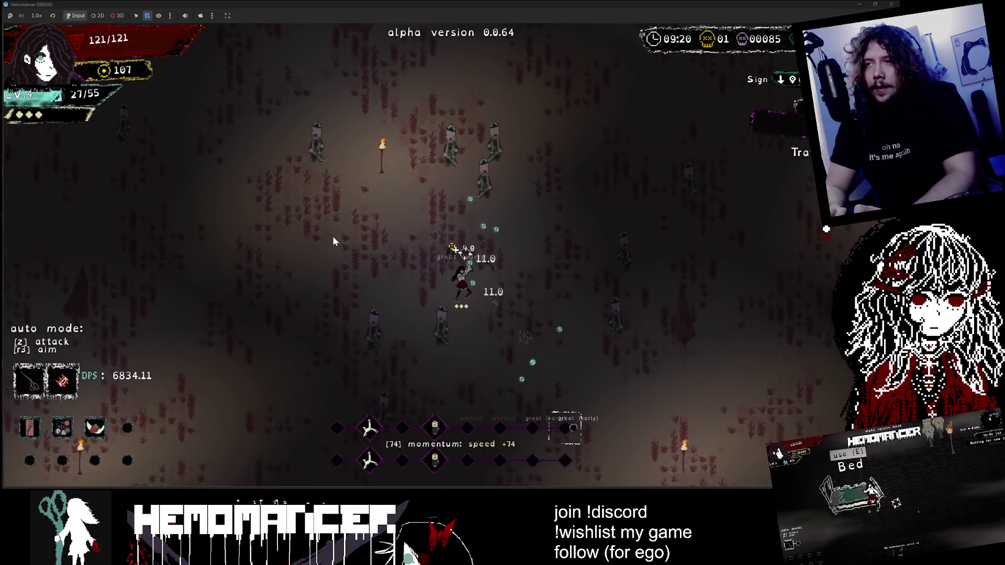
{"action": "key", "text": "s"}
{"action": "key", "text": "d"}
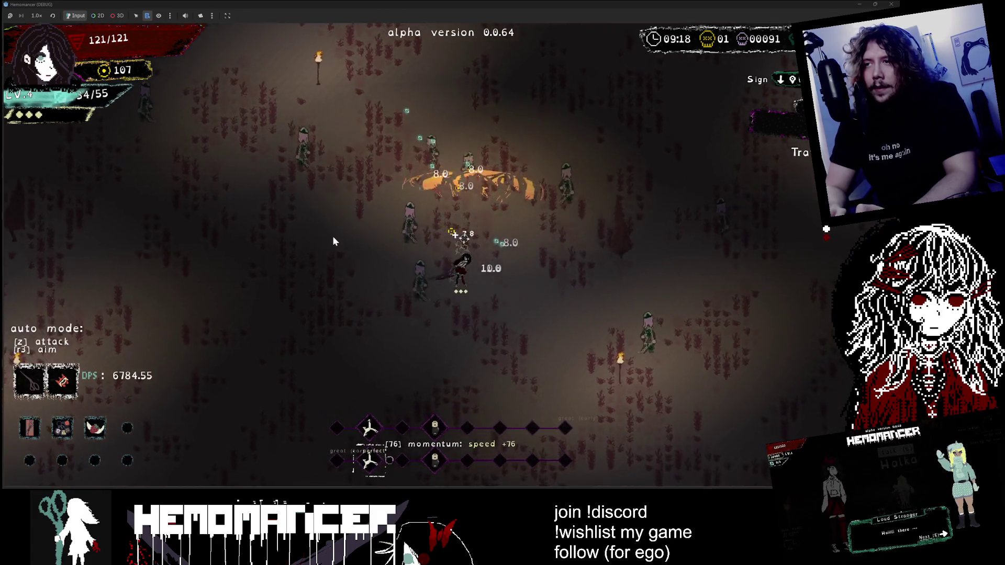
{"action": "key", "text": "s"}
{"action": "key", "text": "d"}
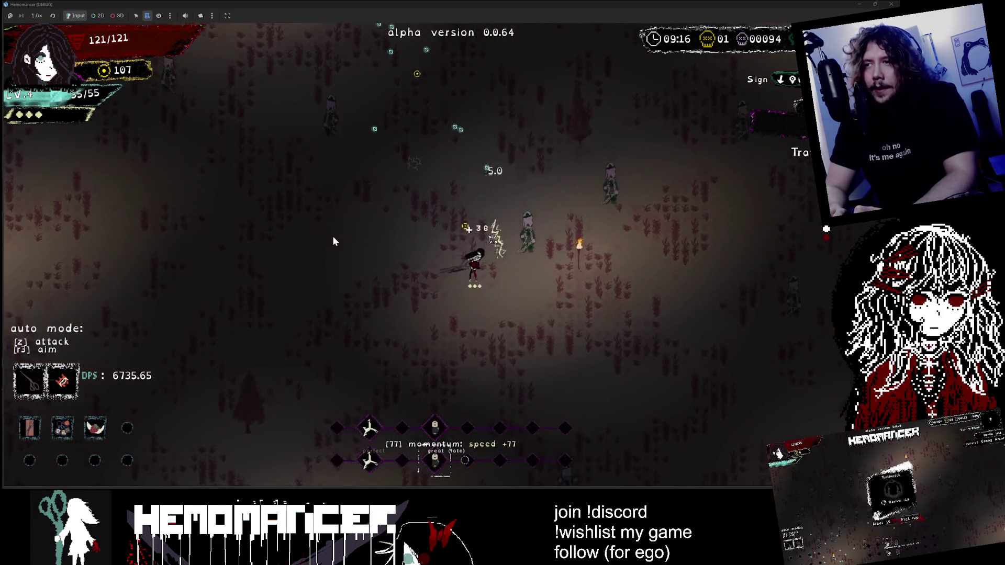
{"action": "key", "text": "w"}
{"action": "key", "text": "d"}
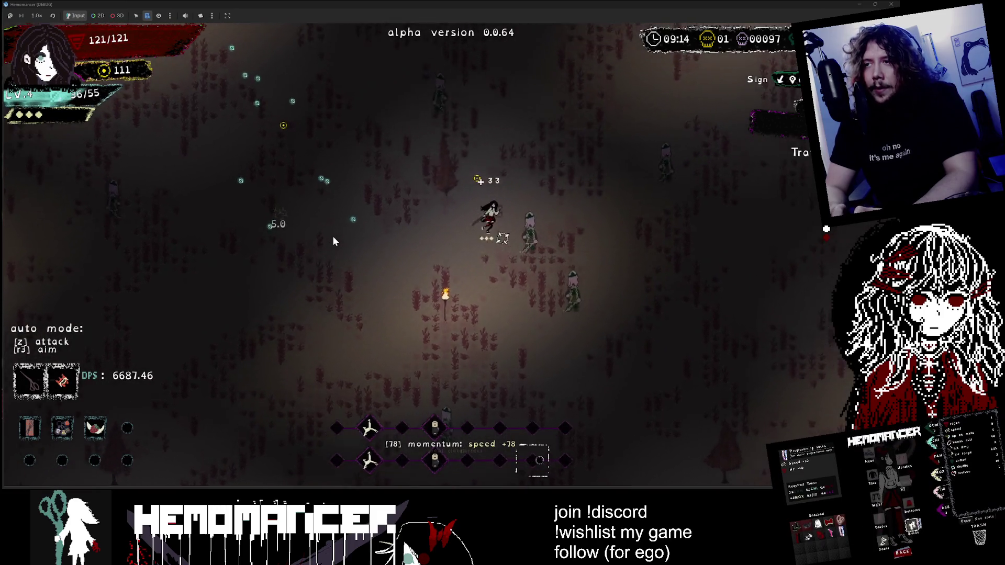
{"action": "key", "text": "w"}
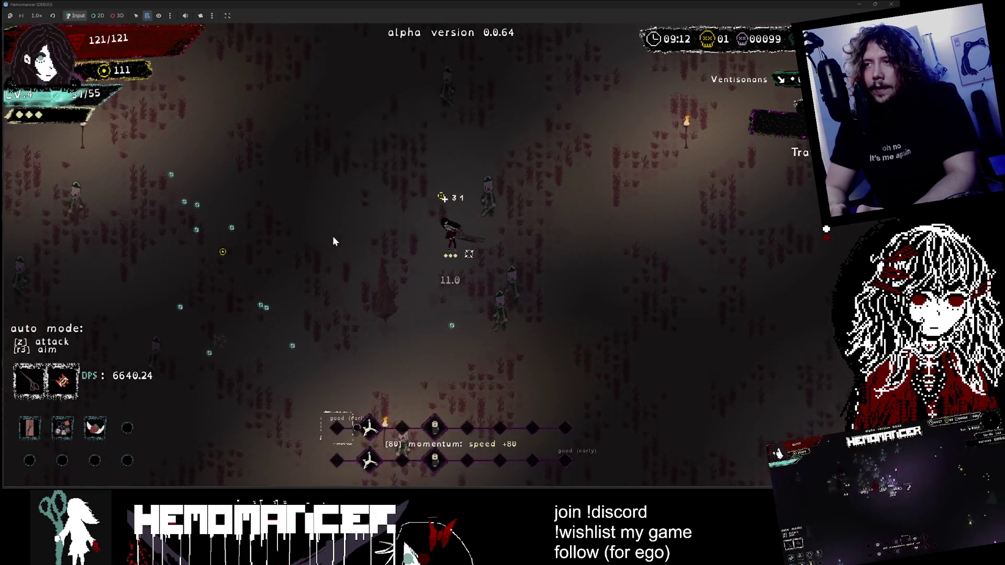
{"action": "key", "text": "w"}
{"action": "key", "text": "a"}
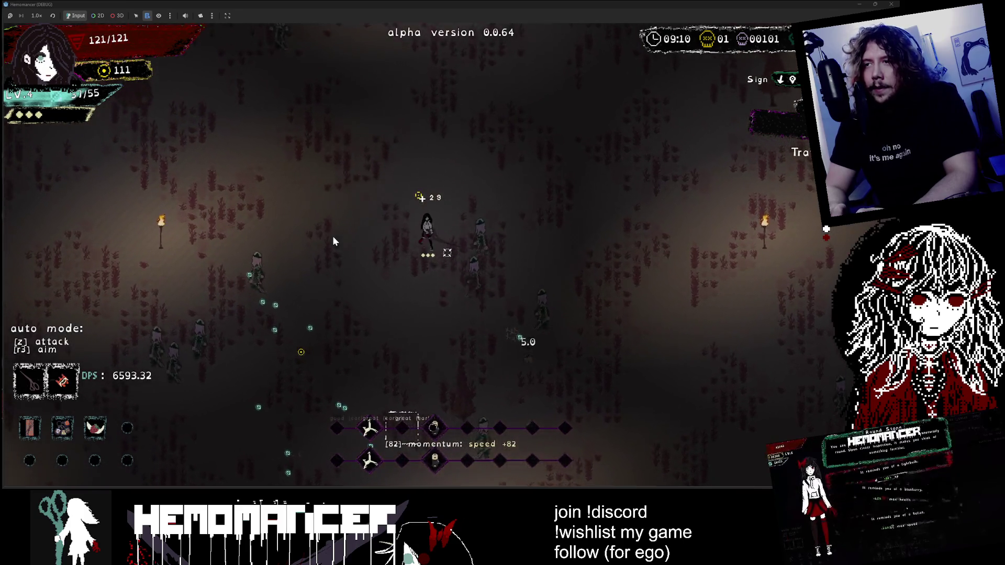
{"action": "key", "text": "s"}
{"action": "key", "text": "a"}
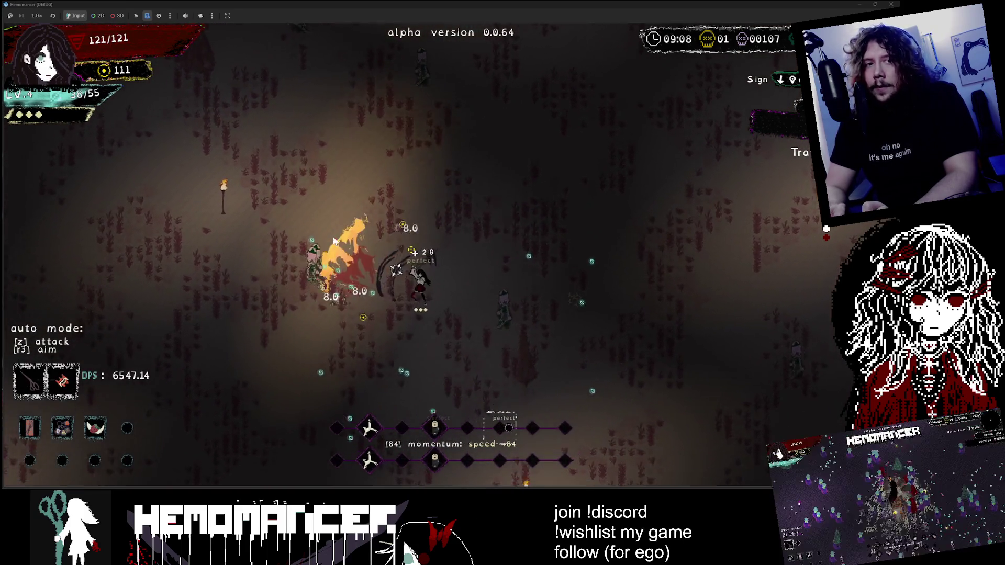
{"action": "key", "text": "w"}
{"action": "key", "text": "a"}
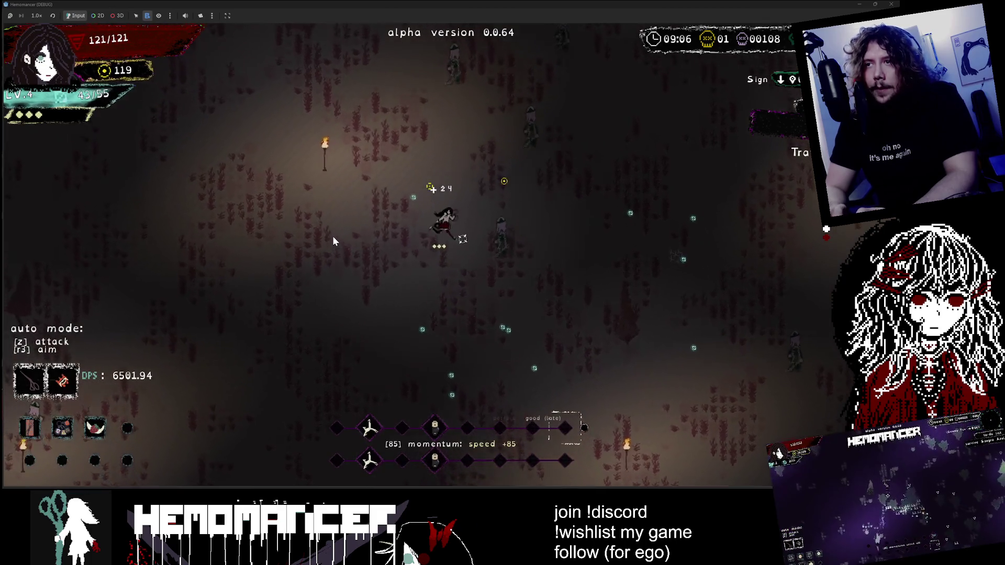
{"action": "key", "text": "s"}
{"action": "key", "text": "d"}
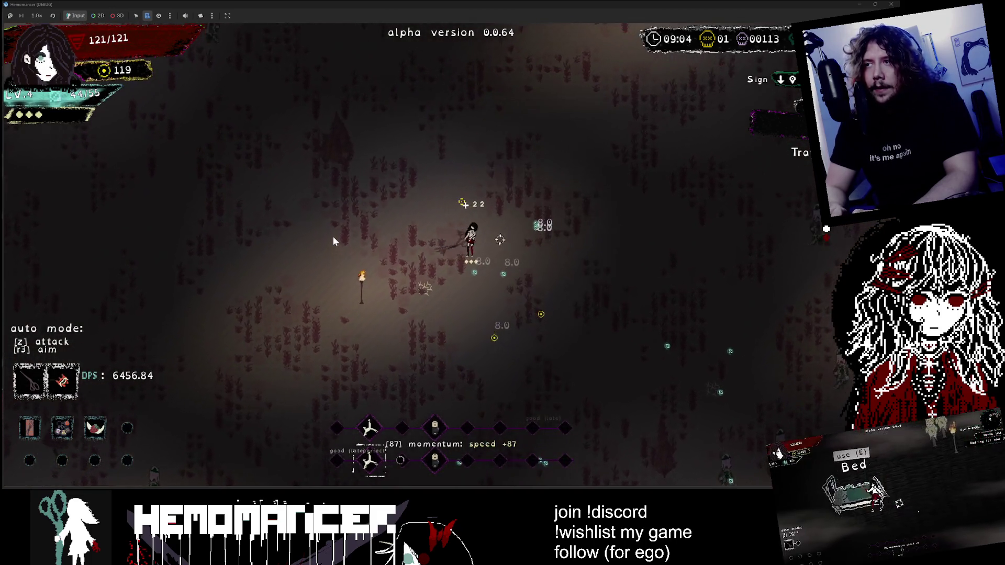
{"action": "key", "text": "s"}
{"action": "key", "text": "d"}
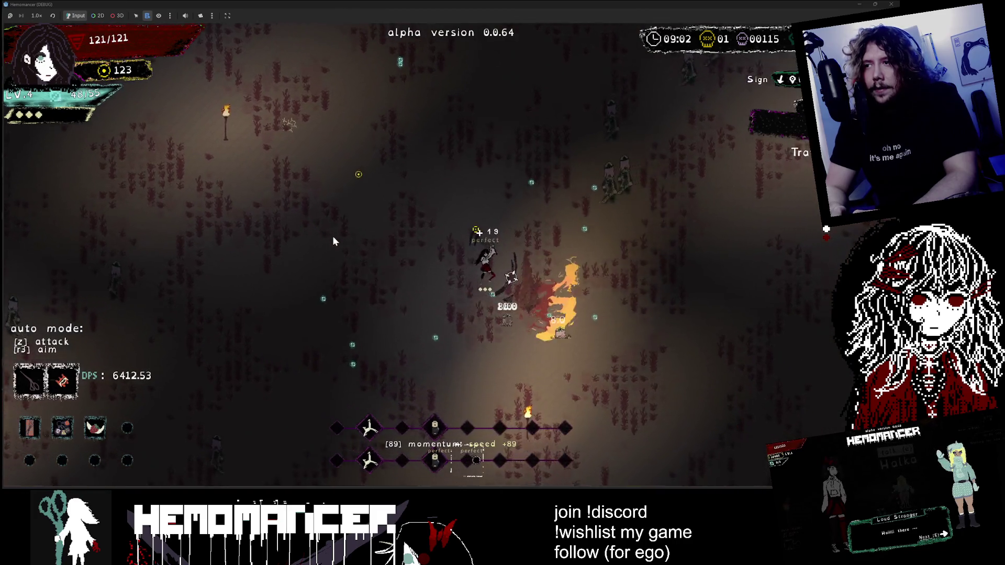
{"action": "key", "text": "w"}
{"action": "key", "text": "d"}
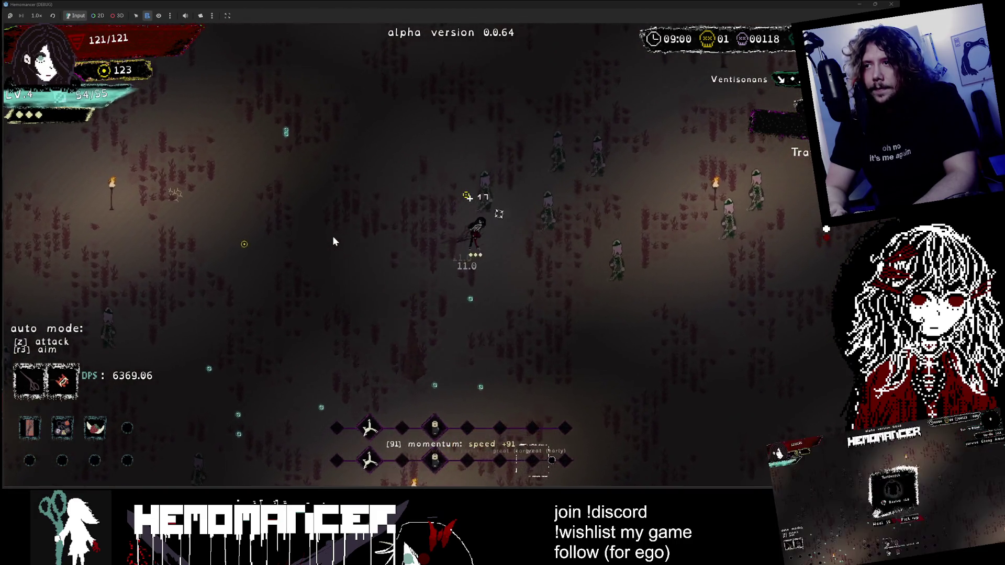
Step: Open the box and take the Turtleneck for 50 gold
{"action": "key", "text": "a"}
{"action": "key", "text": "z"}
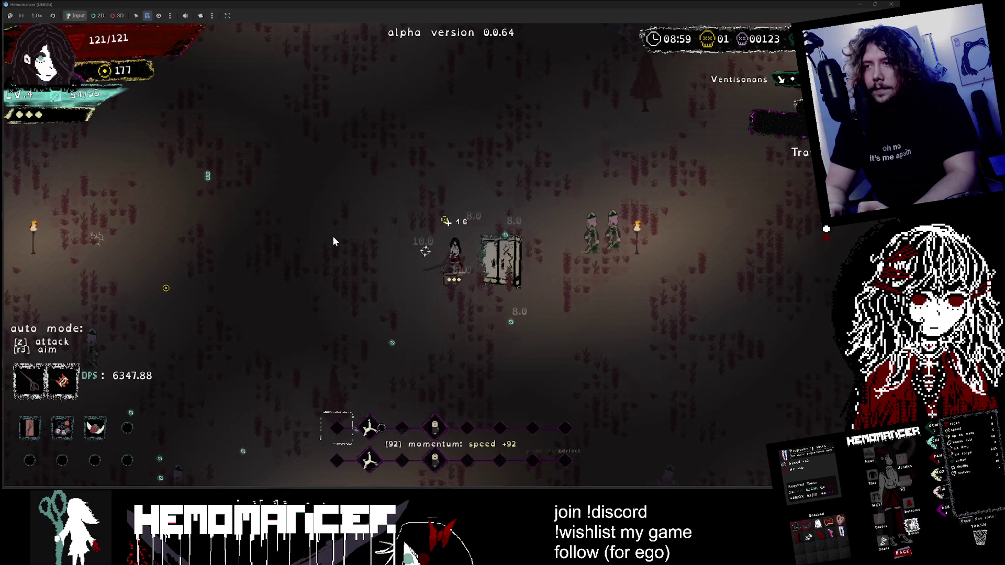
{"action": "key", "text": "w"}
{"action": "key", "text": "d"}
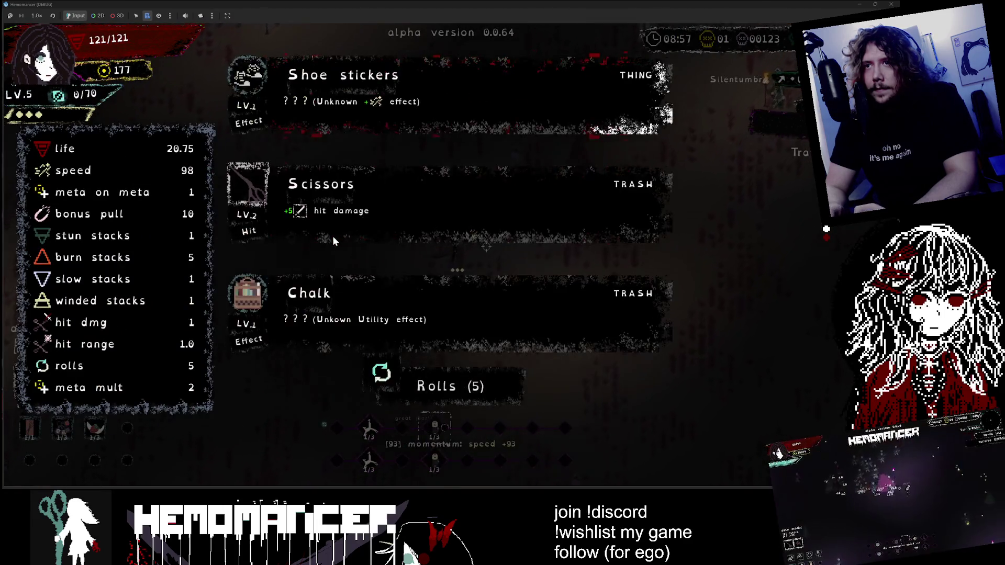
Step: Pick a level-up item, visit the debug panel, resume, then continue to the hub after dying
{"action": "key", "text": "z"}
{"action": "key", "text": "Escape"}
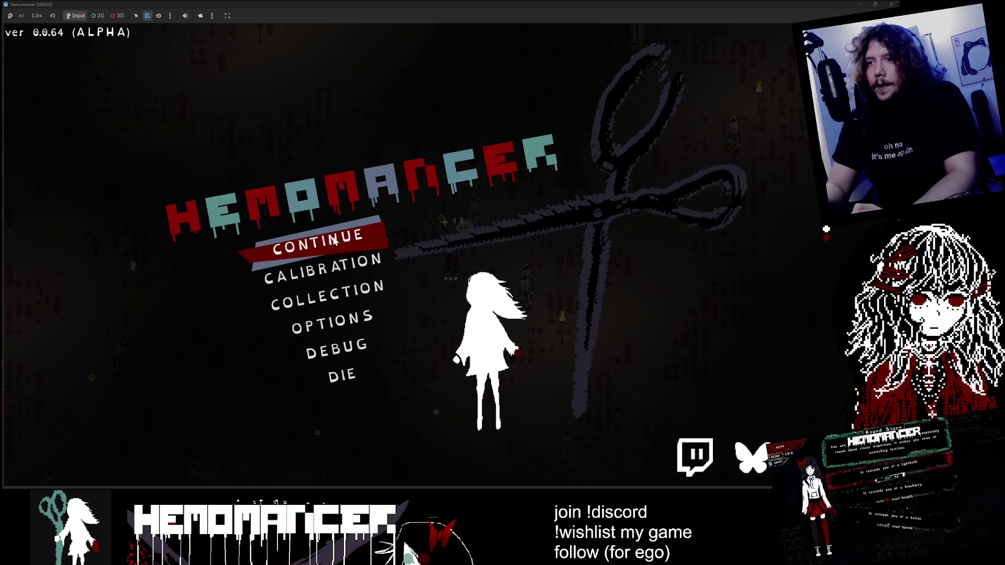
{"action": "left_click", "coordinate": [352, 342]}
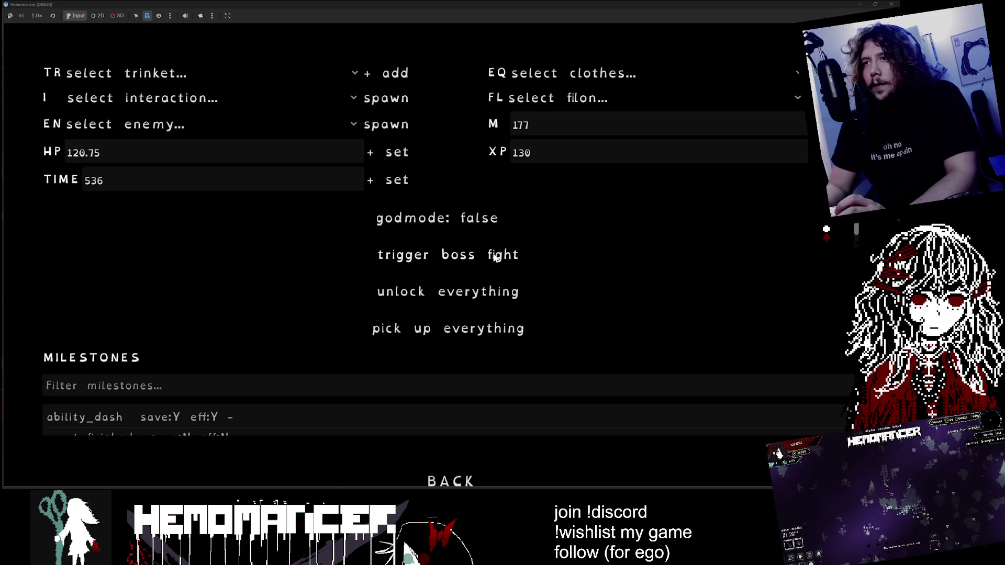
{"action": "left_click", "coordinate": [464, 478]}
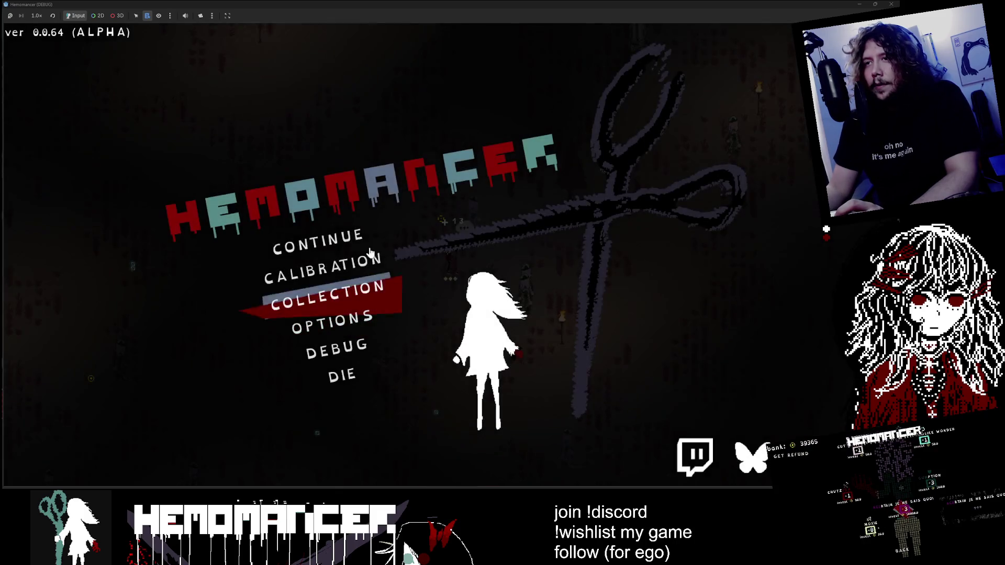
{"action": "left_click", "coordinate": [344, 230]}
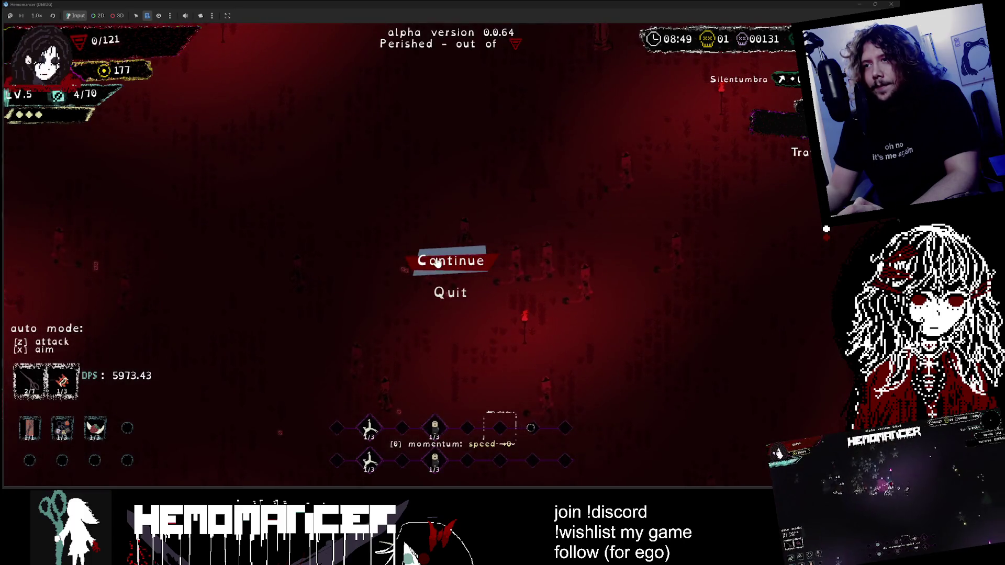
{"action": "left_click", "coordinate": [435, 259]}
Step: Walk to the signpole, open the Travel map and cycle destinations toward the locked area and 低酸素城
{"action": "key", "text": "a"}
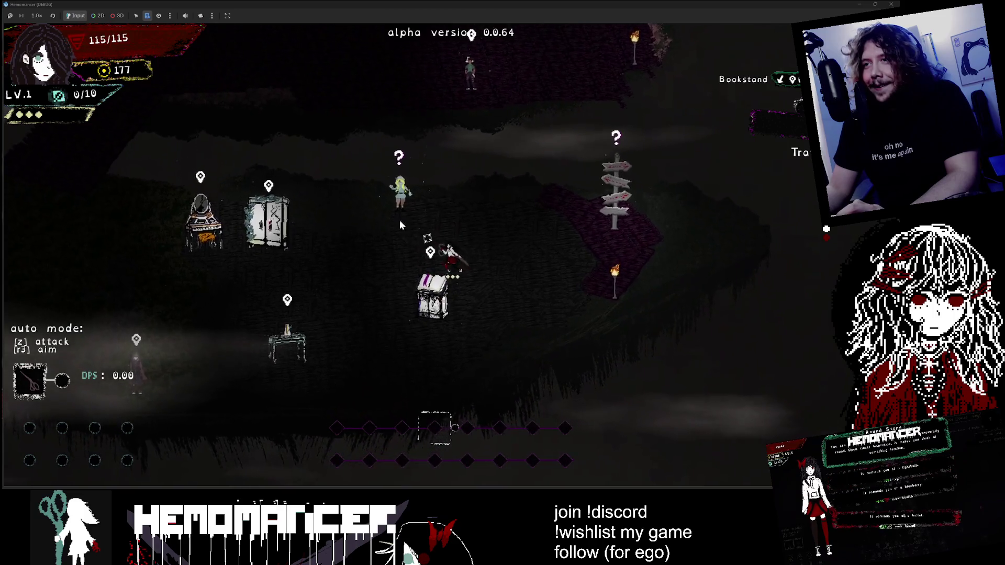
{"action": "key", "text": "d"}
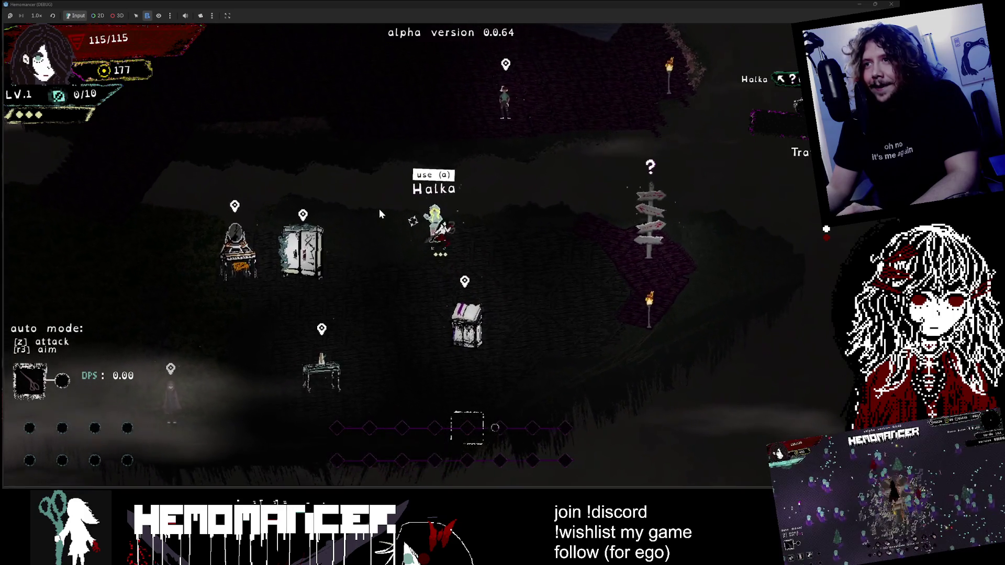
{"action": "key", "text": "e"}
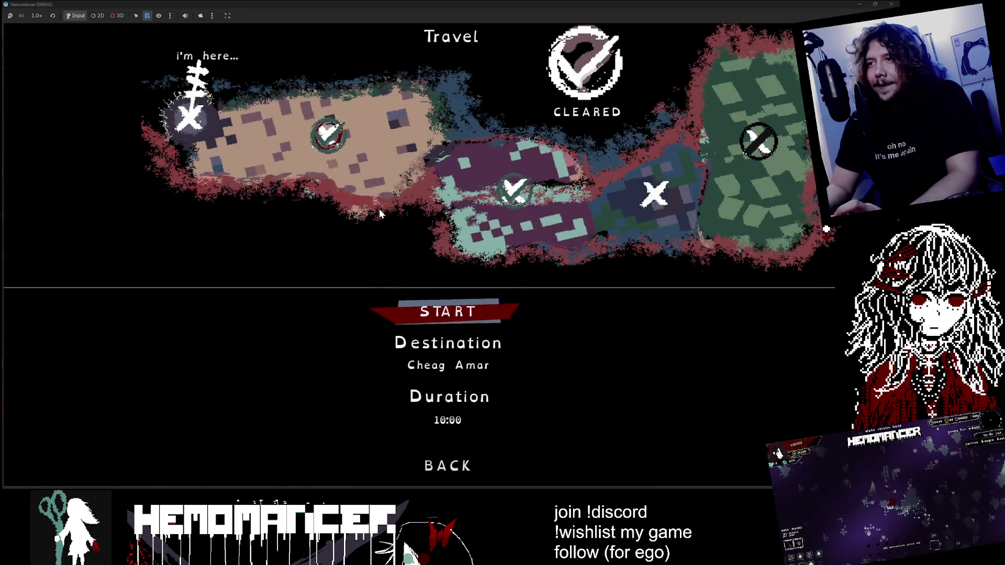
{"action": "key", "text": "w"}
{"action": "key", "text": "w"}
{"action": "key", "text": "w"}
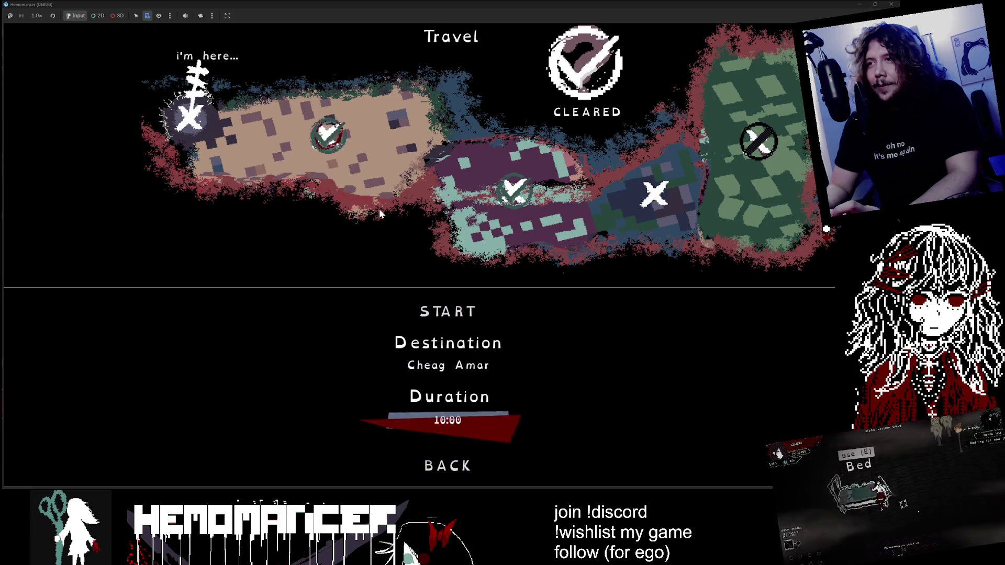
{"action": "key", "text": "s"}
{"action": "key", "text": "s"}
{"action": "key", "text": "s"}
{"action": "key", "text": "d"}
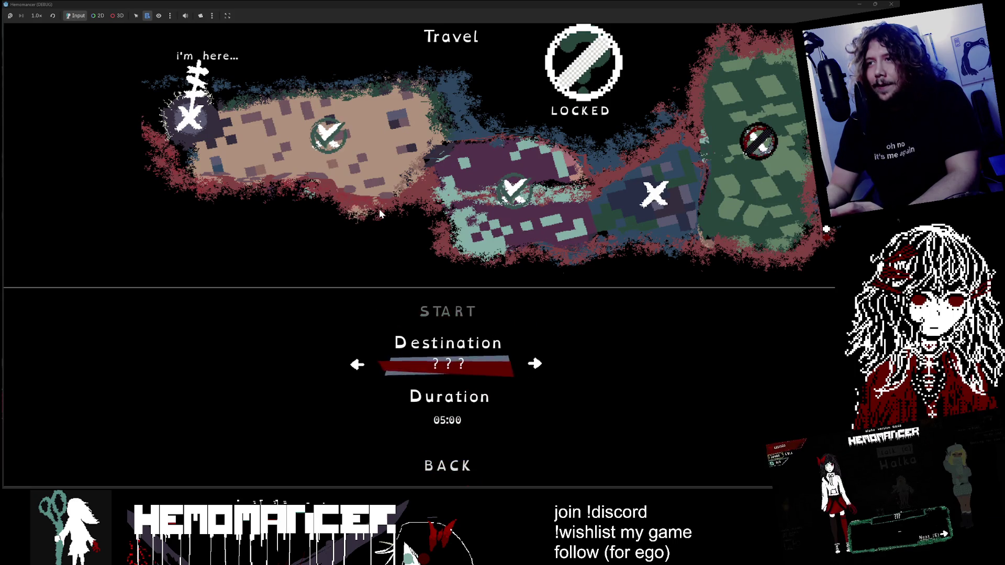
{"action": "key", "text": "w"}
{"action": "key", "text": "s"}
{"action": "key", "text": "d"}
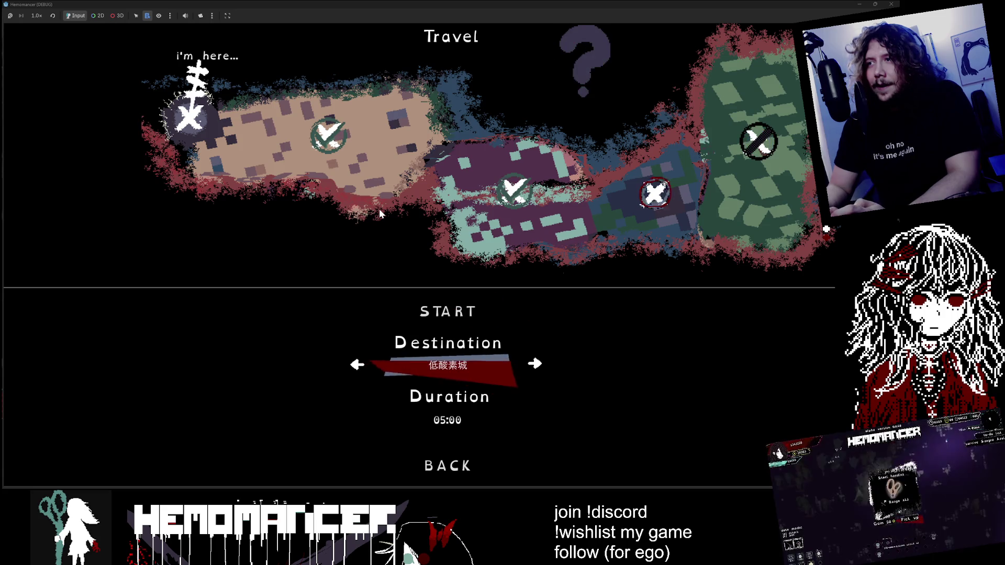
{"action": "key", "text": "w"}
{"action": "key", "text": "s"}
{"action": "key", "text": "w"}
{"action": "key", "text": "s"}
Step: Compare Sangre Azul, Locus Animus and 低酸素城 lock states, settle on 低酸素城, then exit to the hub
{"action": "key", "text": "d"}
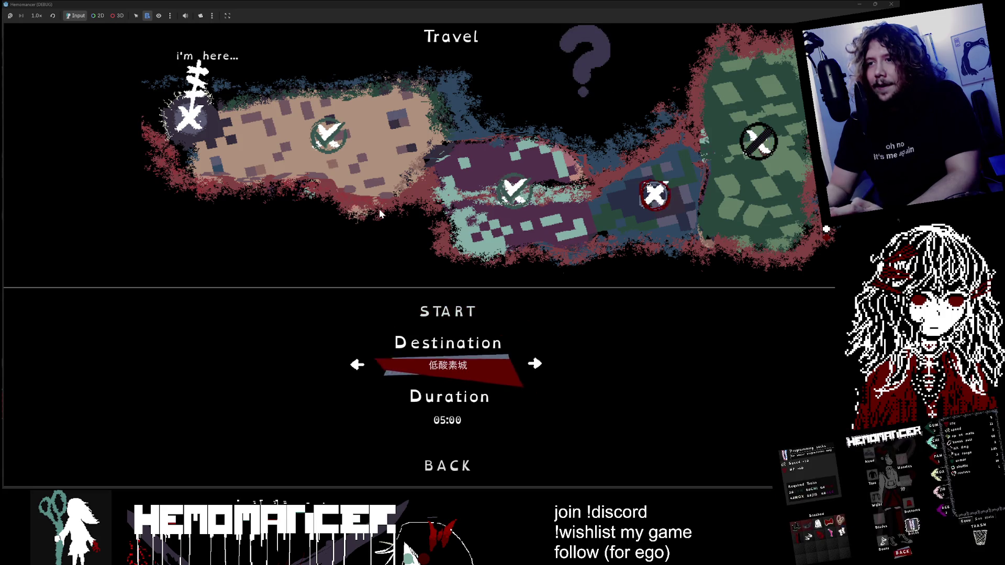
{"action": "key", "text": "d"}
{"action": "key", "text": "a"}
{"action": "key", "text": "a"}
{"action": "key", "text": "a"}
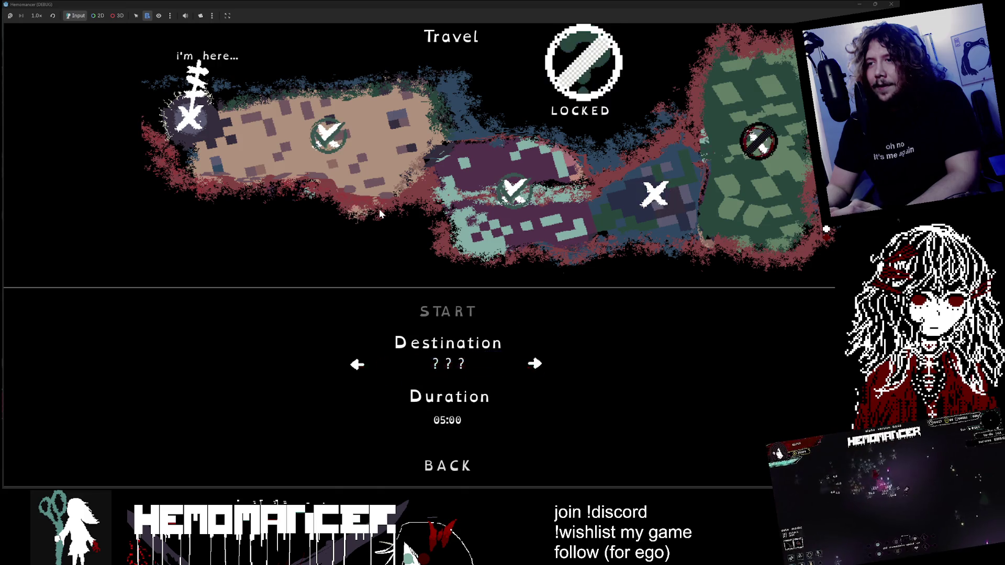
{"action": "key", "text": "d"}
{"action": "key", "text": "d"}
{"action": "key", "text": "a"}
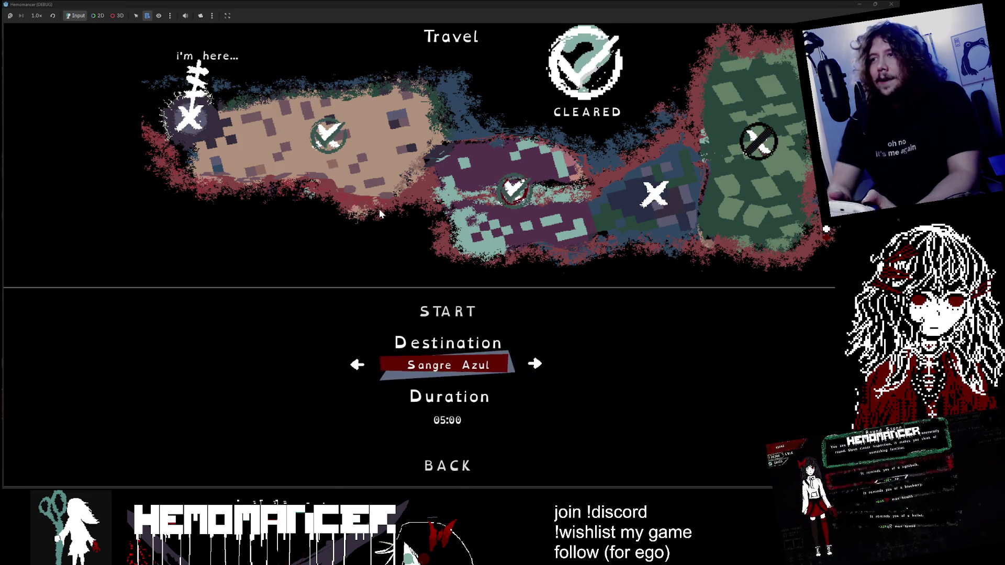
{"action": "key", "text": "a"}
{"action": "key", "text": "d"}
{"action": "key", "text": "d"}
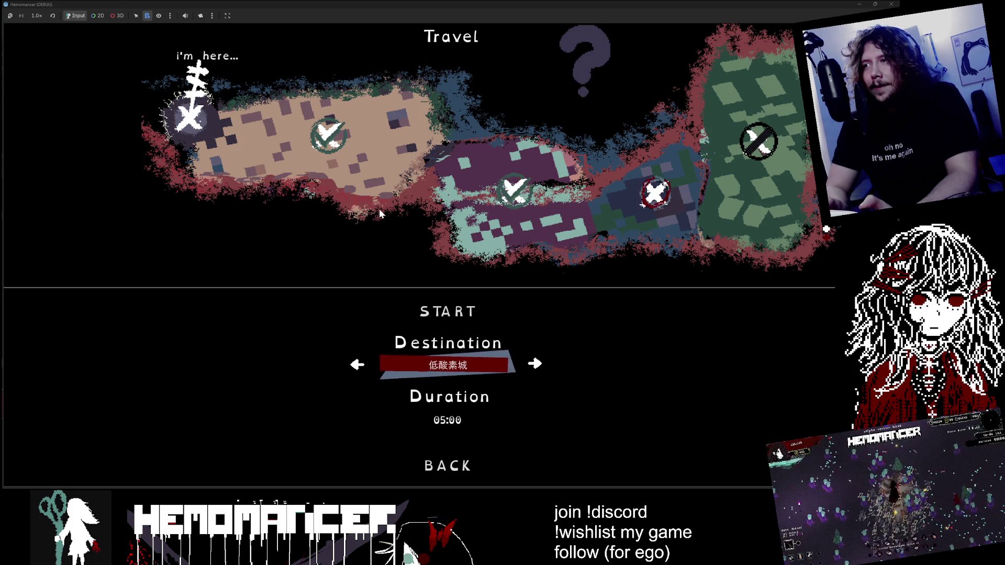
{"action": "key", "text": "a"}
{"action": "key", "text": "d"}
{"action": "key", "text": "d"}
{"action": "key", "text": "a"}
{"action": "key", "text": "w"}
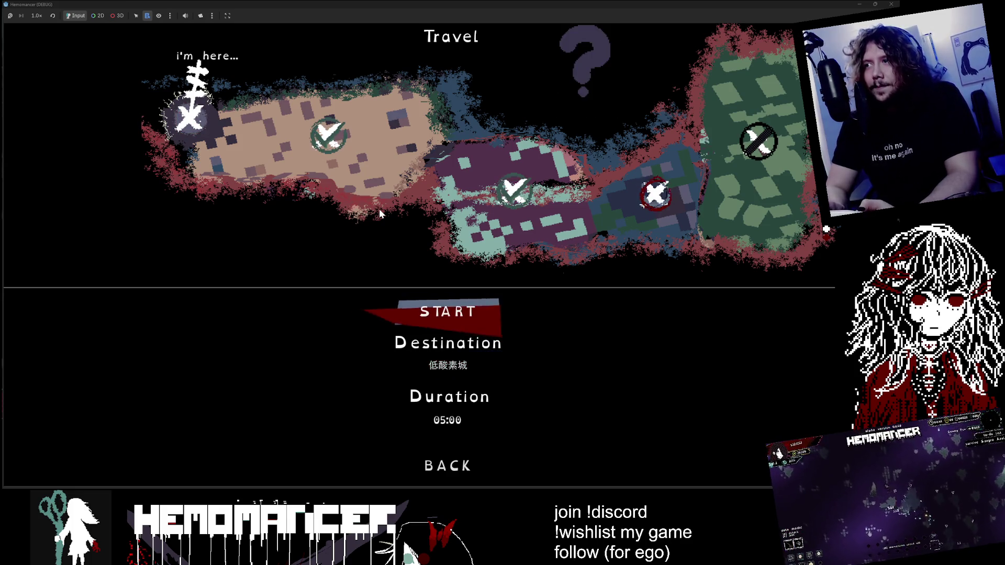
{"action": "key", "text": "s"}
{"action": "key", "text": "Escape"}
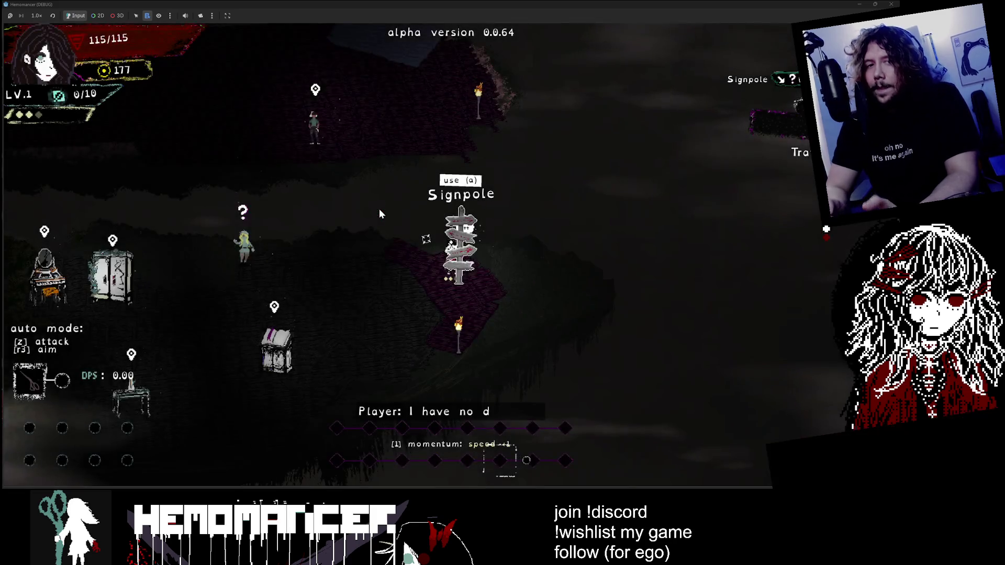
Step: Walk left past the vanity, pause and resume the game, then advance right to the wardrobe
{"action": "key", "text": "a"}
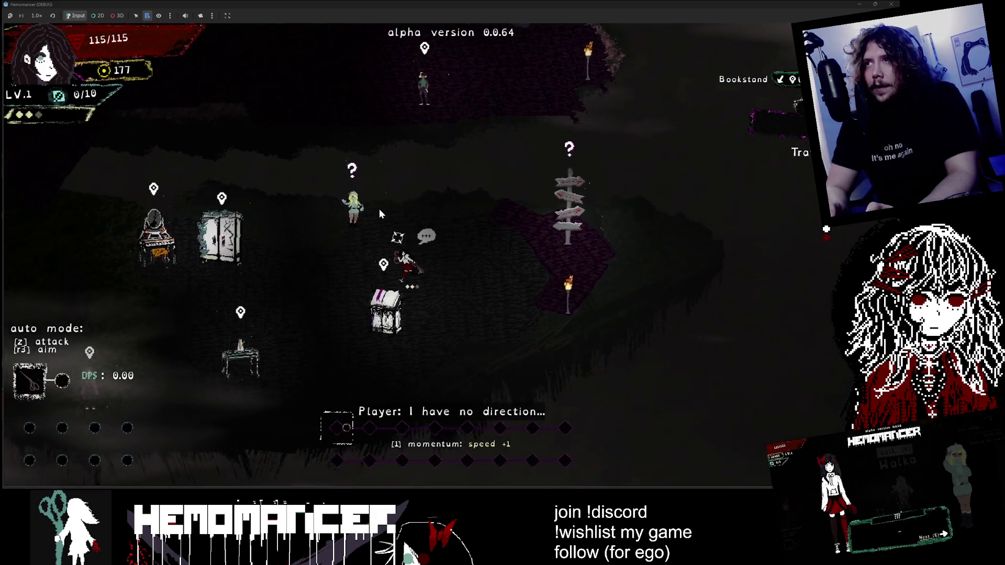
{"action": "key", "text": "a"}
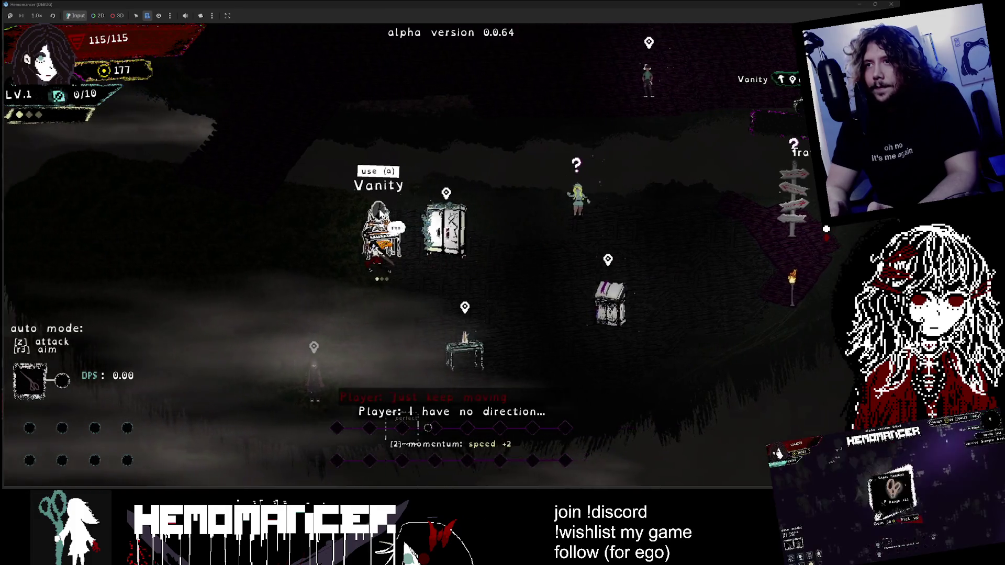
{"action": "key", "text": "a"}
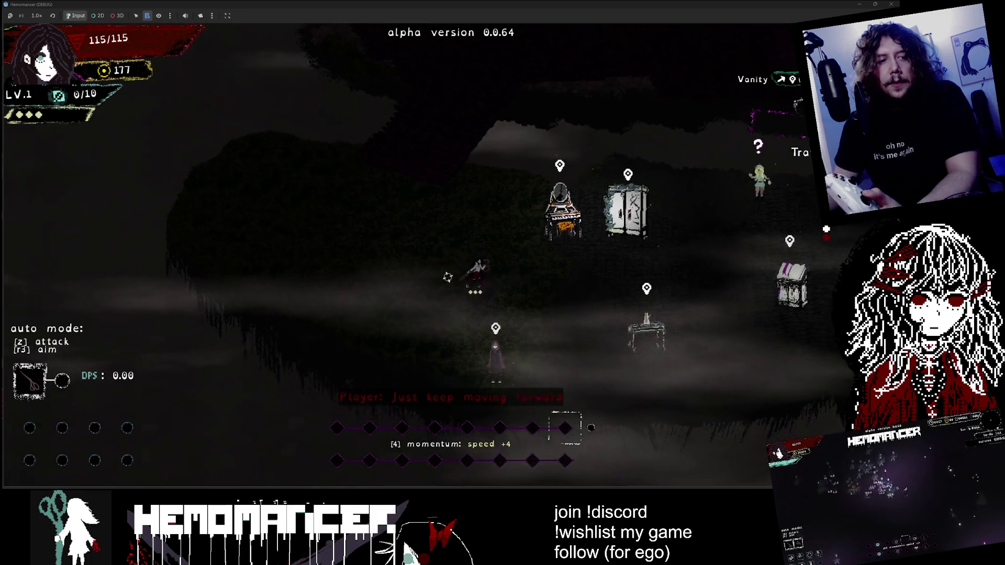
{"action": "key", "text": "Escape"}
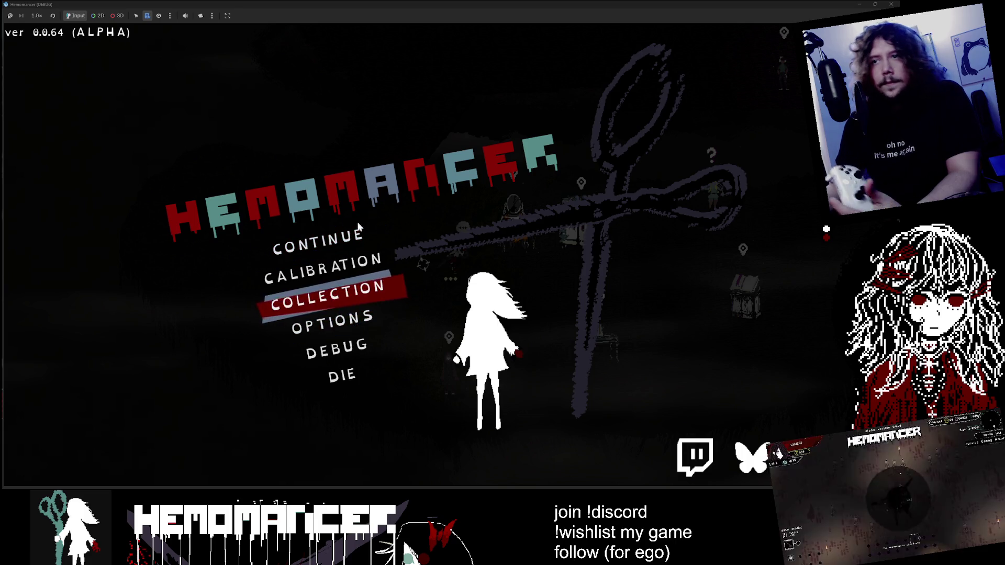
{"action": "left_click", "coordinate": [346, 236]}
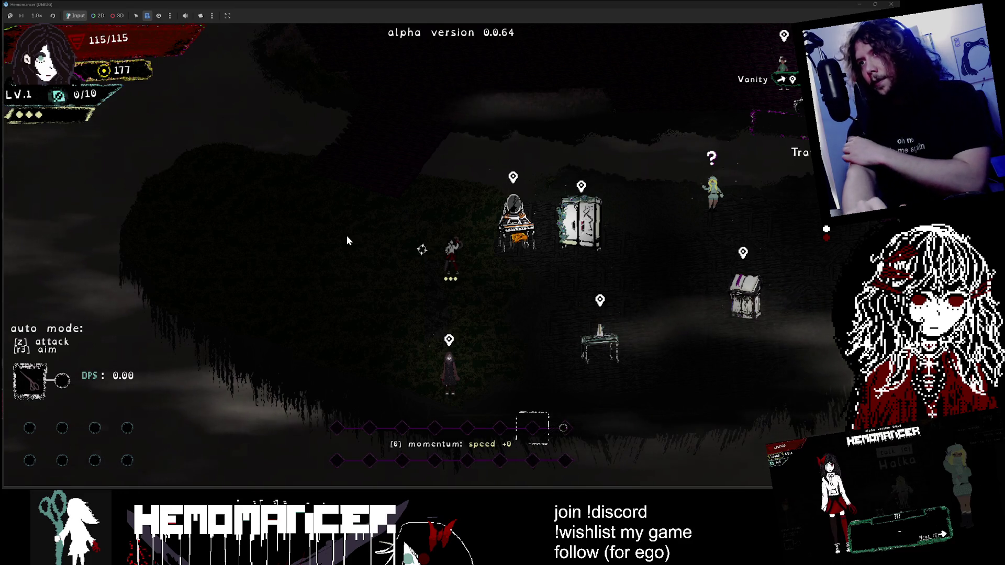
{"action": "key", "text": "z"}
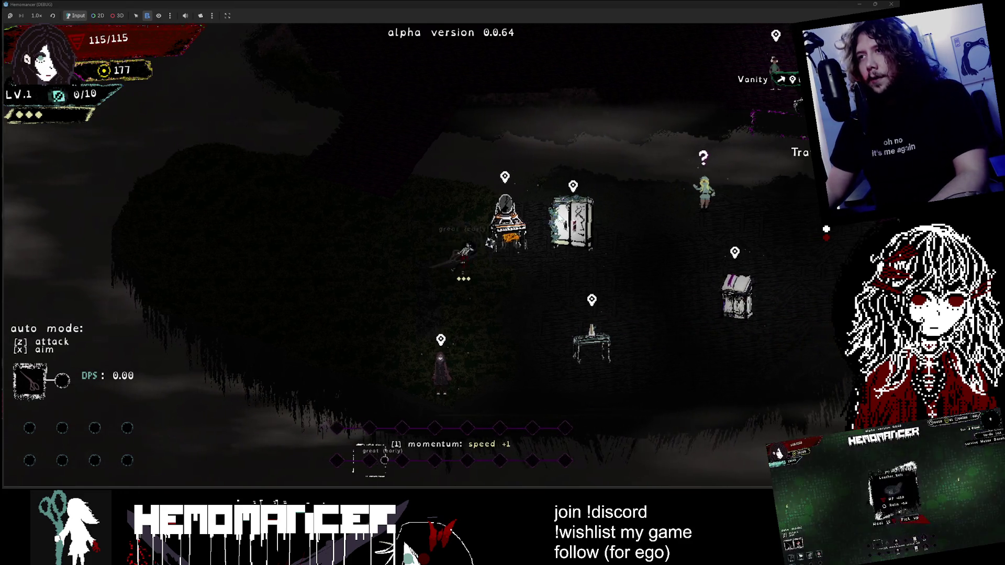
{"action": "key", "text": "z"}
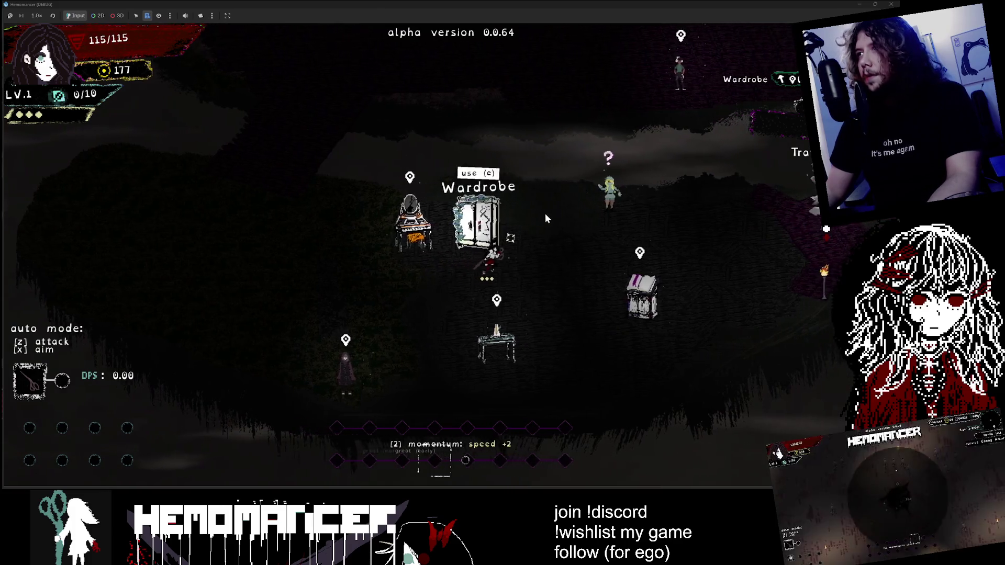
{"action": "key", "text": "alt+Tab"}
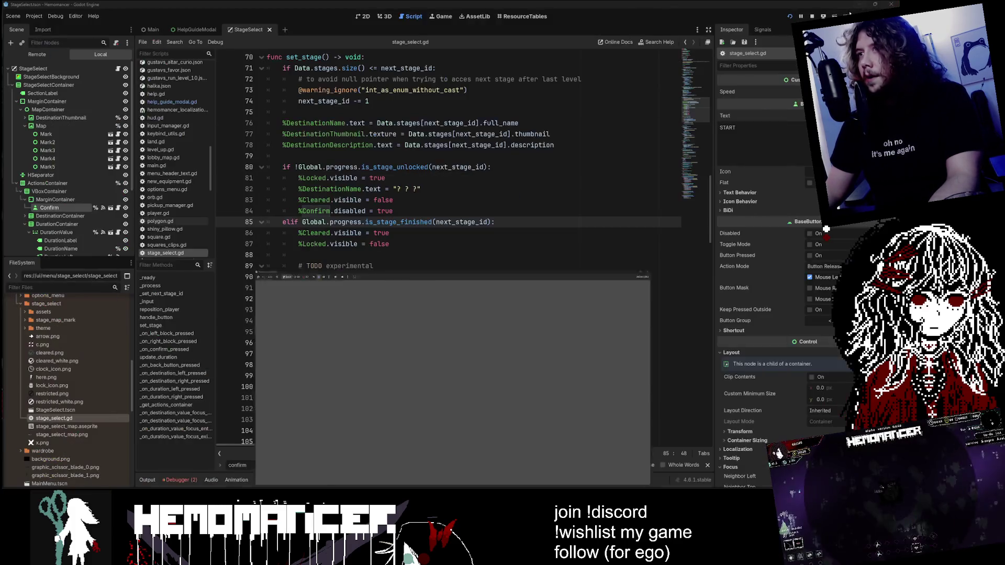
{"action": "left_click", "coordinate": [385, 178]}
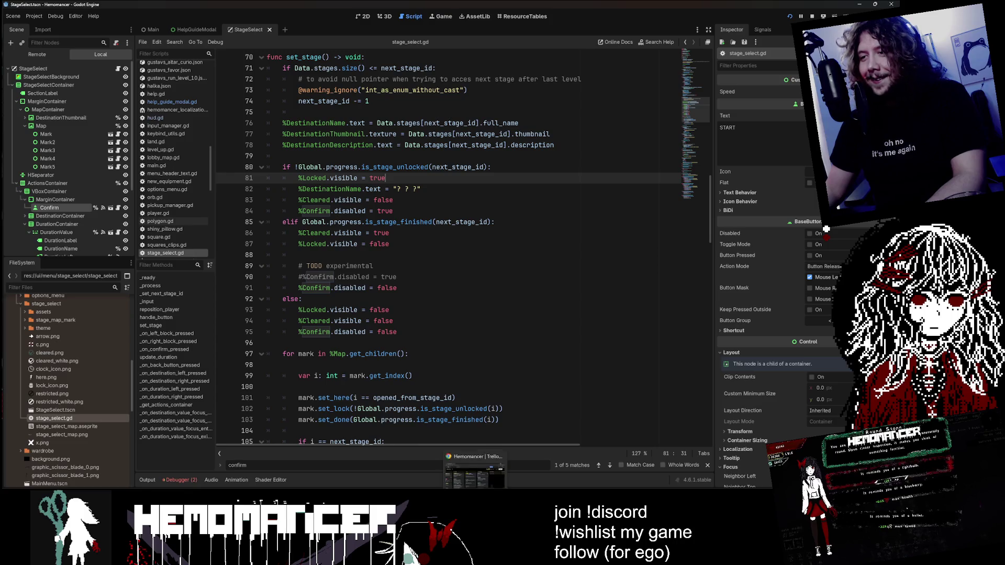
{"action": "left_click", "coordinate": [484, 460]}
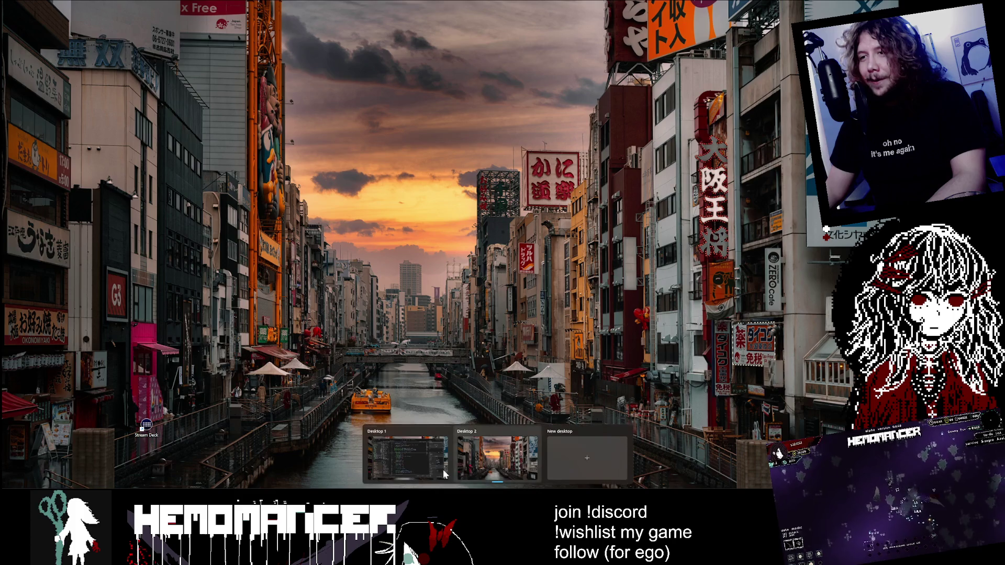
{"action": "key", "text": "ctrl+super+Left"}
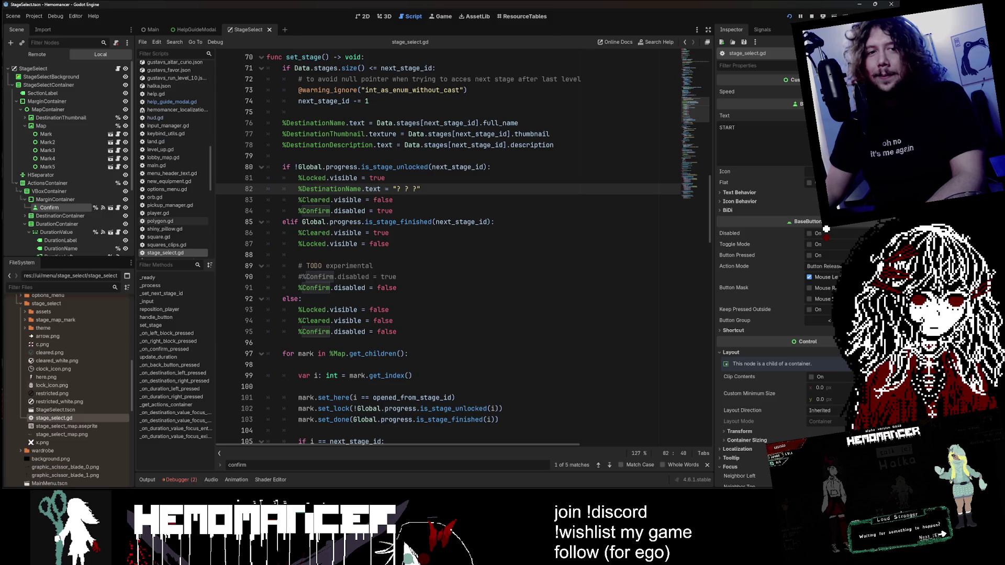
{"action": "mouse_move", "coordinate": [436, 480]}
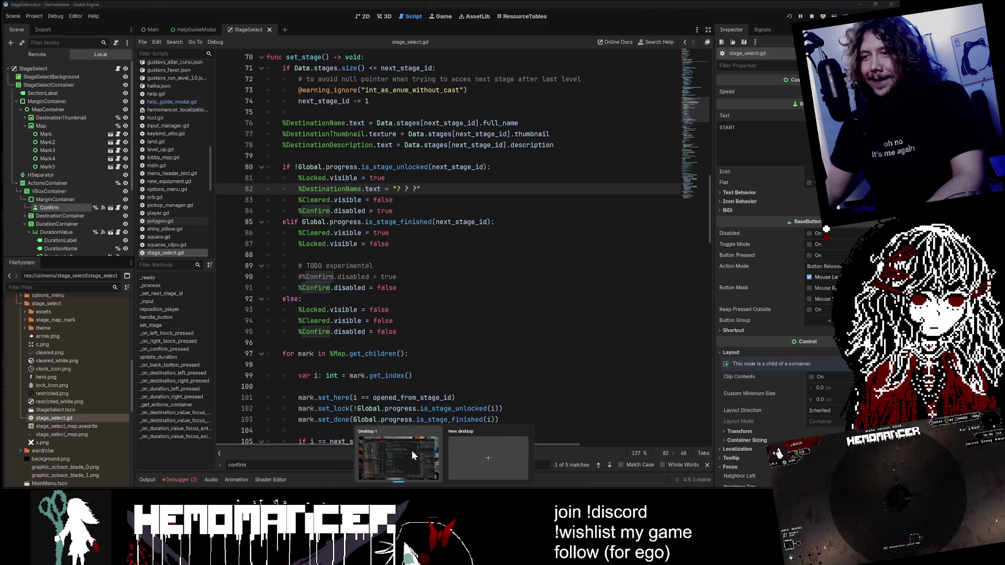
{"action": "left_click", "coordinate": [393, 211]}
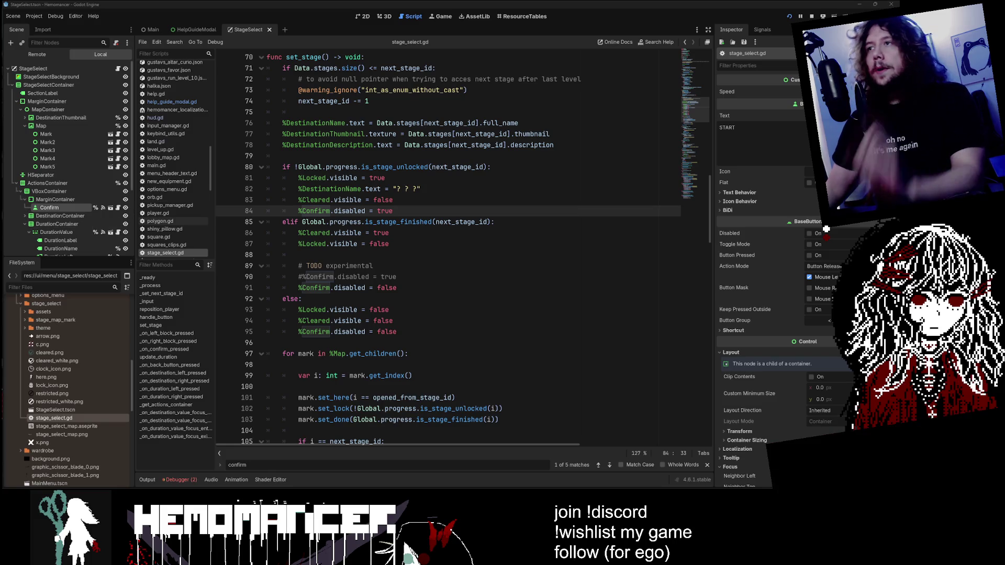
{"action": "left_click", "coordinate": [369, 101]}
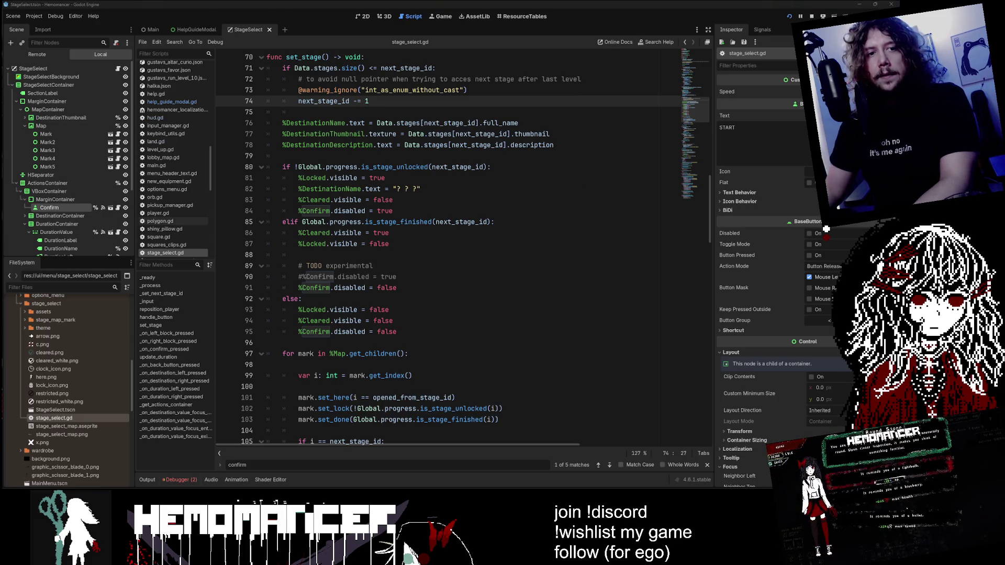
{"action": "left_click", "coordinate": [303, 288]}
Step: Move up stage_select.gd to line 24 to read _process, _set_next_stage_id and _input
{"action": "key", "text": "Up"}
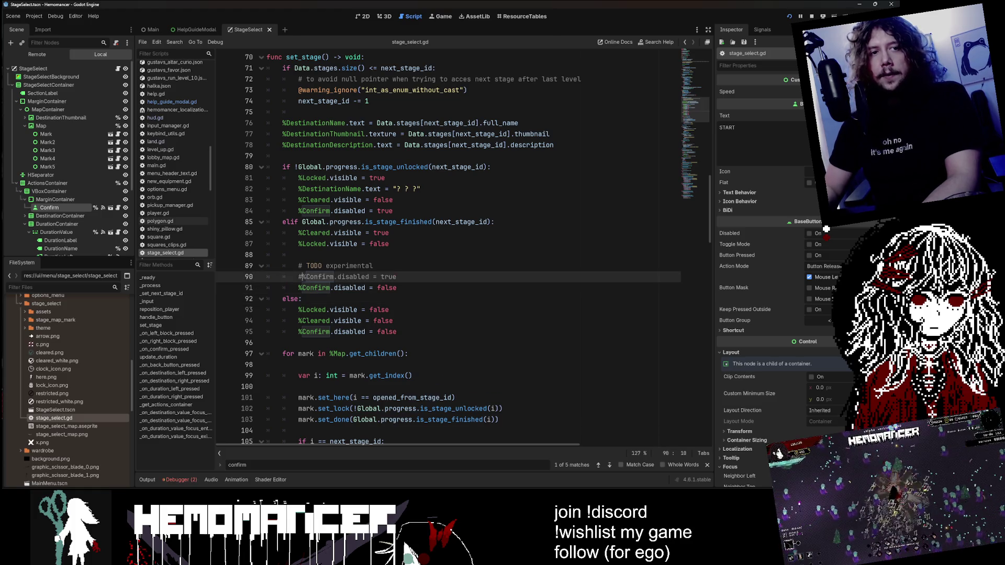
{"action": "key", "text": "Up"}
{"action": "key", "text": "Up"}
{"action": "key", "text": "Up"}
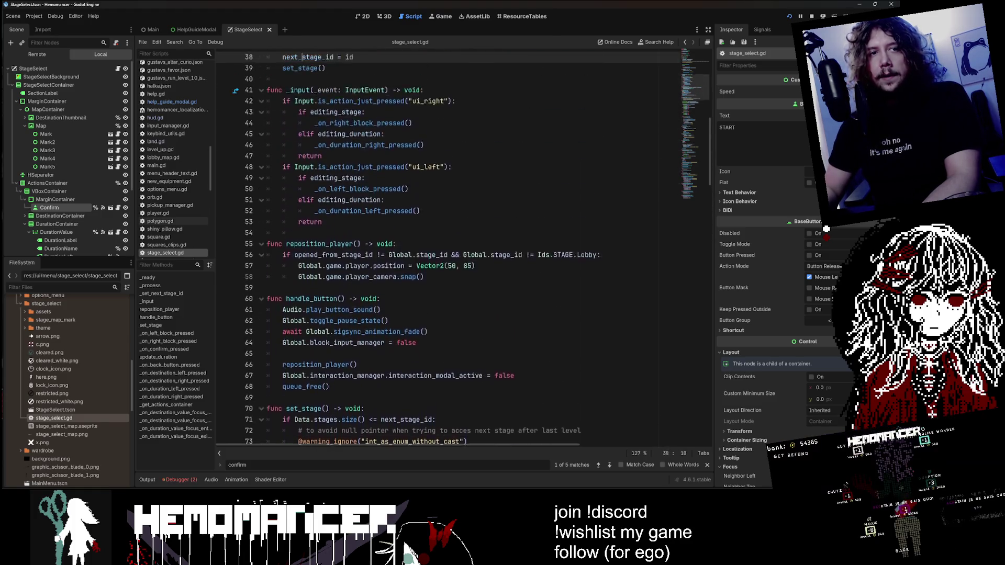
{"action": "key", "text": "Up"}
{"action": "key", "text": "Up"}
{"action": "key", "text": "Up"}
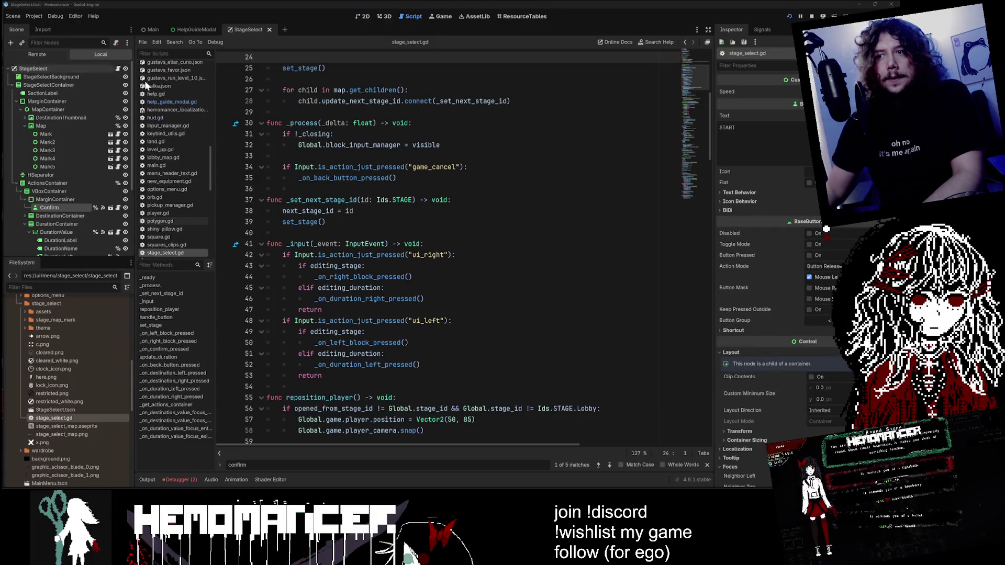
Step: Place the caret at the end of line 35 in stage_select.gd and stop the running game with F8
{"action": "left_click", "coordinate": [397, 178]}
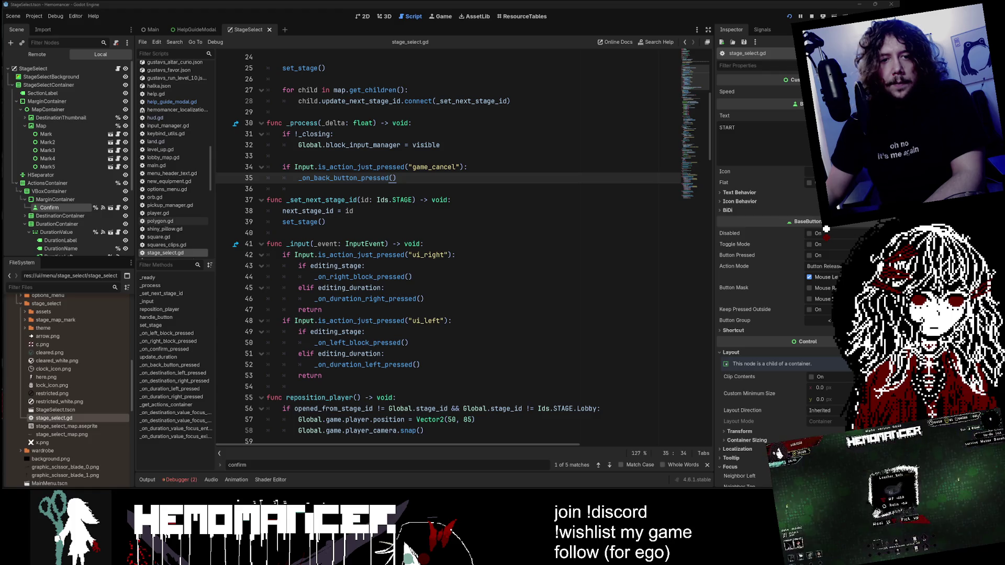
{"action": "key", "text": "F8"}
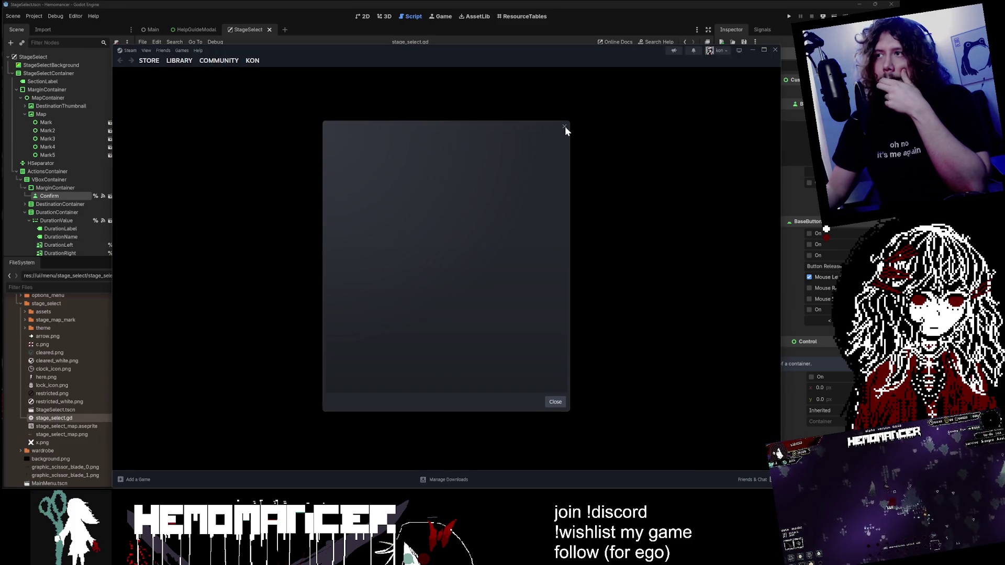
Step: Open the Hemomancer Playtest page in the Steam library and quit the Godot editor
{"action": "left_click", "coordinate": [565, 127]}
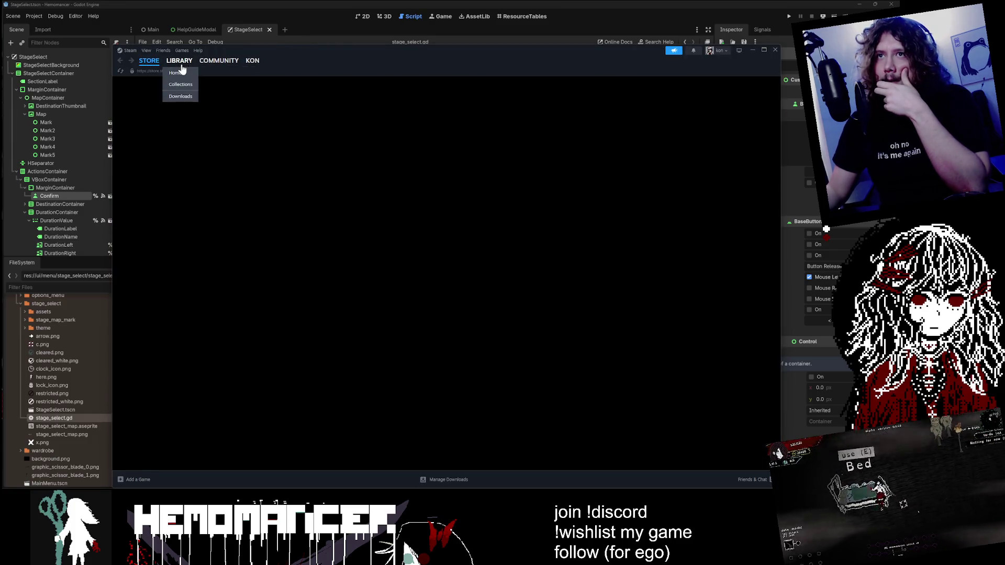
{"action": "left_click", "coordinate": [181, 71]}
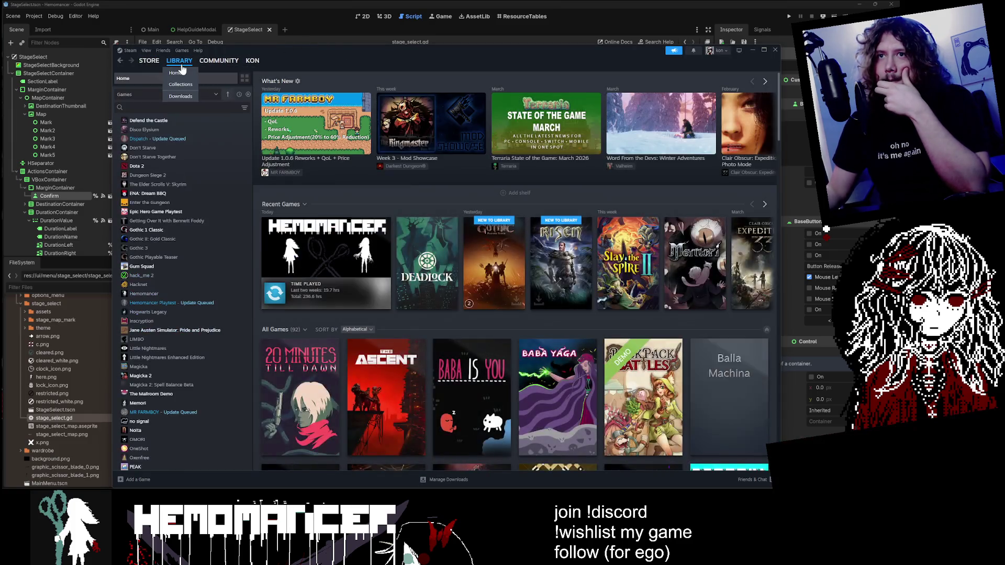
{"action": "left_click", "coordinate": [199, 306]}
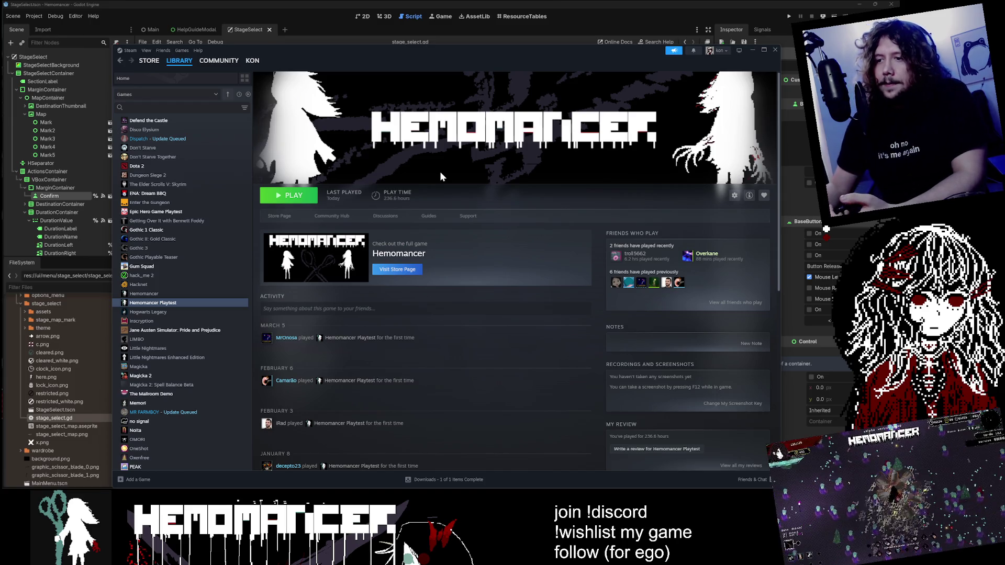
{"action": "left_click", "coordinate": [892, 5]}
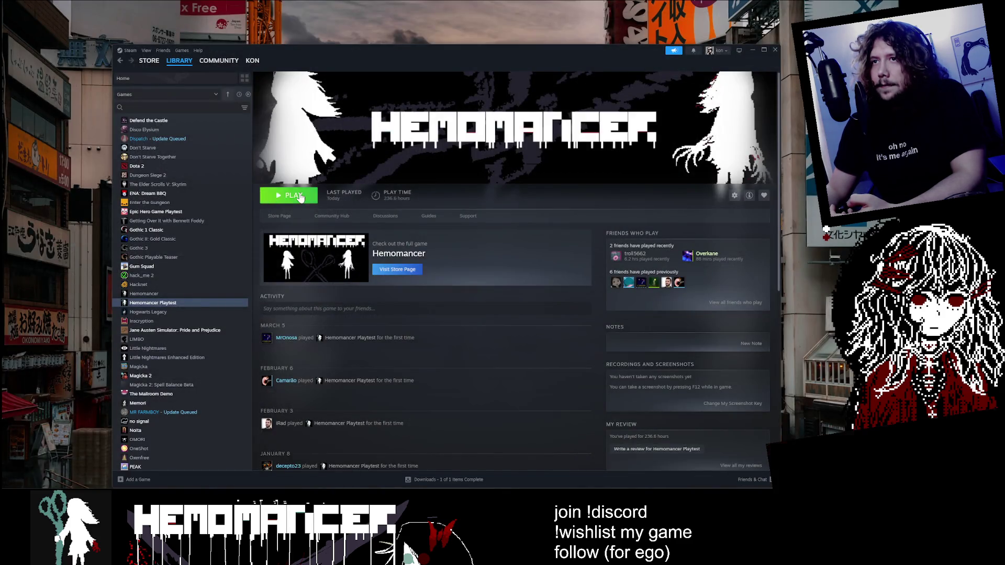
{"action": "left_click", "coordinate": [292, 196]}
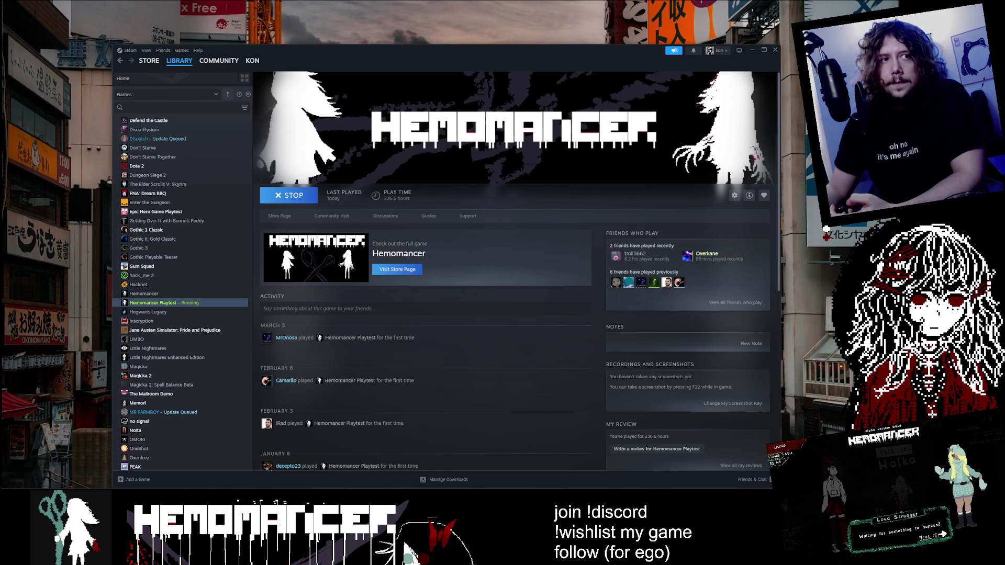
Step: Move the game window up, open Gameplay settings, maximize the window and step down to auto attack
{"action": "left_click_drag", "start_coordinate": [390, 315], "coordinate": [420, 127]}
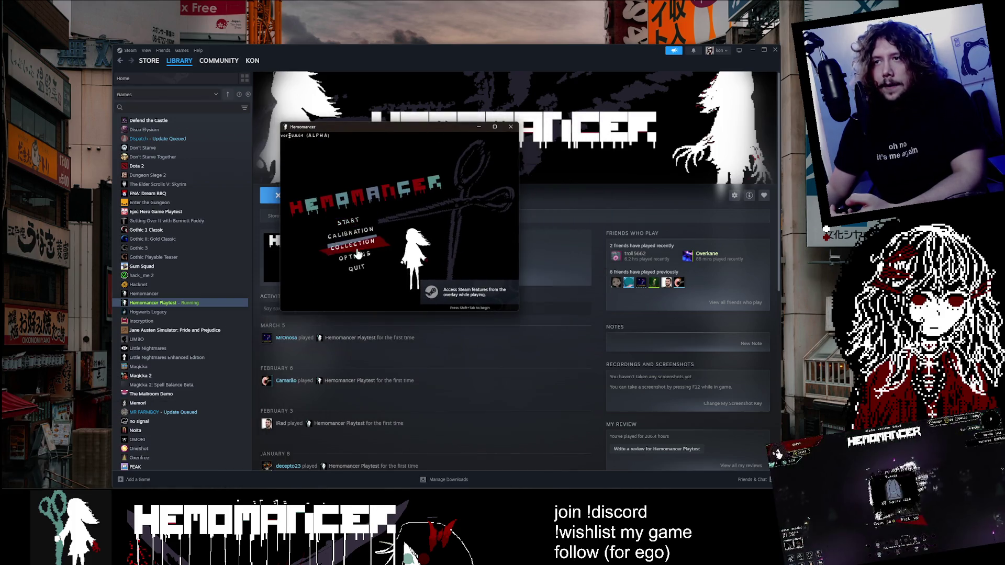
{"action": "key", "text": "Return"}
{"action": "key", "text": "Return"}
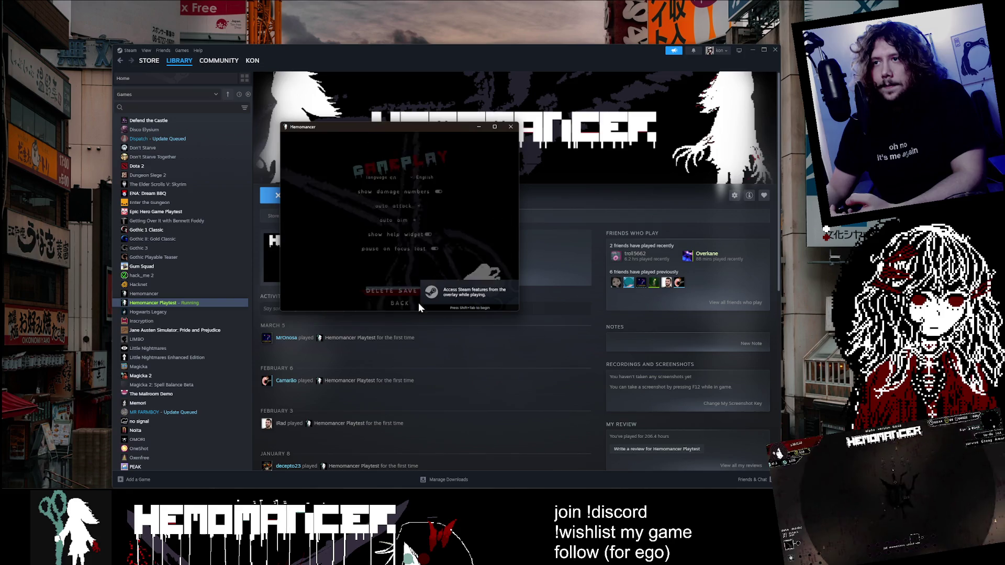
{"action": "left_click", "coordinate": [499, 126]}
{"action": "key", "text": "Up"}
{"action": "key", "text": "Up"}
{"action": "key", "text": "Up"}
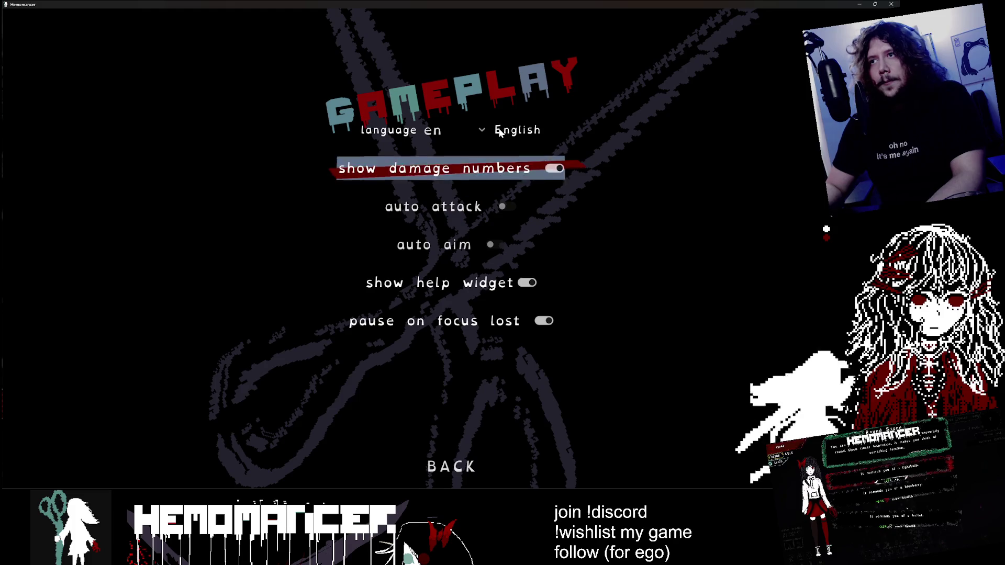
{"action": "key", "text": "Down"}
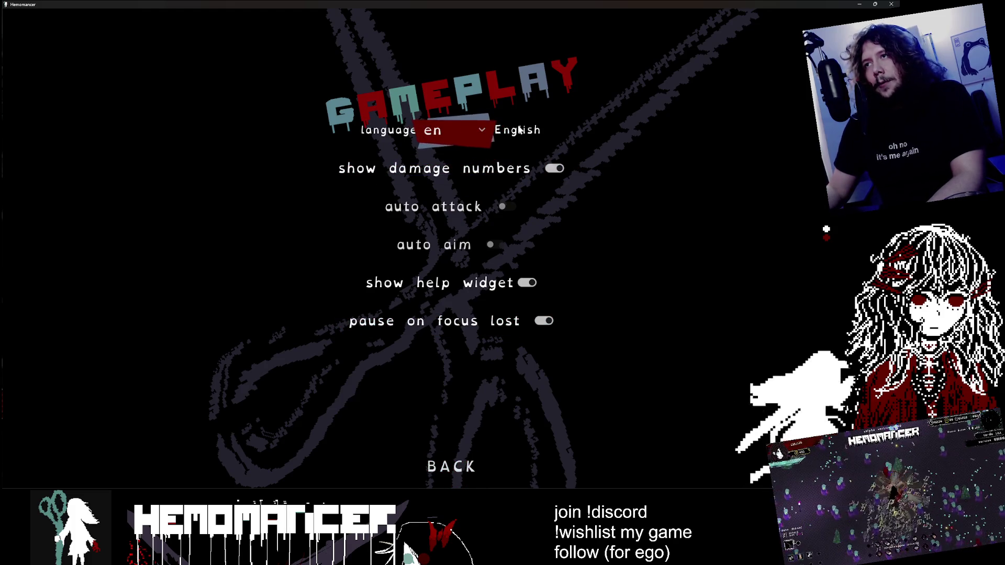
{"action": "key", "text": "Down"}
{"action": "key", "text": "Down"}
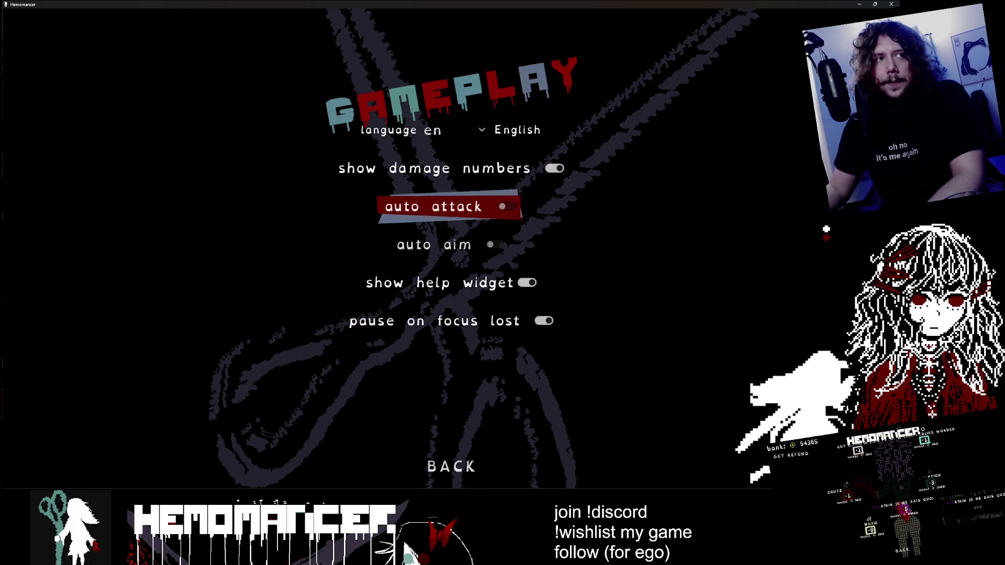
Step: Return to the title menu, start a new game, browse the Welcome and Movement guides and close them
{"action": "left_click", "coordinate": [453, 462]}
{"action": "left_click", "coordinate": [454, 463]}
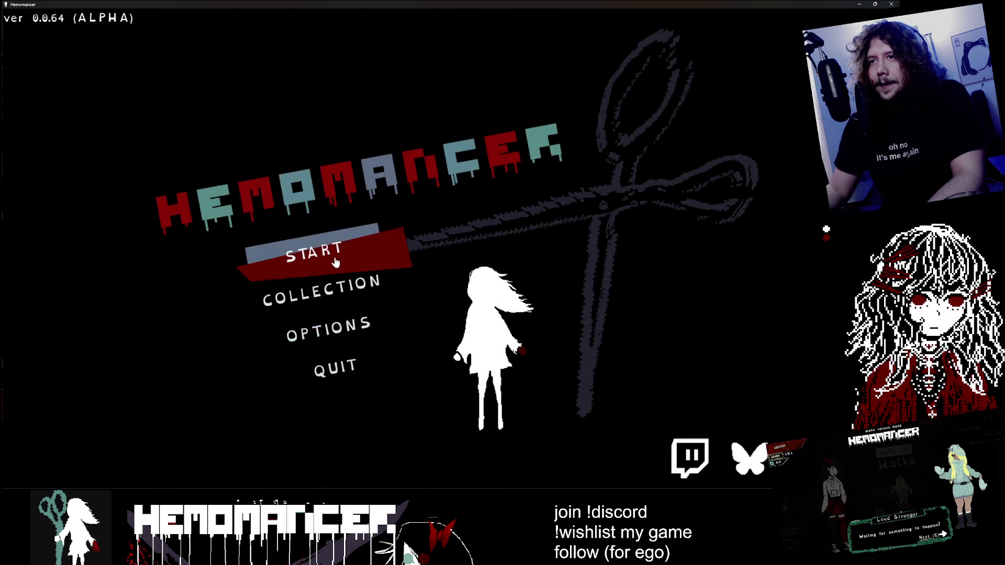
{"action": "left_click", "coordinate": [320, 249]}
{"action": "key", "text": "Down"}
{"action": "key", "text": "Up"}
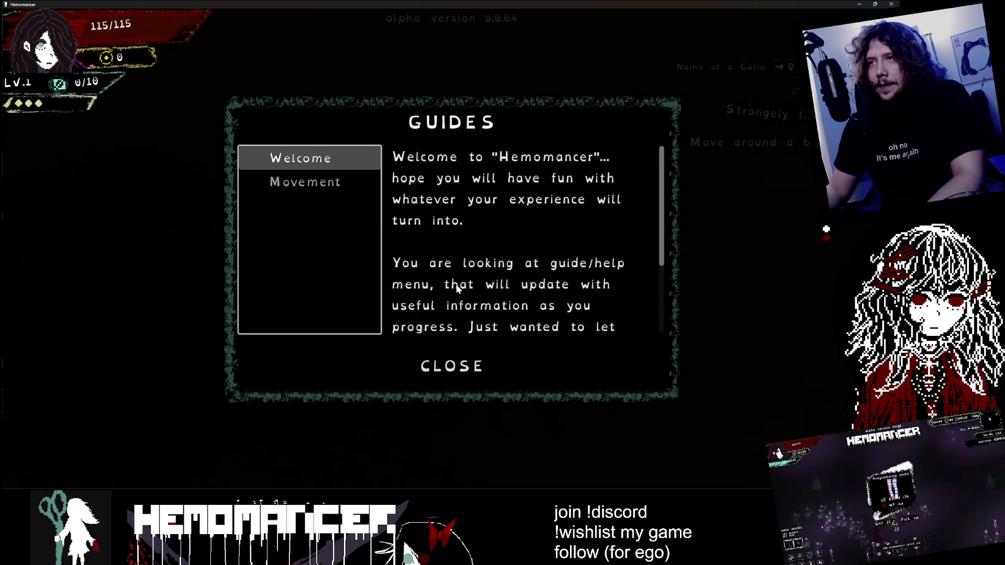
{"action": "scroll", "coordinate": [463, 271], "scroll_direction": "down", "scroll_amount": 2}
{"action": "scroll", "coordinate": [463, 271], "scroll_direction": "up", "scroll_amount": 2}
{"action": "key", "text": "Down"}
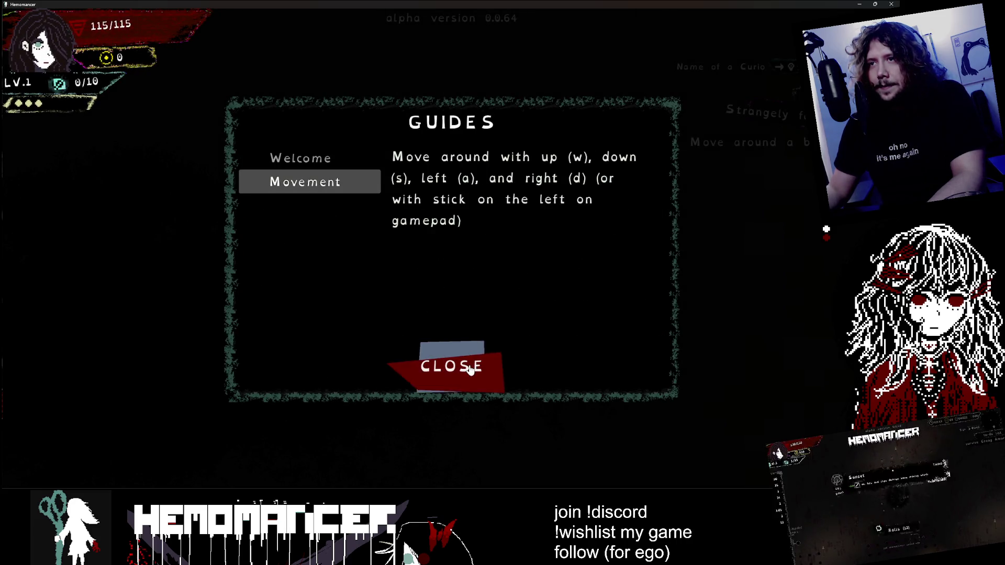
{"action": "left_click", "coordinate": [468, 369]}
Step: Walk left to the Gruff Stranger and talk through his dialogue
{"action": "key", "text": "a"}
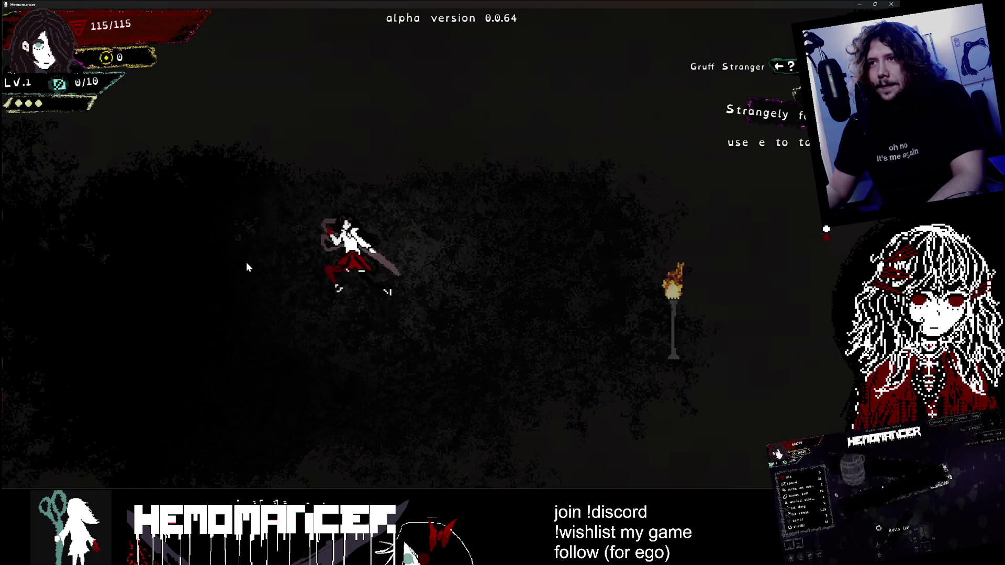
{"action": "key", "text": "a"}
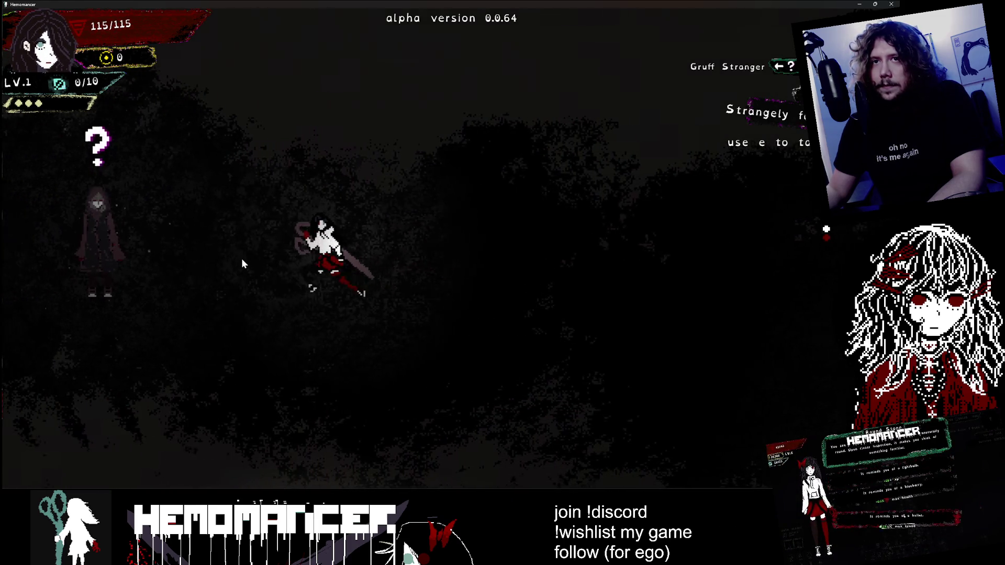
{"action": "key", "text": "a"}
{"action": "key", "text": "e"}
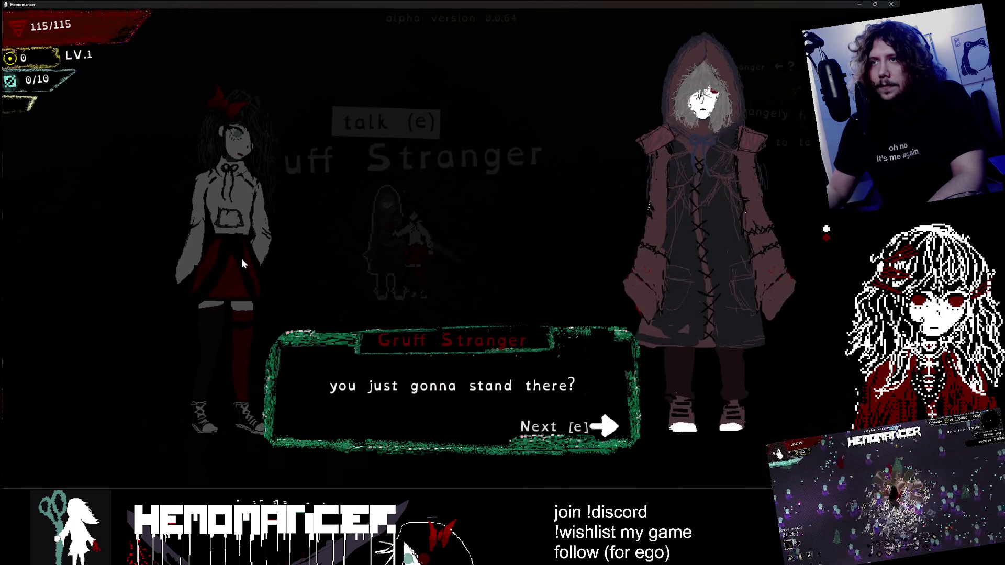
{"action": "key", "text": "e"}
{"action": "key", "text": "e"}
{"action": "key", "text": "e"}
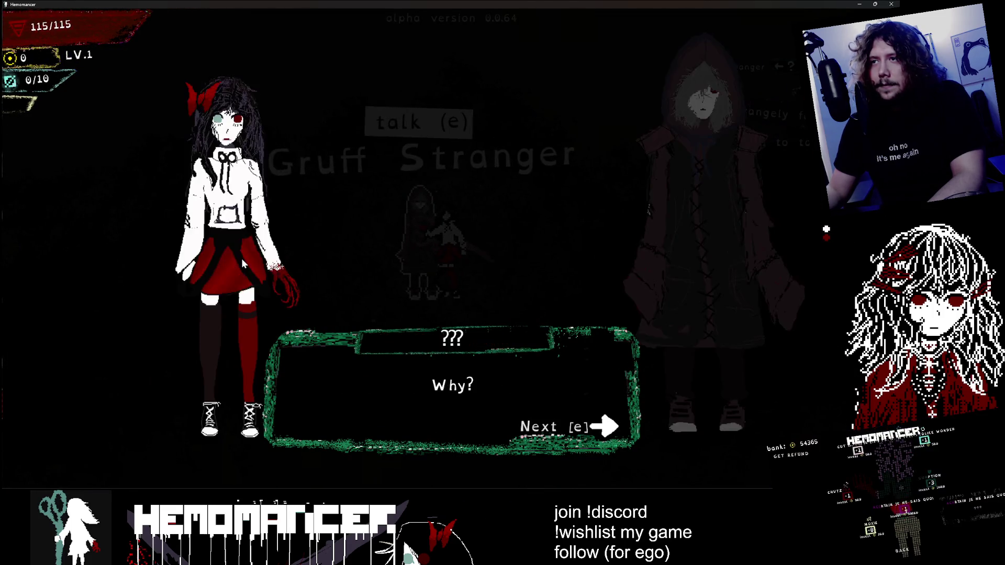
Step: Walk past Halka to the metronome table, read the Calibration guide at the lamp marker, and close it
{"action": "key", "text": "a"}
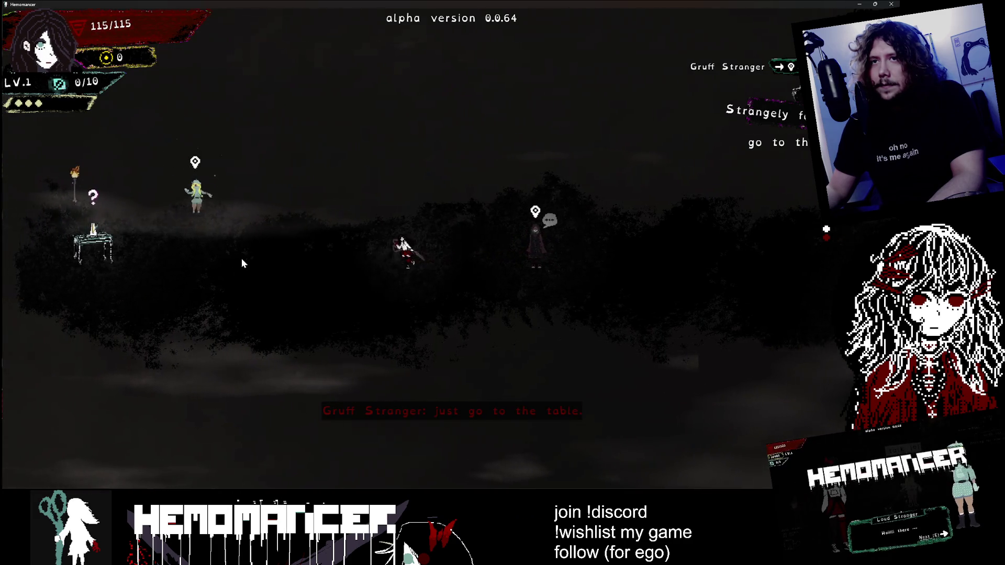
{"action": "key", "text": "a"}
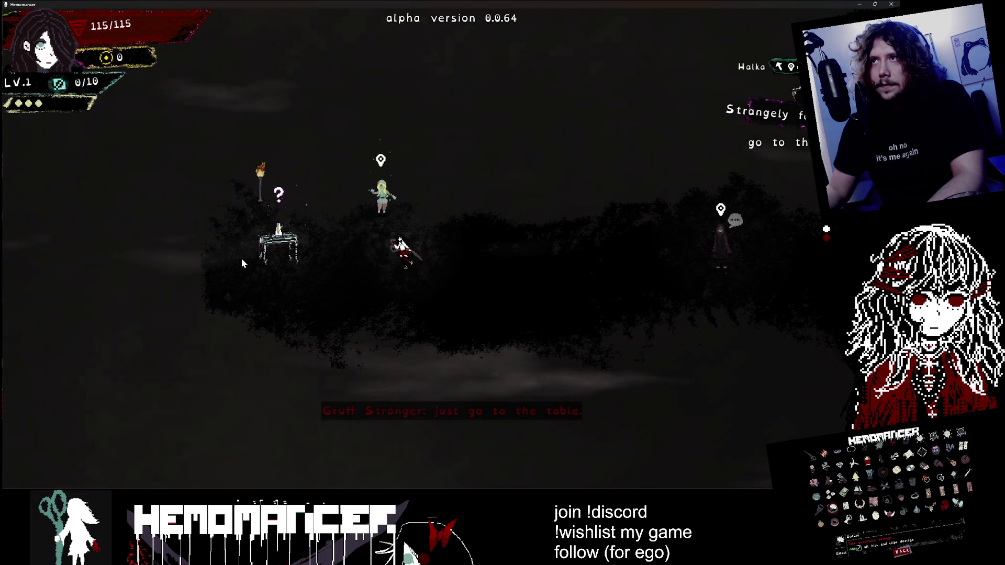
{"action": "key", "text": "w"}
{"action": "key", "text": "a"}
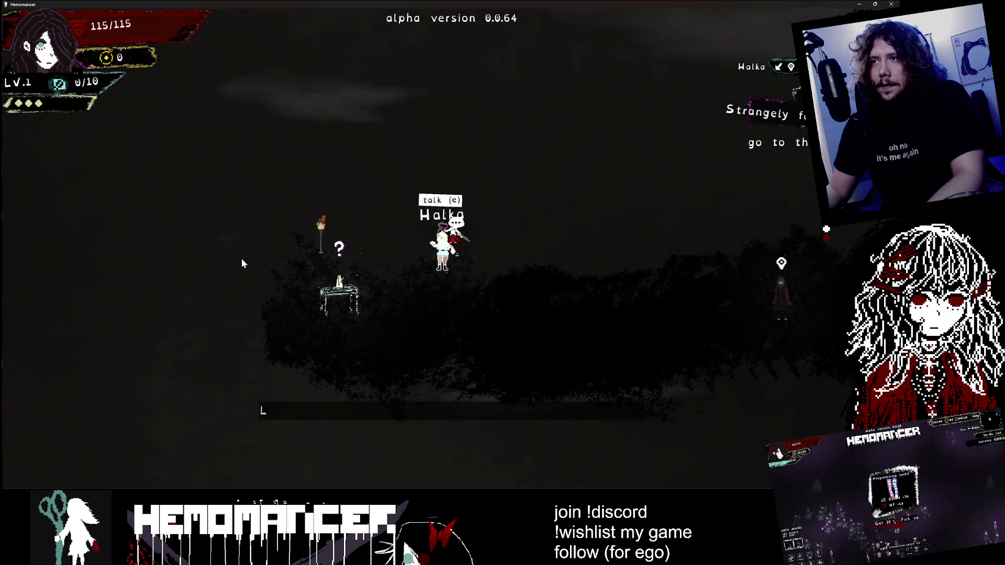
{"action": "key", "text": "s"}
{"action": "key", "text": "d"}
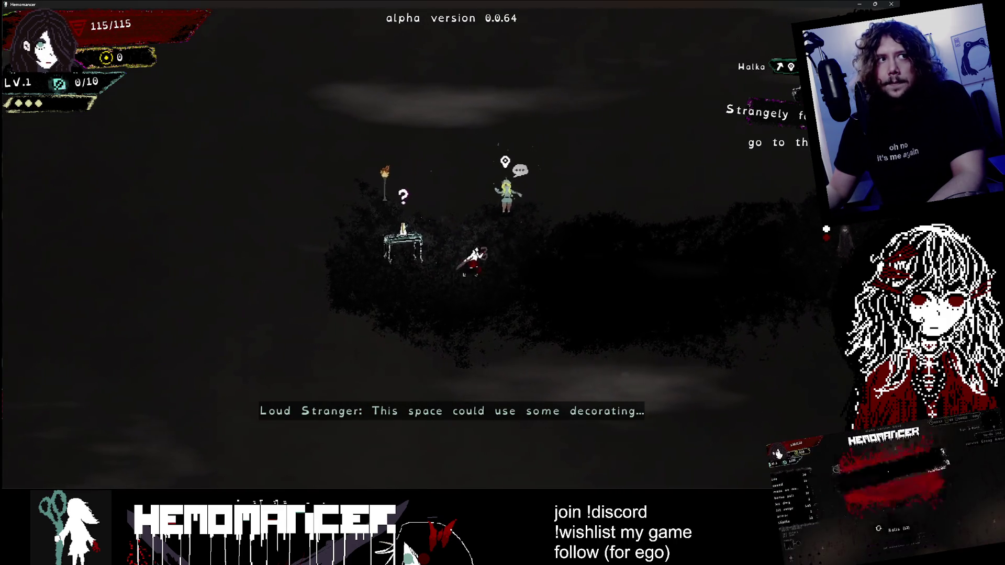
{"action": "key", "text": "a"}
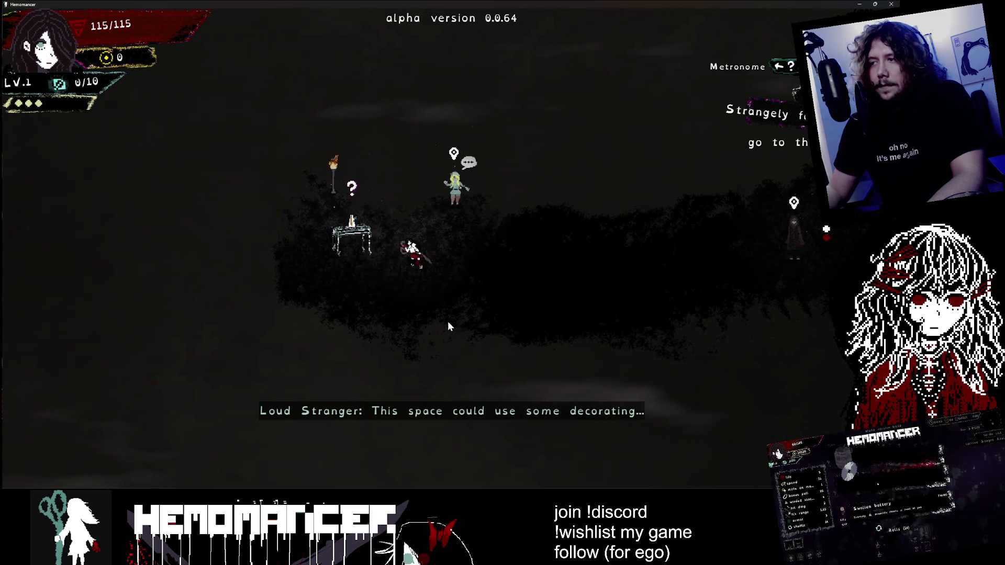
{"action": "key", "text": "e"}
{"action": "key", "text": "Down"}
{"action": "key", "text": "Down"}
{"action": "left_click", "coordinate": [449, 361]}
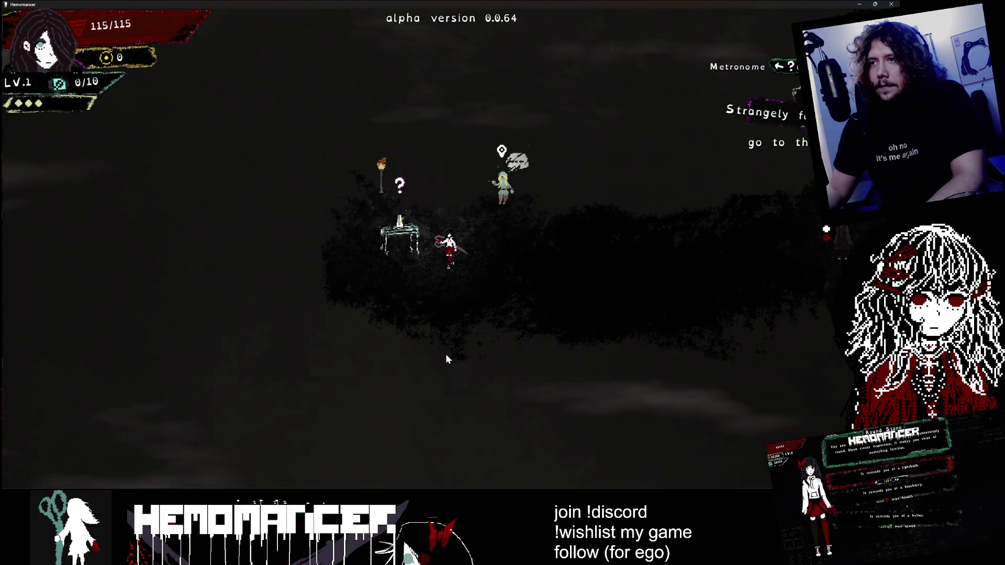
Step: Open the metronome calibration, back out of it, walk left and pause to the title menu
{"action": "key", "text": "e"}
{"action": "left_click", "coordinate": [449, 476]}
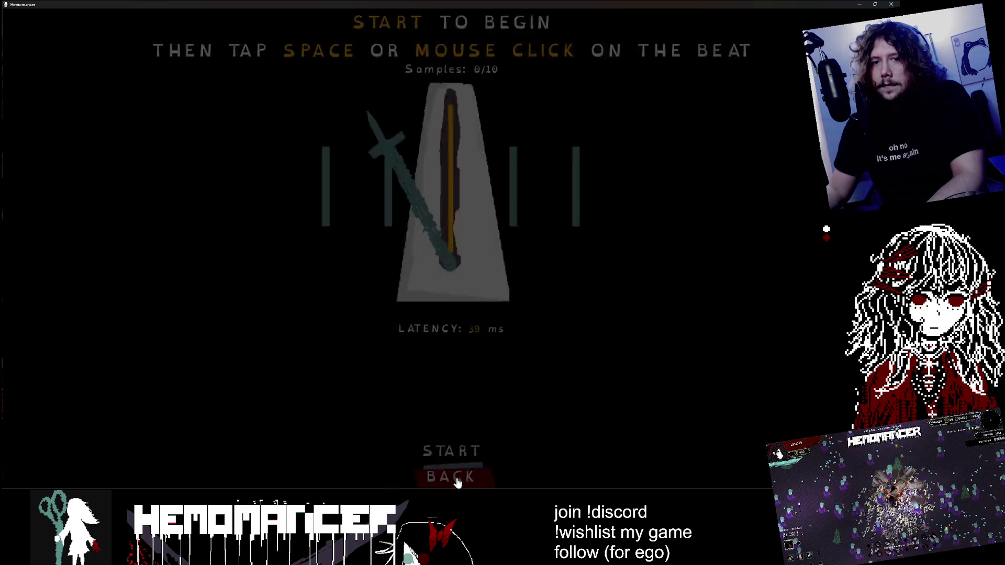
{"action": "key", "text": "a"}
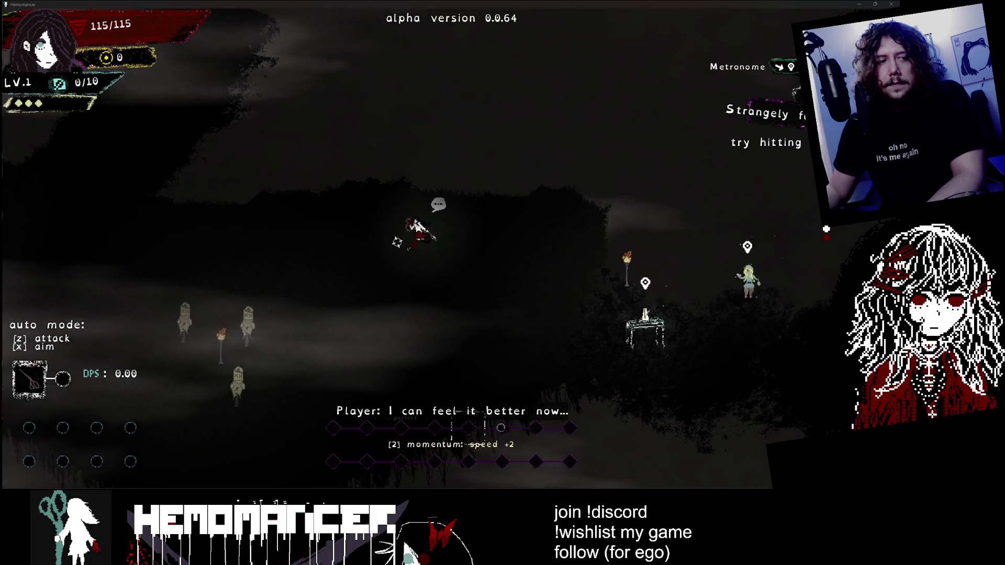
{"action": "key", "text": "Escape"}
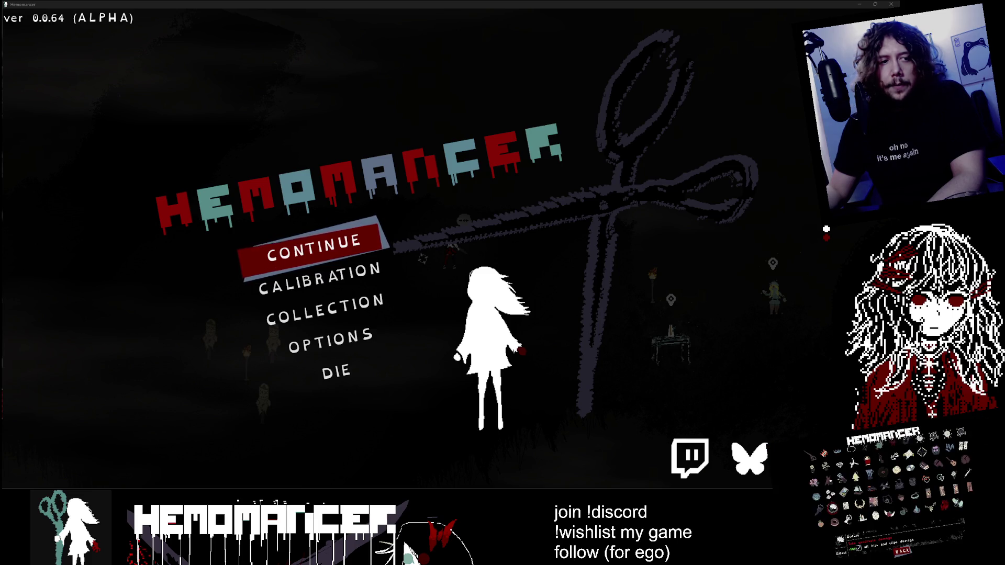
Step: Save the edited description on the 'Patchnotes for 0.0.64' Trello card, close the card and minimize the browser
{"action": "key", "text": "alt+Tab"}
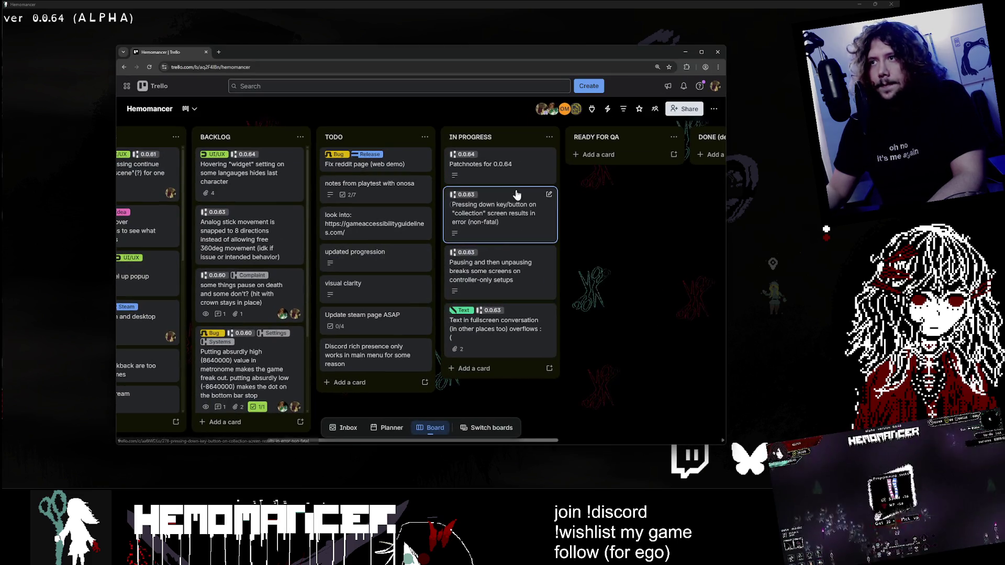
{"action": "left_click", "coordinate": [497, 165]}
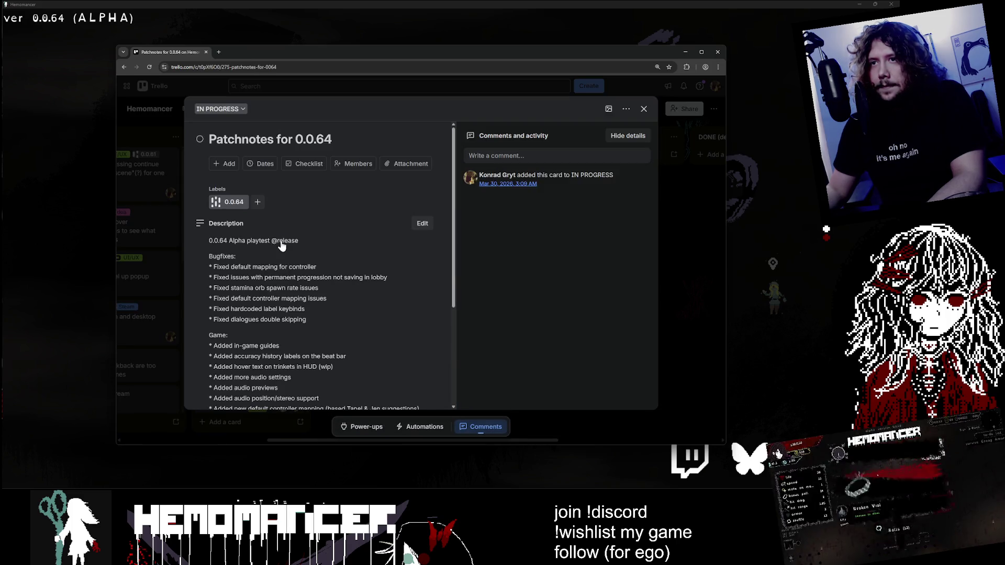
{"action": "left_click", "coordinate": [281, 245]}
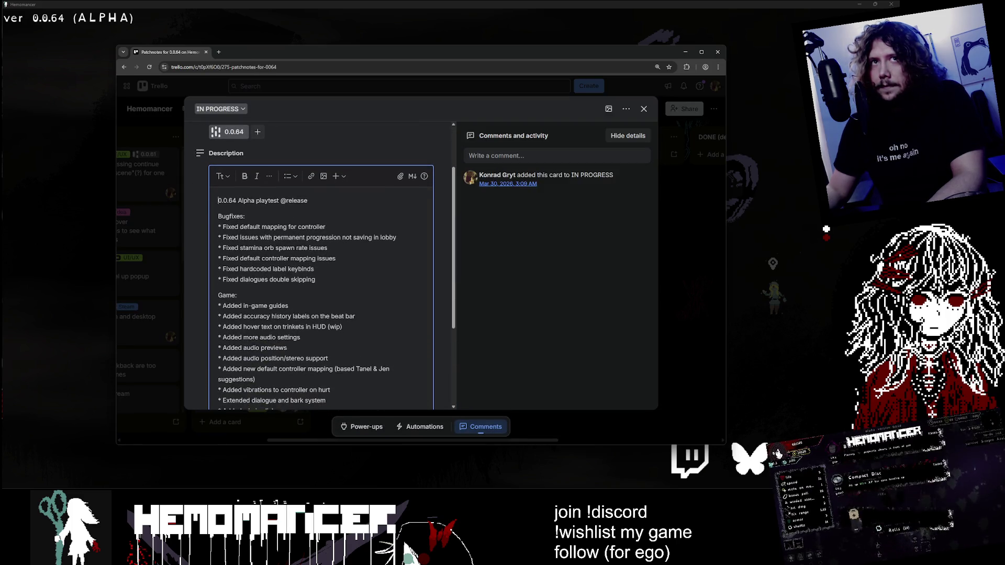
{"action": "key", "text": "shift+Down"}
{"action": "key", "text": "shift+Down"}
{"action": "key", "text": "shift+Down"}
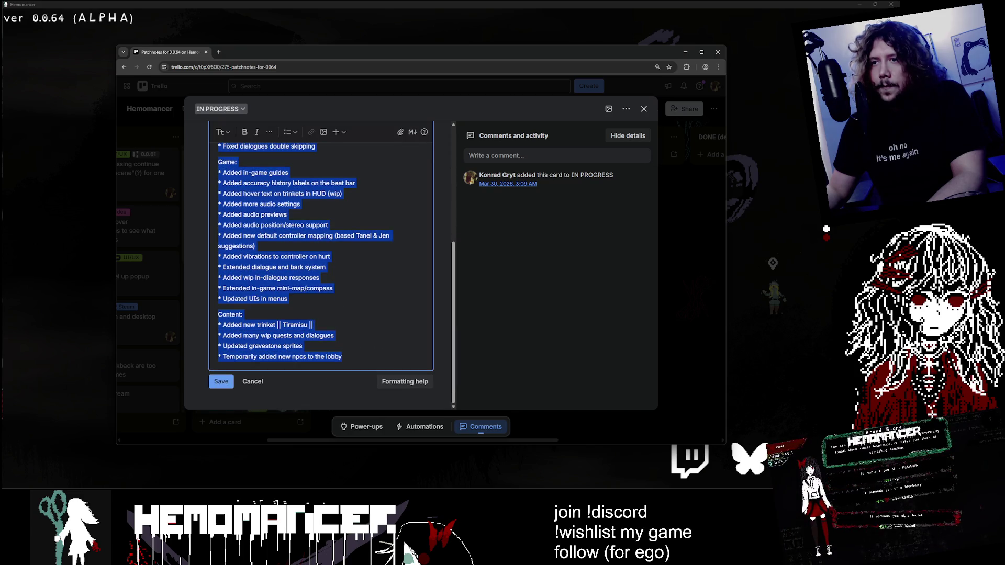
{"action": "left_click", "coordinate": [221, 381]}
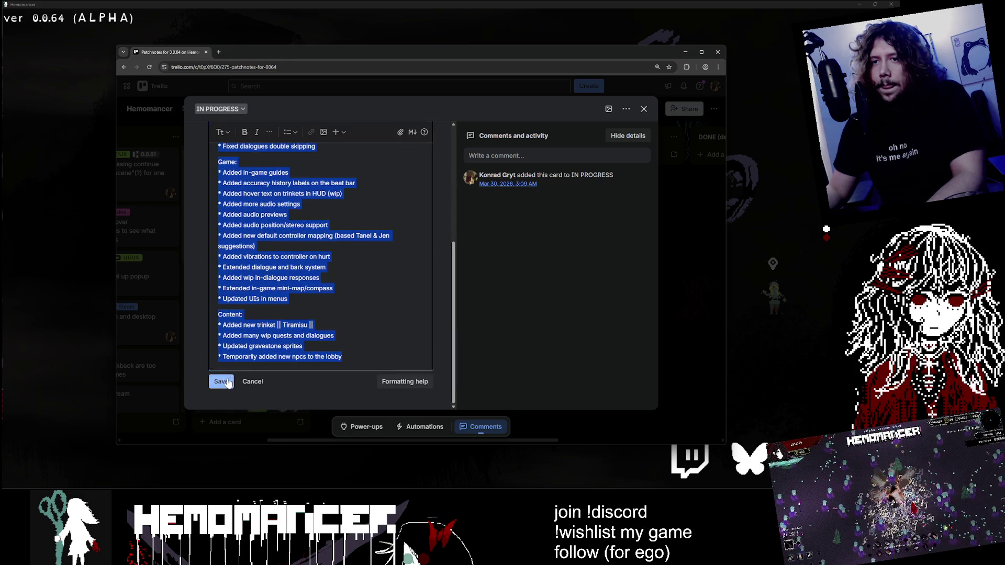
{"action": "left_click", "coordinate": [644, 109]}
{"action": "left_click", "coordinate": [686, 52]}
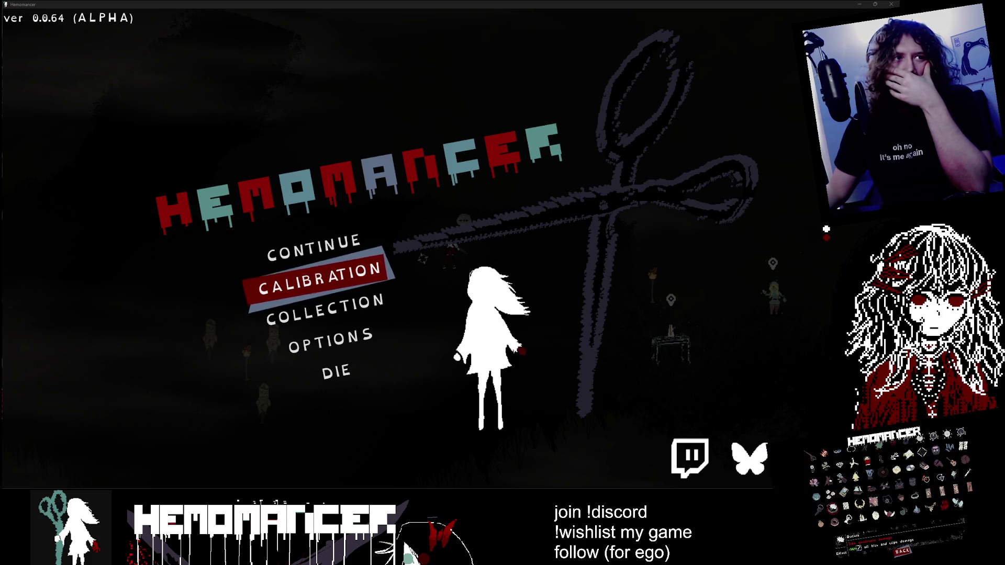
{"action": "key", "text": "alt+Tab"}
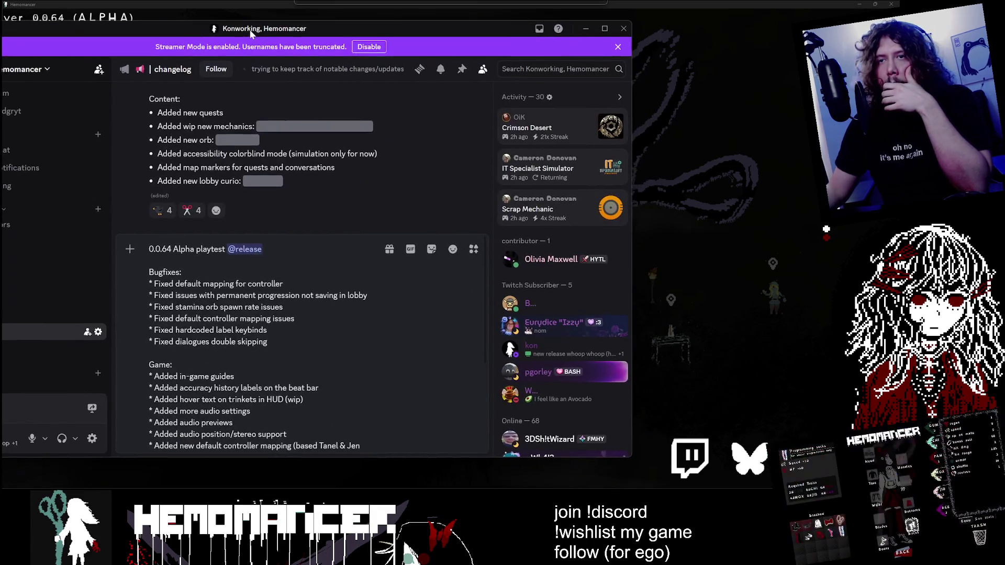
{"action": "scroll", "coordinate": [304, 345], "scroll_direction": "down", "scroll_amount": 3}
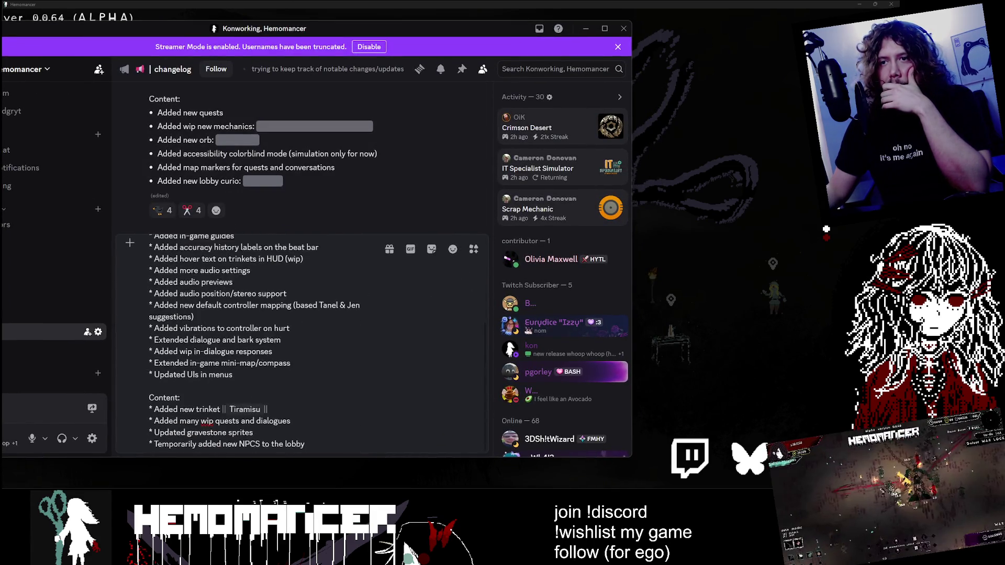
{"action": "scroll", "coordinate": [304, 346], "scroll_direction": "up", "scroll_amount": 3}
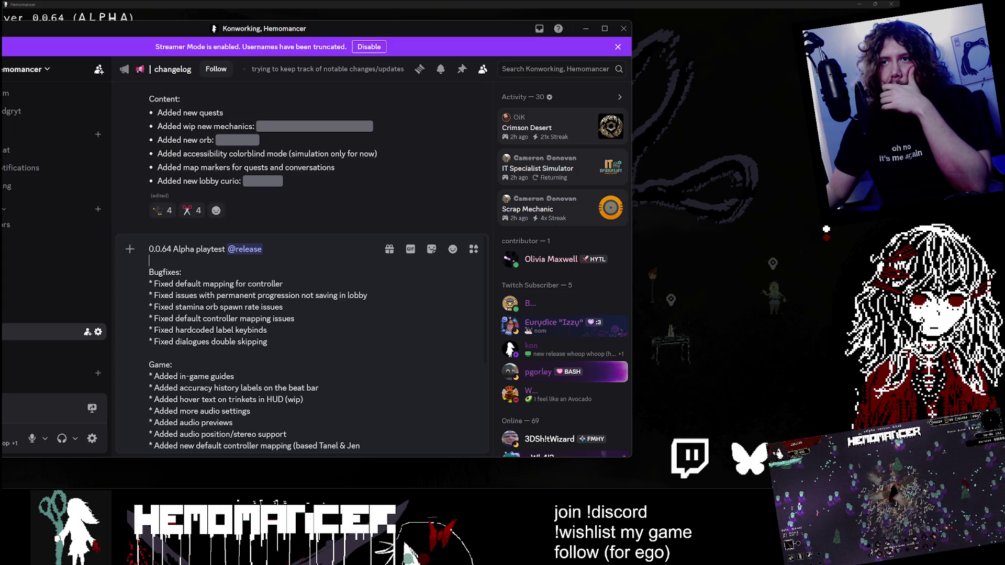
{"action": "scroll", "coordinate": [301, 345], "scroll_direction": "down", "scroll_amount": 3}
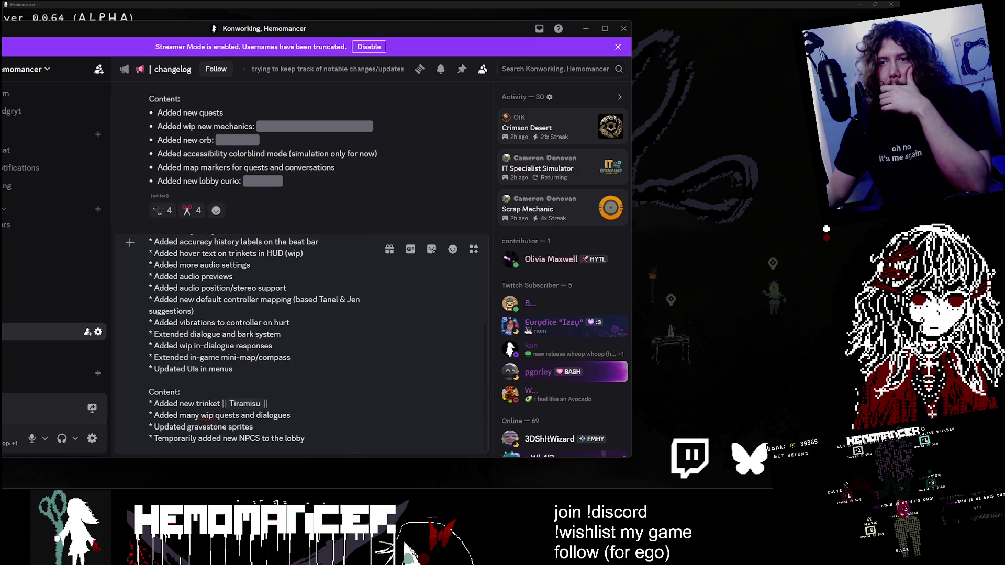
{"action": "scroll", "coordinate": [301, 340], "scroll_direction": "up", "scroll_amount": 2}
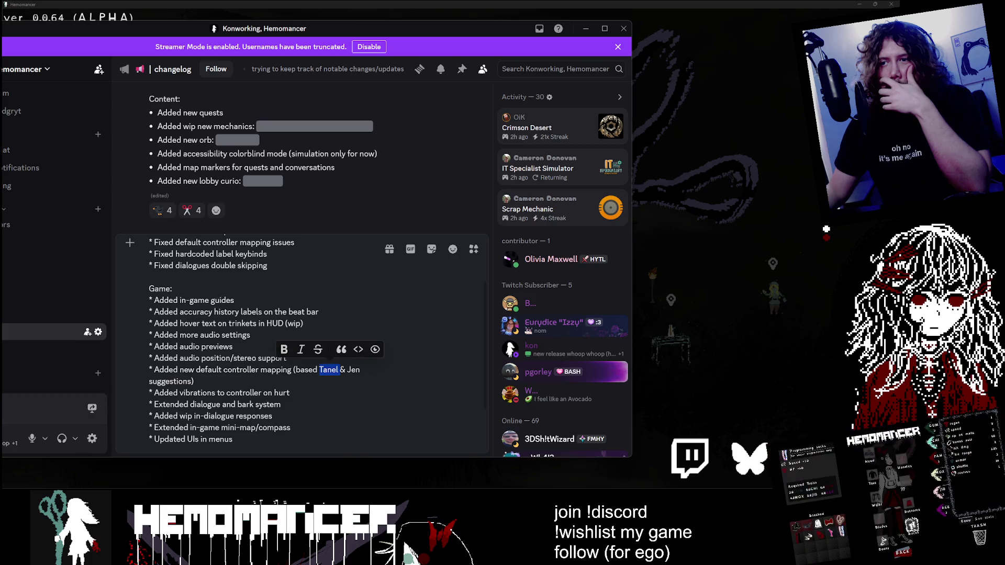
{"action": "type", "text": "@t"}
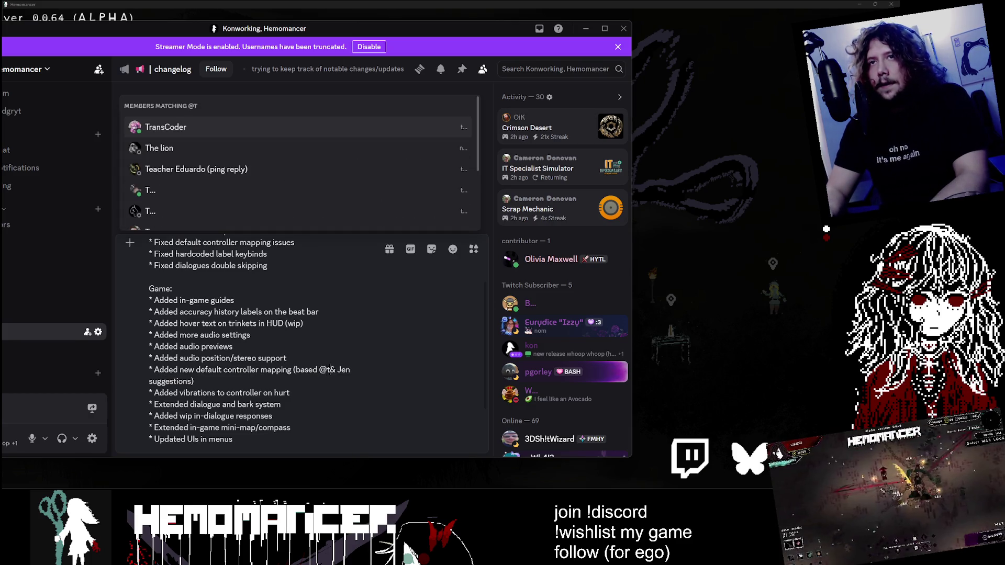
{"action": "key", "text": "Return"}
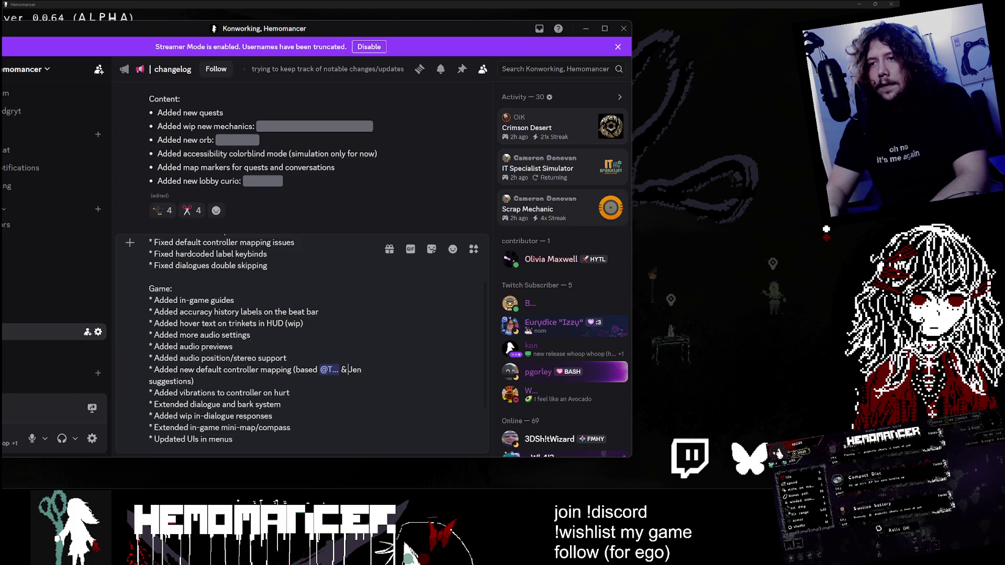
{"action": "type", "text": "@j"}
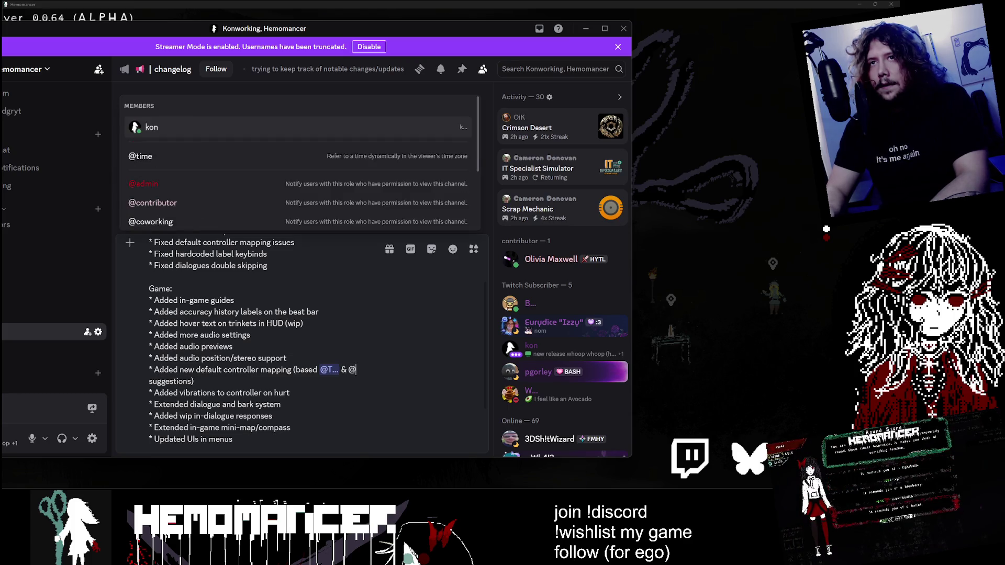
{"action": "type", "text": "en"}
{"action": "key", "text": "Return"}
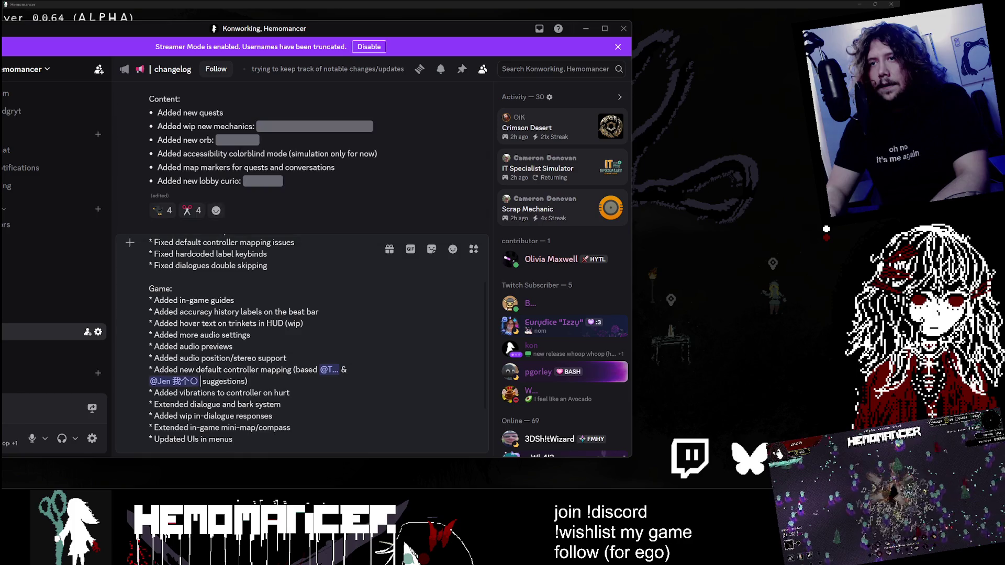
Step: Review the trinket hover text and Game section lines, then send the 0.0.64 changelog message
{"action": "left_click", "coordinate": [303, 323]}
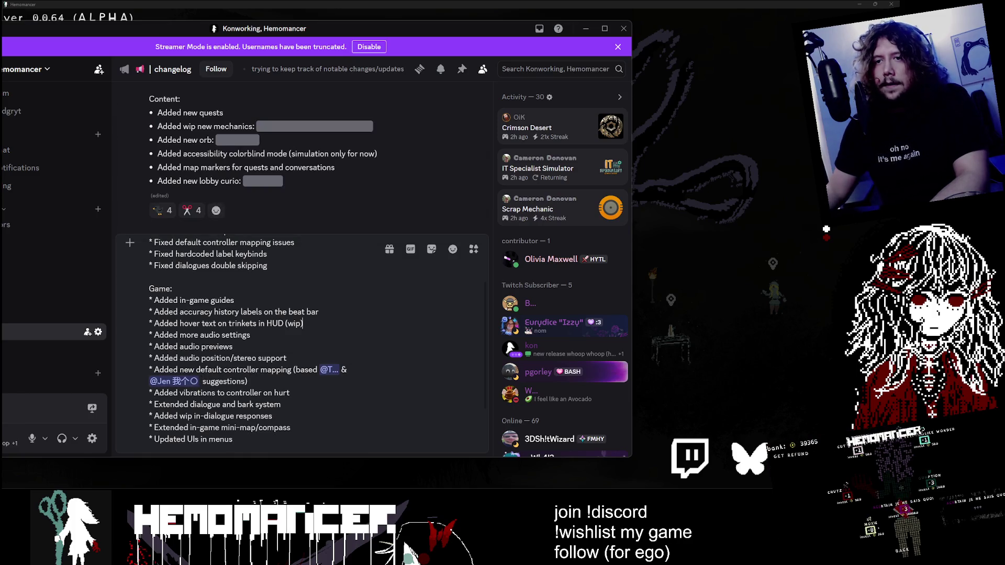
{"action": "scroll", "coordinate": [302, 323], "scroll_direction": "down", "scroll_amount": 3}
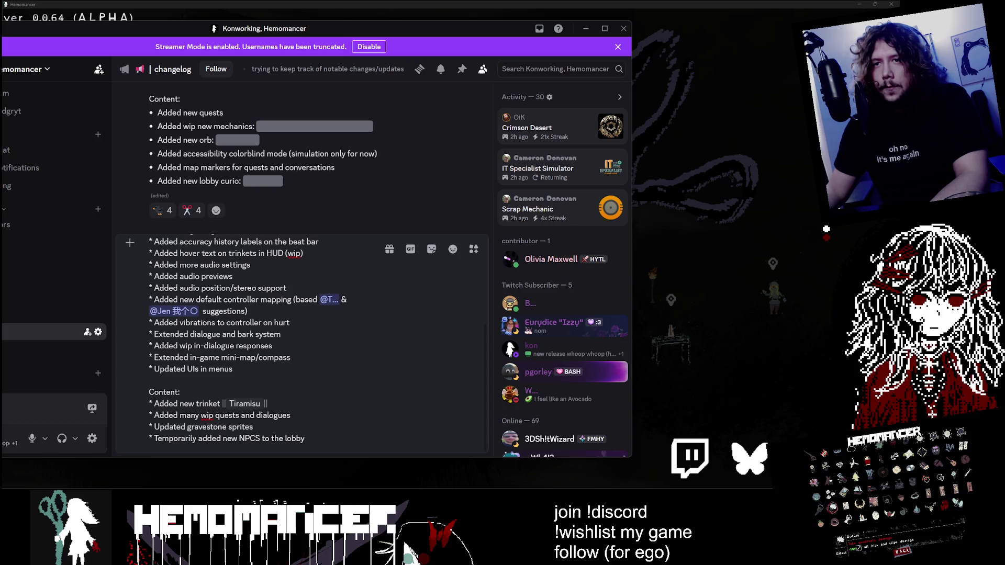
{"action": "scroll", "coordinate": [303, 341], "scroll_direction": "up", "scroll_amount": 5}
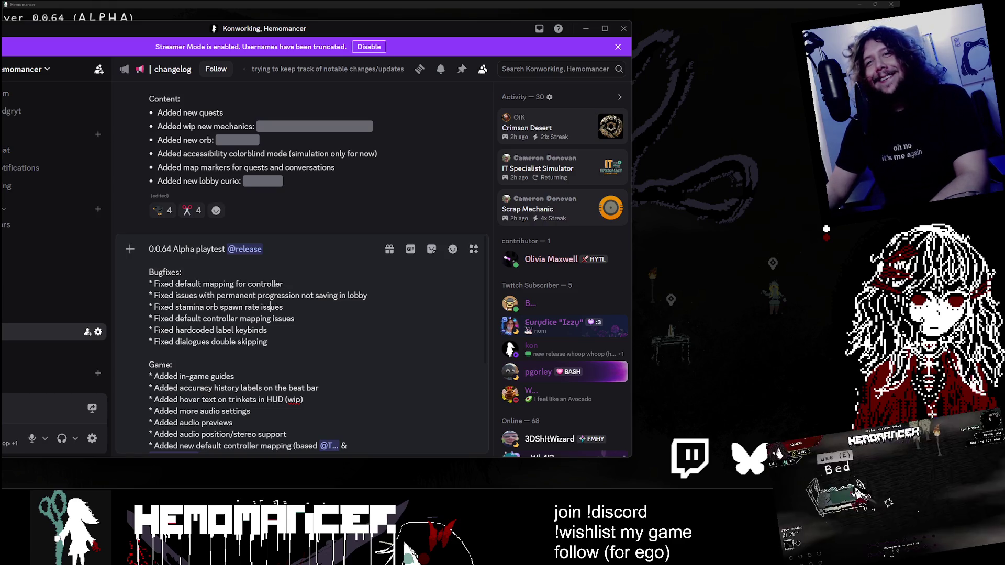
{"action": "scroll", "coordinate": [271, 307], "scroll_direction": "down", "scroll_amount": 3}
{"action": "scroll", "coordinate": [271, 307], "scroll_direction": "up", "scroll_amount": 3}
{"action": "left_click", "coordinate": [149, 354]}
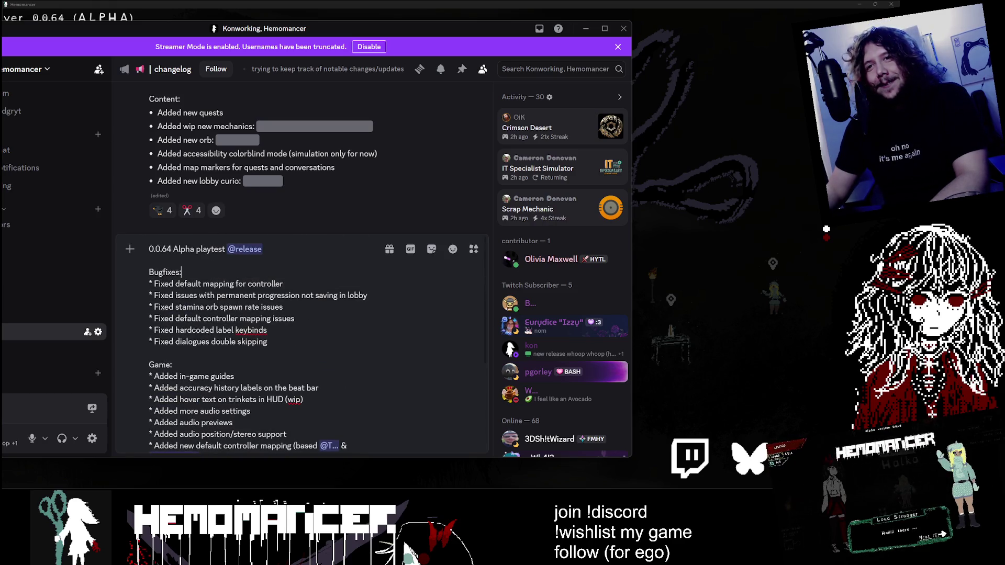
{"action": "scroll", "coordinate": [294, 198], "scroll_direction": "up", "scroll_amount": 5}
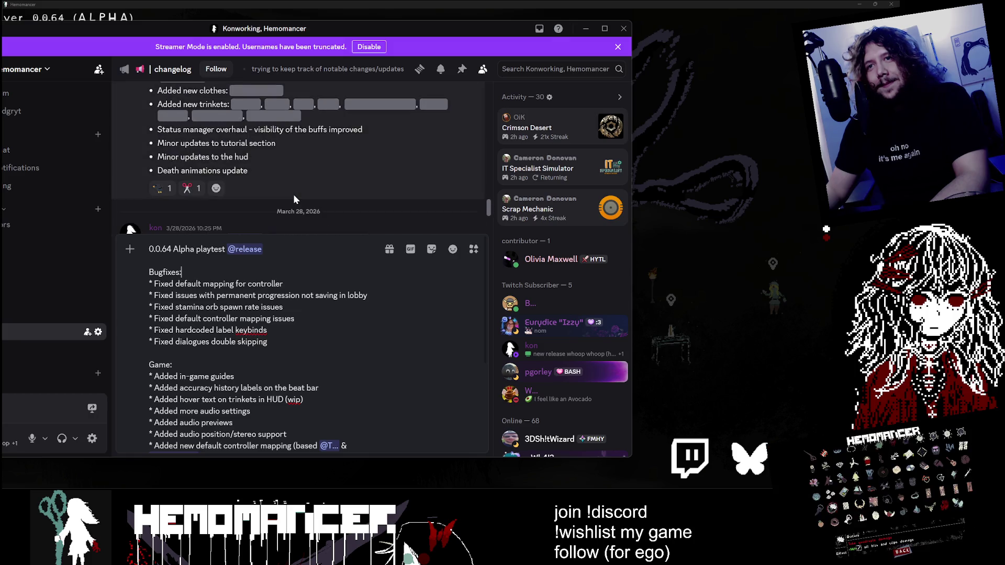
{"action": "scroll", "coordinate": [293, 194], "scroll_direction": "down", "scroll_amount": 5}
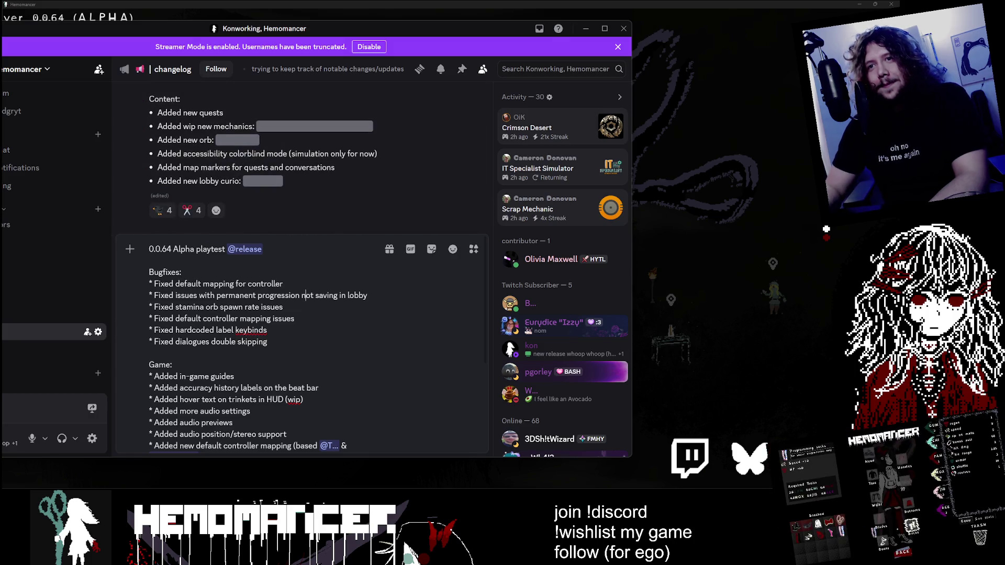
{"action": "key", "text": "Return"}
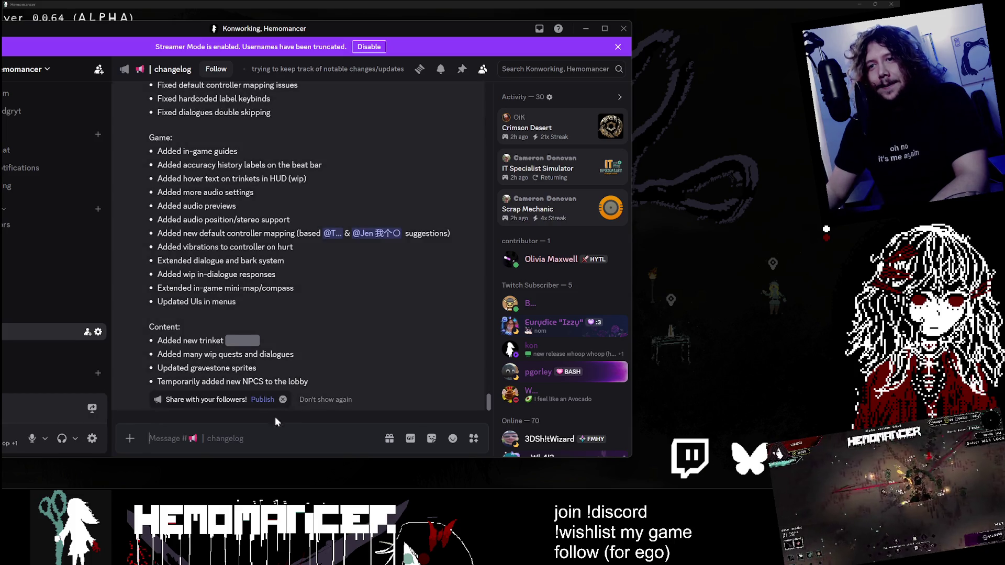
Step: Publish the changelog post to all following servers, review it, and nudge the Discord window down
{"action": "left_click", "coordinate": [262, 399]}
{"action": "left_click", "coordinate": [315, 278]}
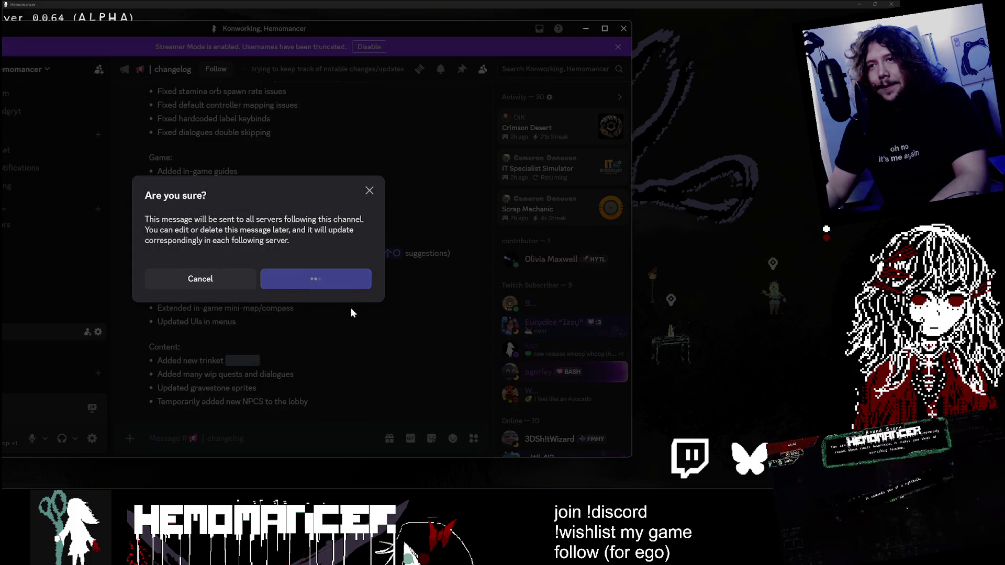
{"action": "scroll", "coordinate": [348, 314], "scroll_direction": "up", "scroll_amount": 4}
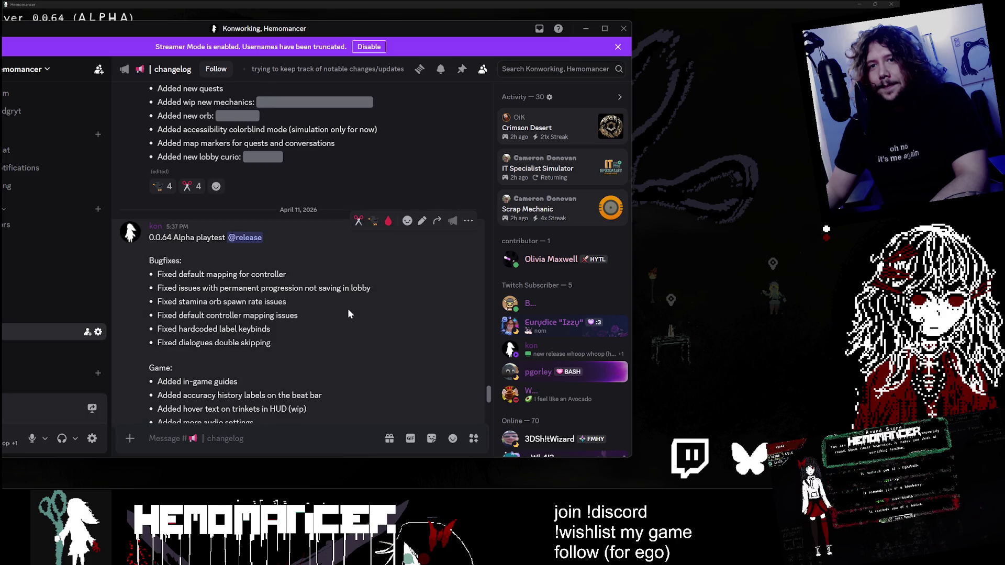
{"action": "scroll", "coordinate": [347, 309], "scroll_direction": "down", "scroll_amount": 4}
{"action": "scroll", "coordinate": [344, 322], "scroll_direction": "up", "scroll_amount": 5}
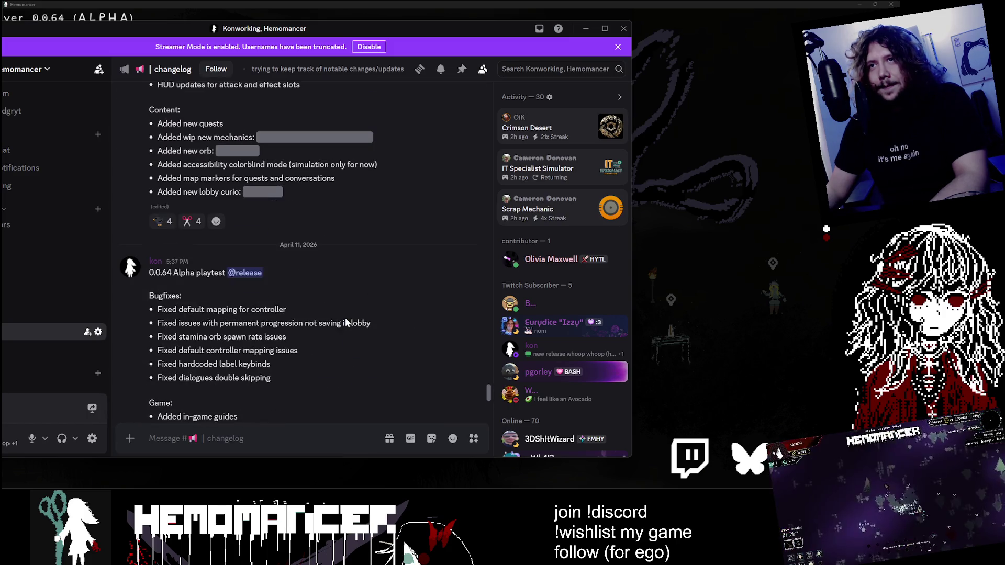
{"action": "scroll", "coordinate": [301, 301], "scroll_direction": "down", "scroll_amount": 5}
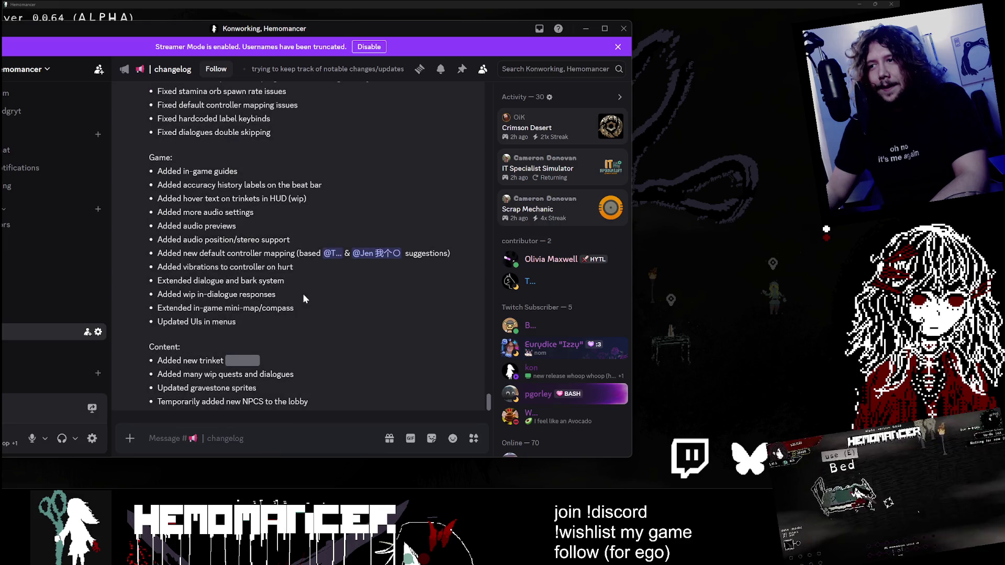
{"action": "scroll", "coordinate": [282, 238], "scroll_direction": "up", "scroll_amount": 2}
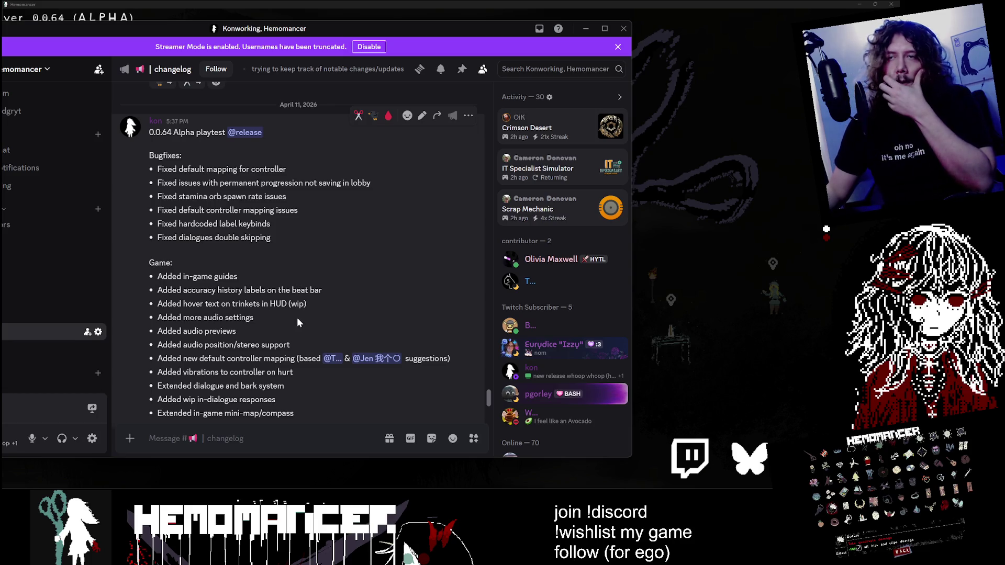
{"action": "scroll", "coordinate": [296, 315], "scroll_direction": "down", "scroll_amount": 2}
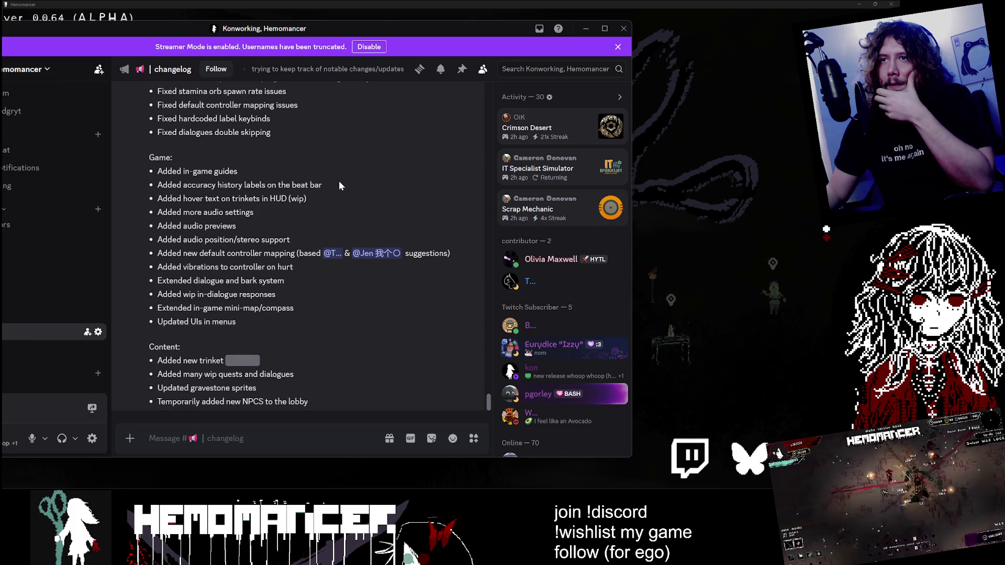
{"action": "left_click_drag", "start_coordinate": [391, 31], "coordinate": [391, 53]}
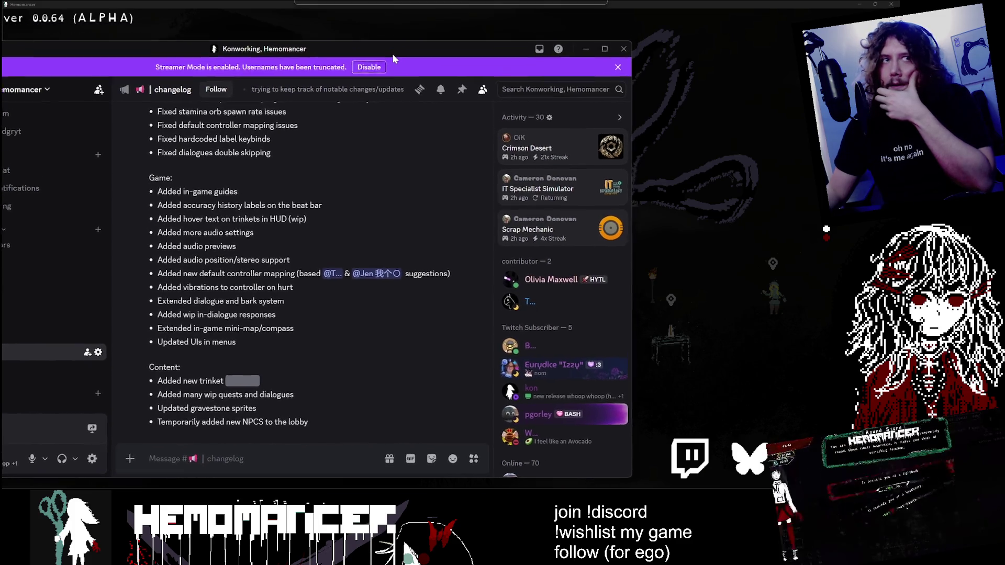
Step: Return to the game and pick Continue to resume the saved run in the hub level
{"action": "key", "text": "alt+Tab"}
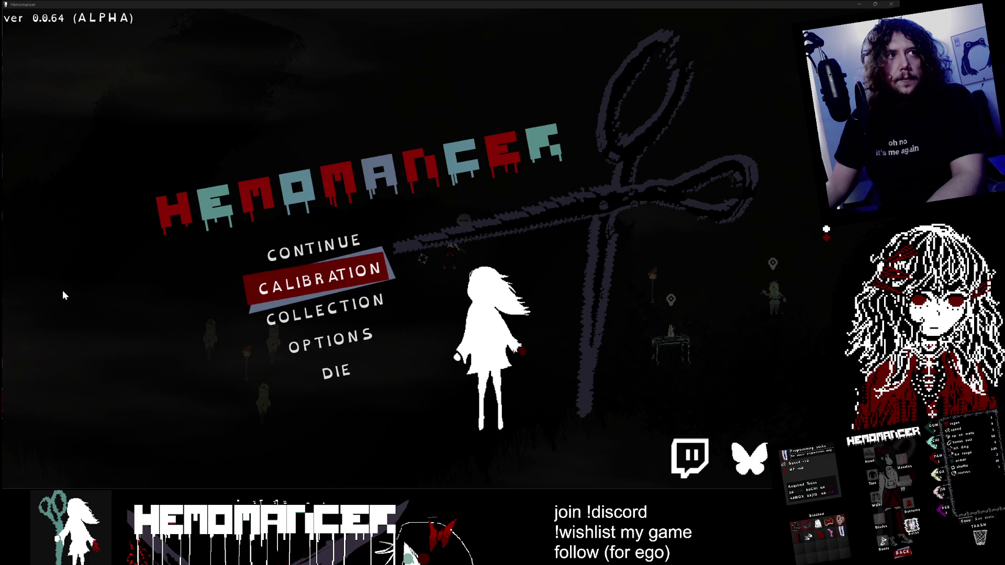
{"action": "key", "text": "Up"}
{"action": "key", "text": "Return"}
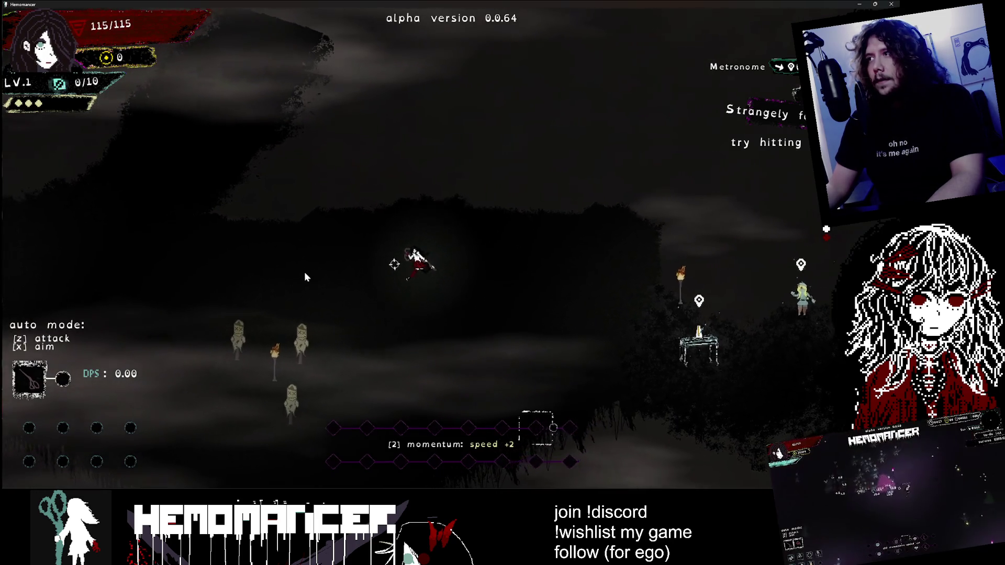
Step: Walk the character left across the hilltop, fighting enemies, and up to the signpole
{"action": "key", "text": "Left"}
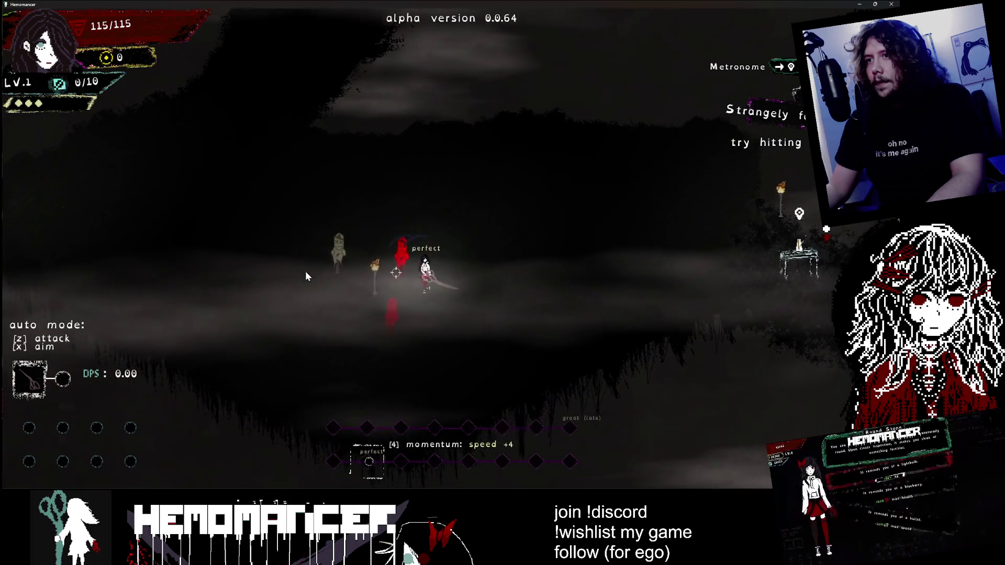
{"action": "key", "text": "Left"}
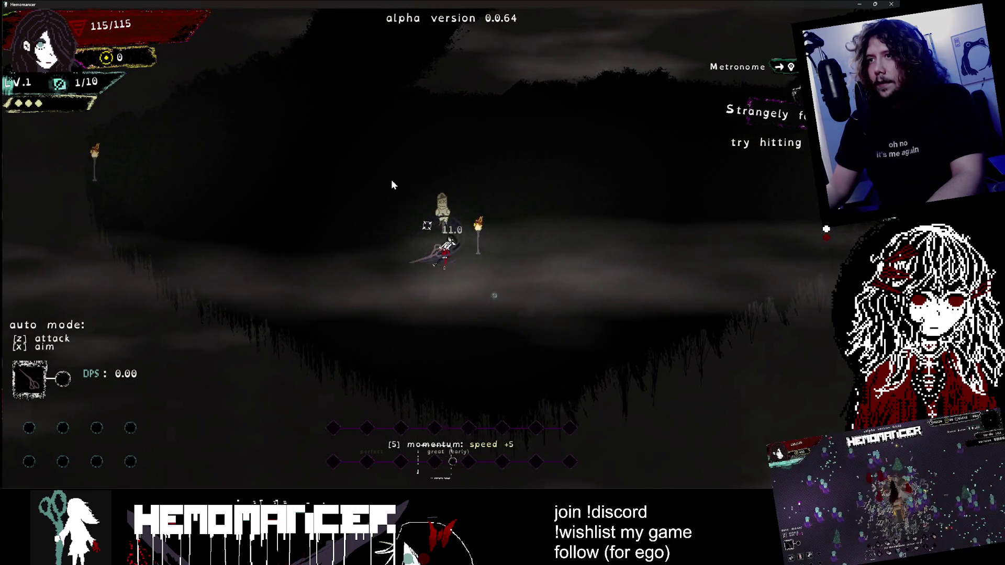
{"action": "key", "text": "Left"}
{"action": "key", "text": "Left"}
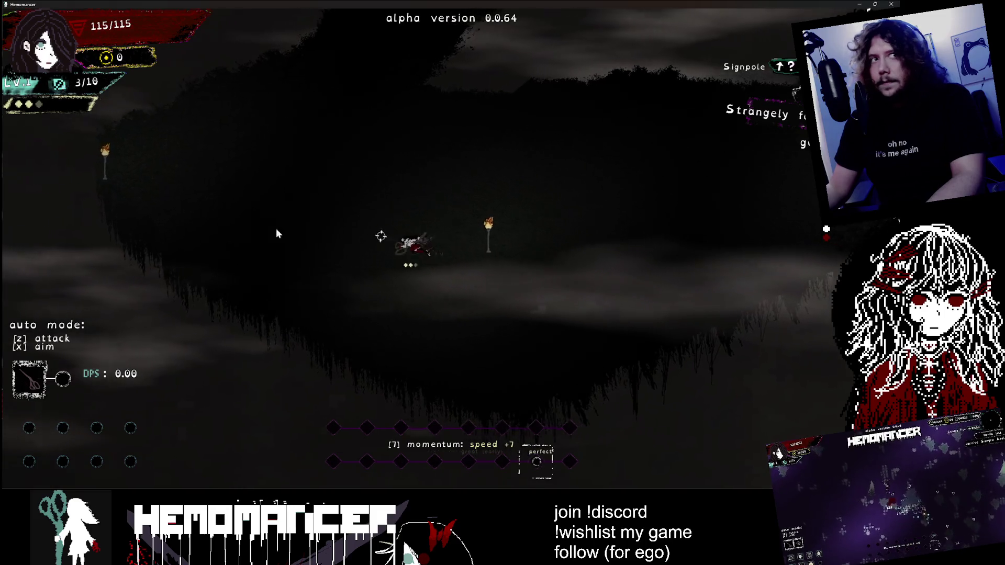
{"action": "key", "text": "Left"}
{"action": "key", "text": "Up"}
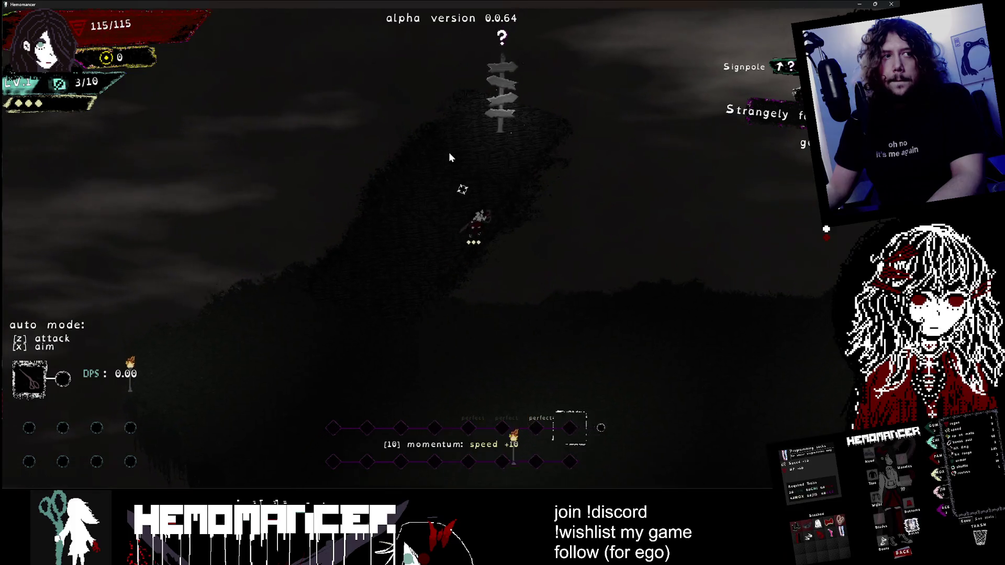
{"action": "key", "text": "Up"}
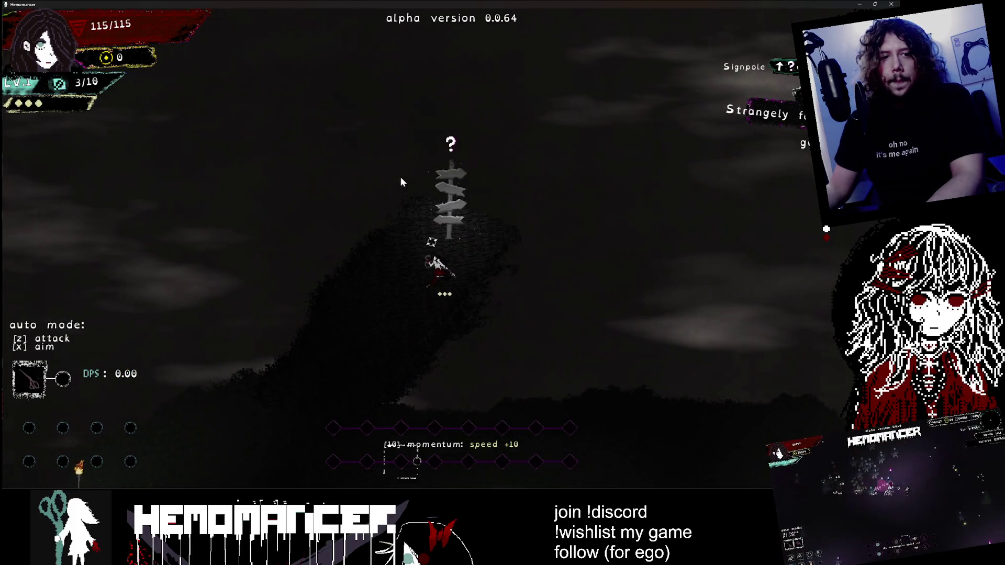
{"action": "key", "text": "Down"}
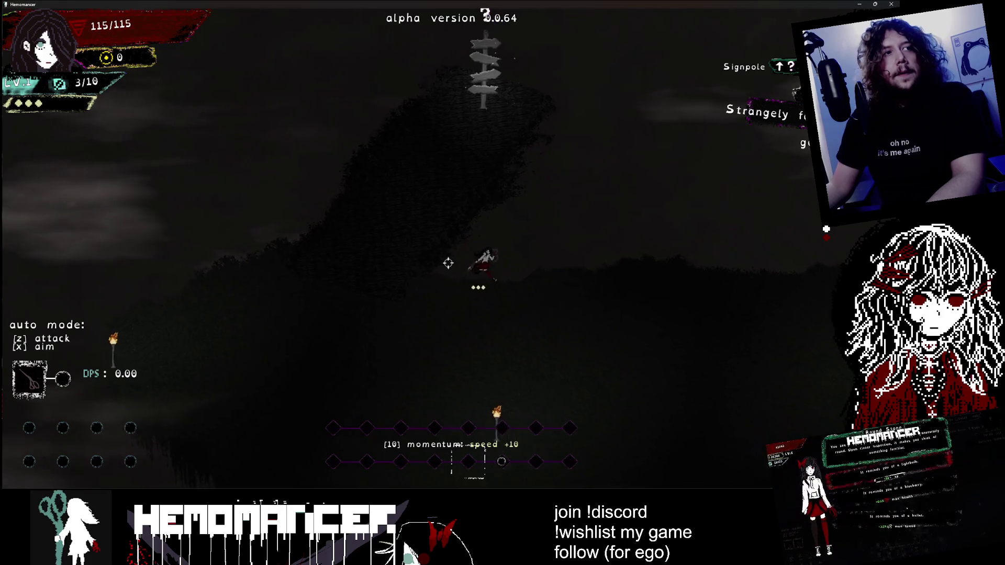
{"action": "key", "text": "Right"}
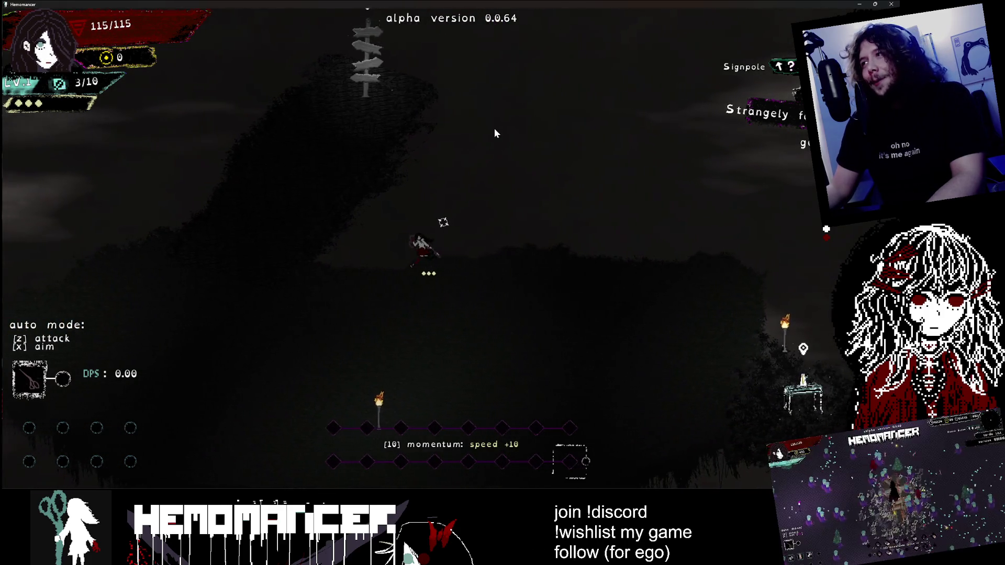
{"action": "key", "text": "Left"}
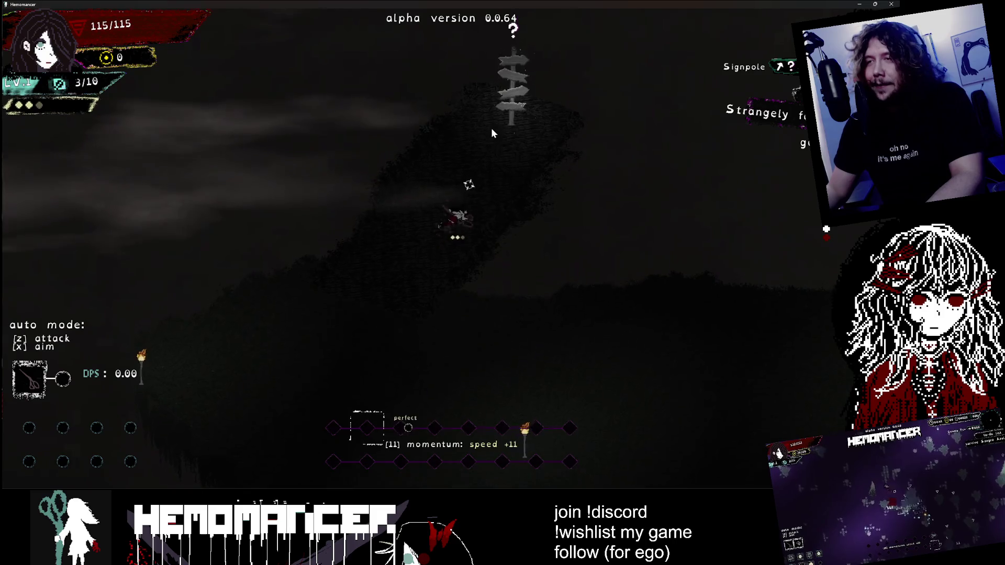
{"action": "key", "text": "Up"}
Step: Travel to Silentumbra from the signpole's Travel map, run up-left, then pause the game
{"action": "key", "text": "e"}
{"action": "key", "text": "Return"}
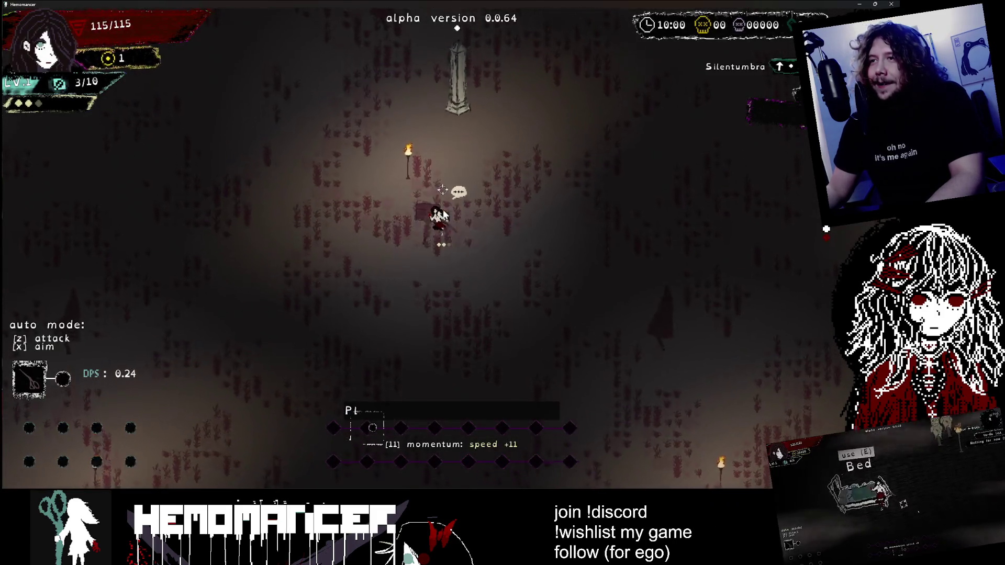
{"action": "key", "text": "Up"}
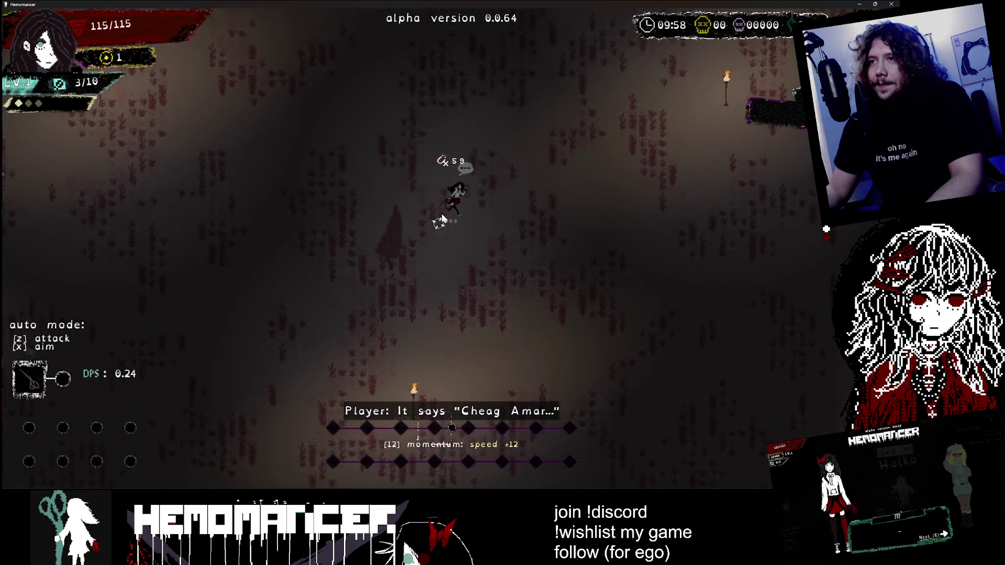
{"action": "key", "text": "Up"}
{"action": "key", "text": "Left"}
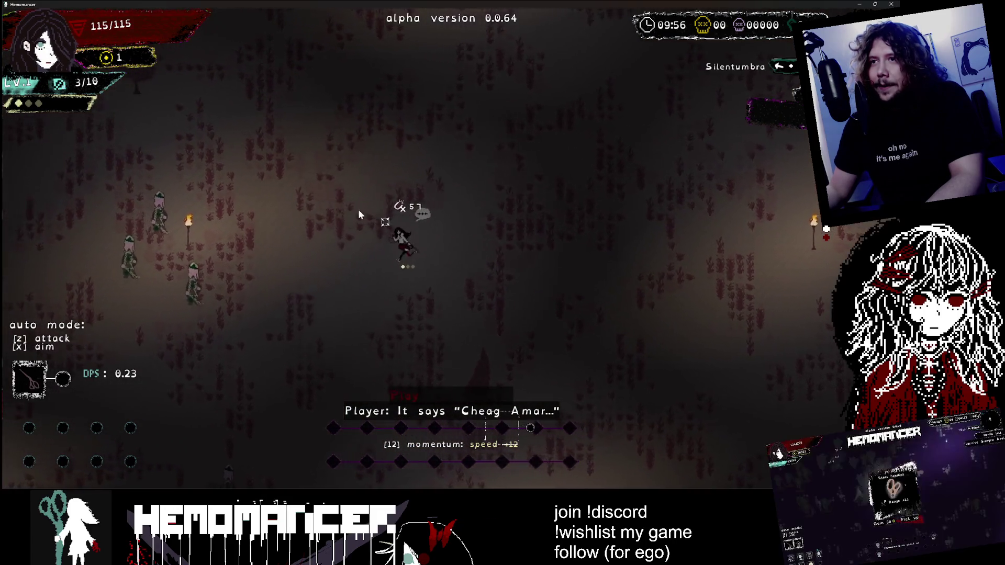
{"action": "key", "text": "Escape"}
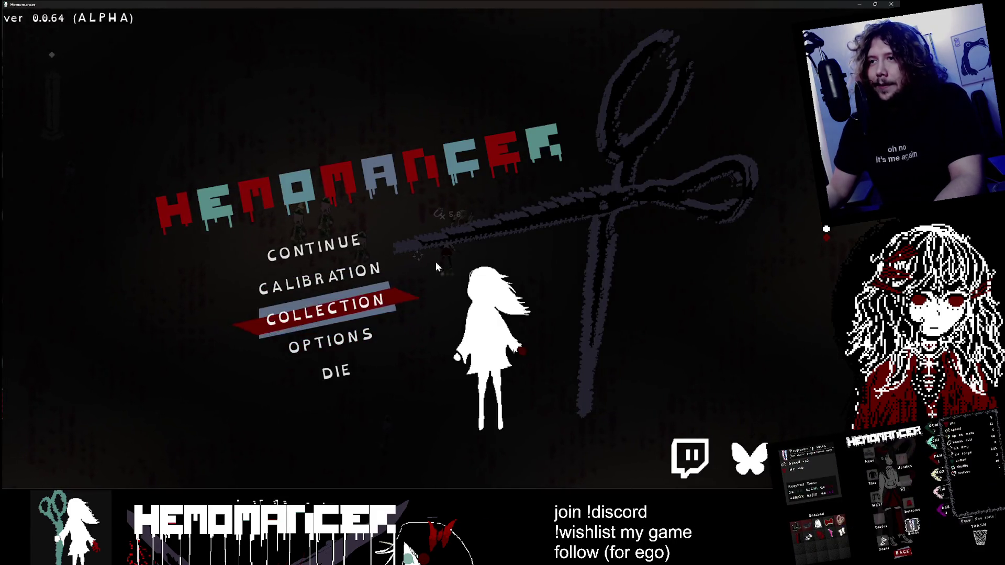
Step: Drag the brightness to its minimum in Options > Graphic and resume the run
{"action": "left_click", "coordinate": [367, 328]}
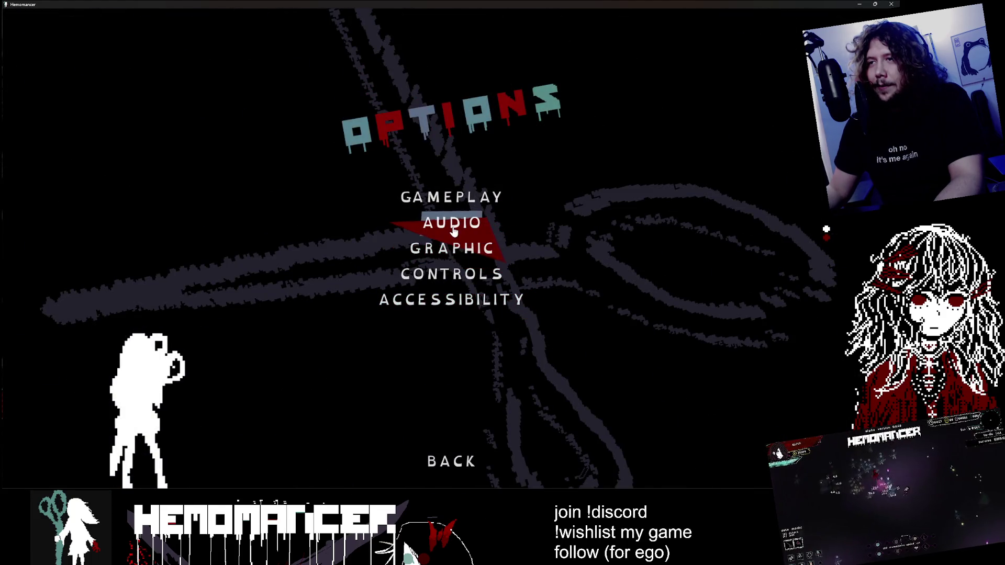
{"action": "left_click", "coordinate": [450, 196]}
{"action": "key", "text": "Escape"}
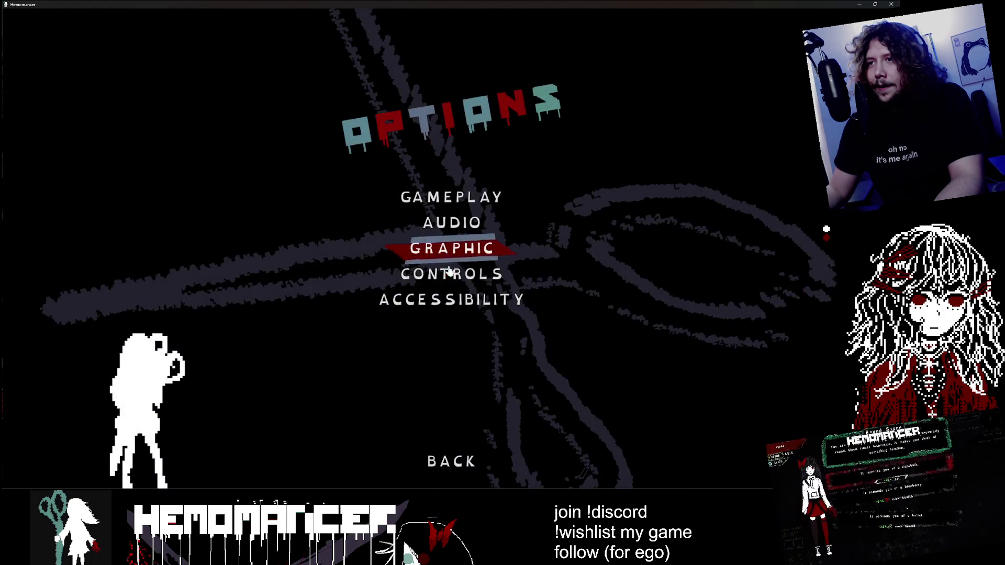
{"action": "left_click", "coordinate": [451, 260]}
{"action": "left_click_drag", "start_coordinate": [356, 244], "coordinate": [331, 241]}
{"action": "key", "text": "Escape"}
{"action": "key", "text": "Escape"}
{"action": "left_click", "coordinate": [349, 236]}
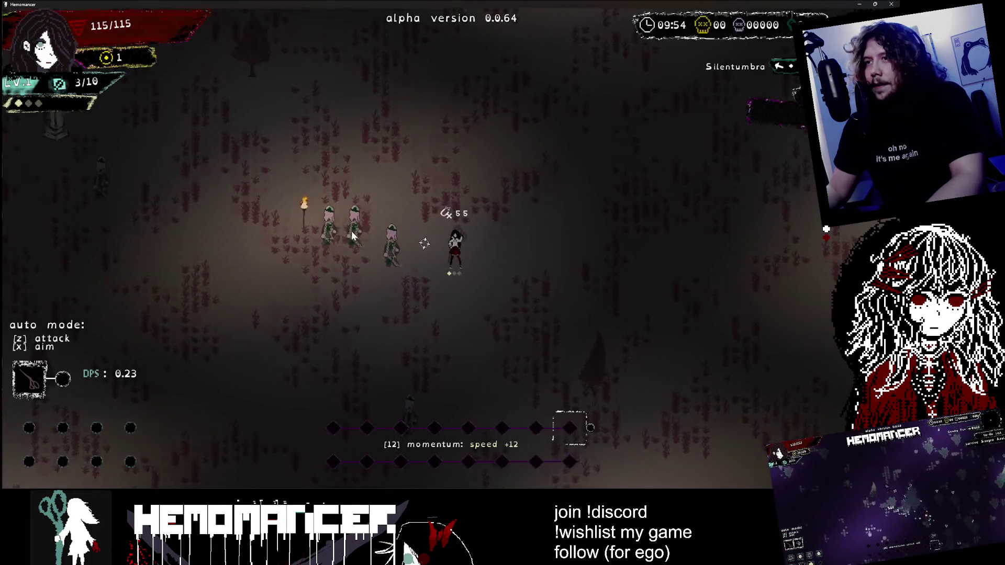
Step: Move left and up-left through the forest attacking enemies, briefly pausing and resuming
{"action": "key", "text": "a"}
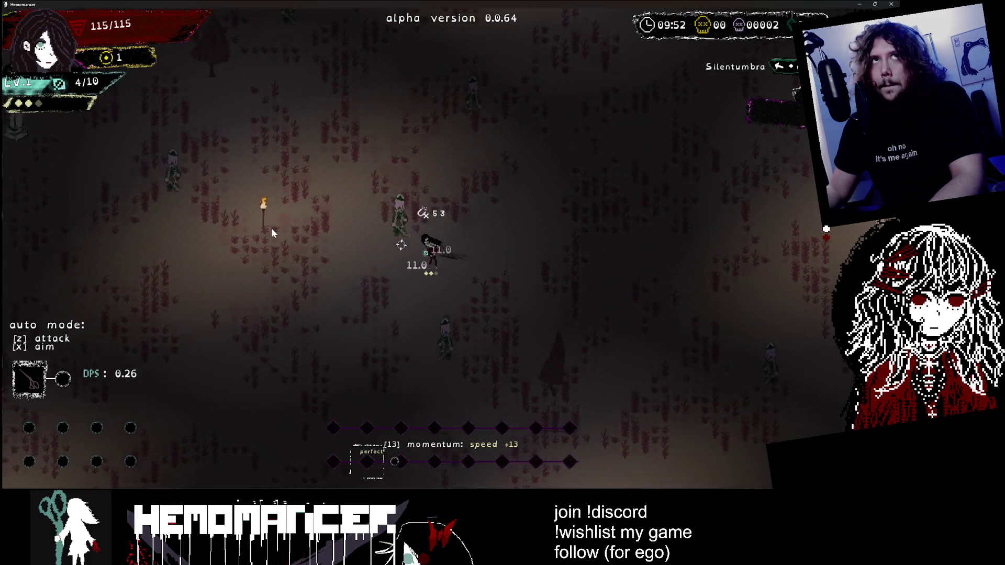
{"action": "key", "text": "w"}
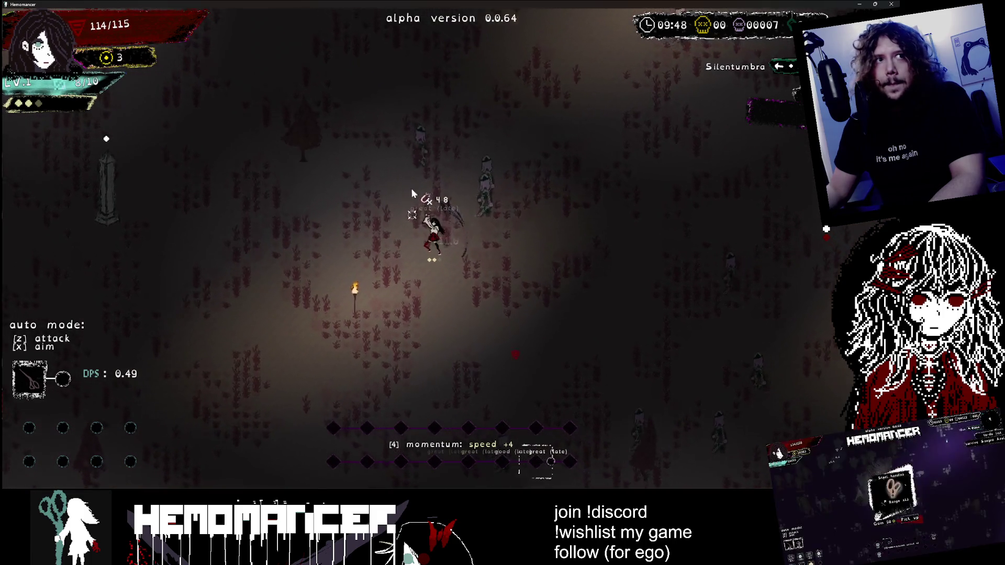
{"action": "key", "text": "Escape"}
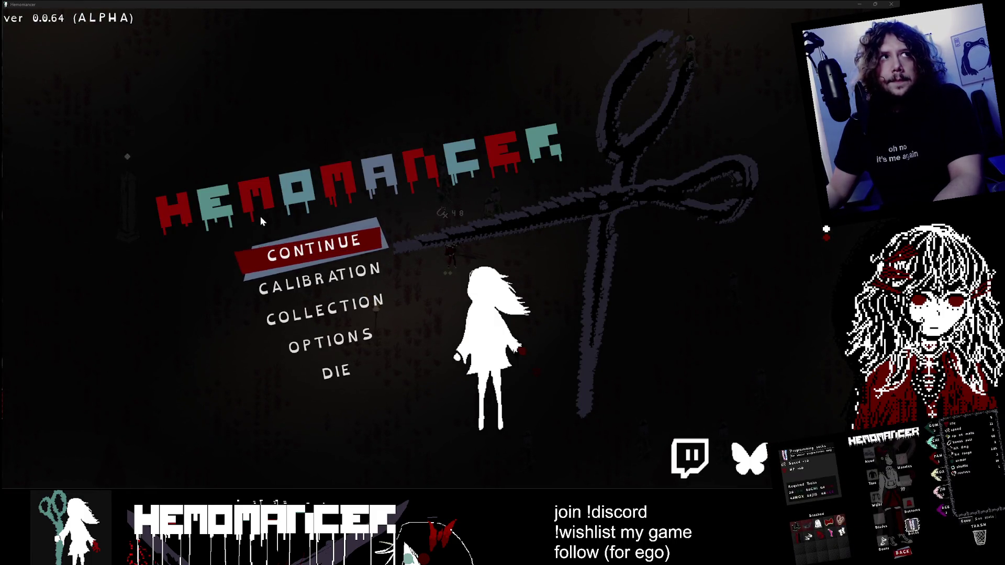
{"action": "key", "text": "Escape"}
Step: Move up through the forest into the enemies and take the guitar speed aura upgrade
{"action": "key", "text": "w"}
{"action": "key", "text": "a"}
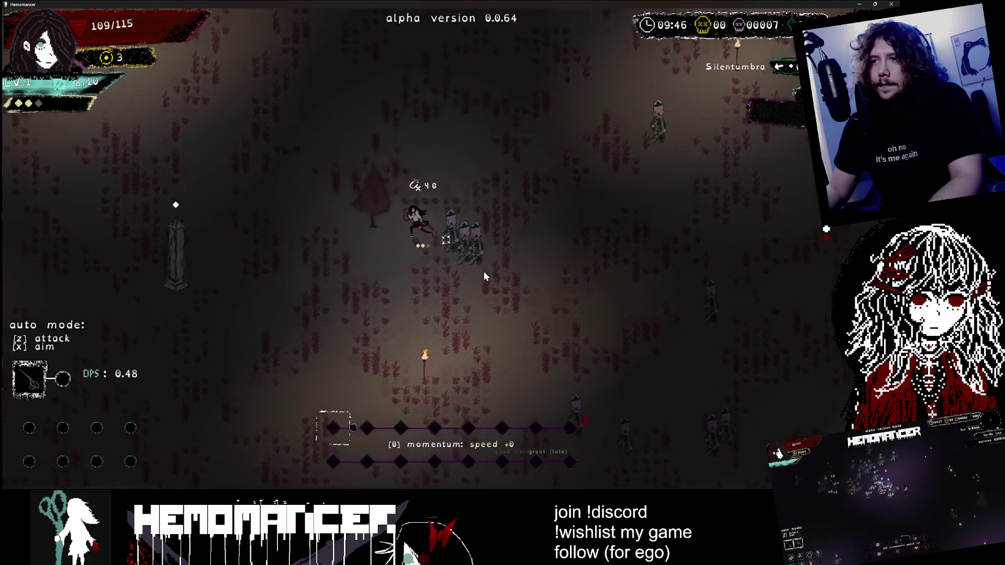
{"action": "key", "text": "w"}
{"action": "key", "text": "d"}
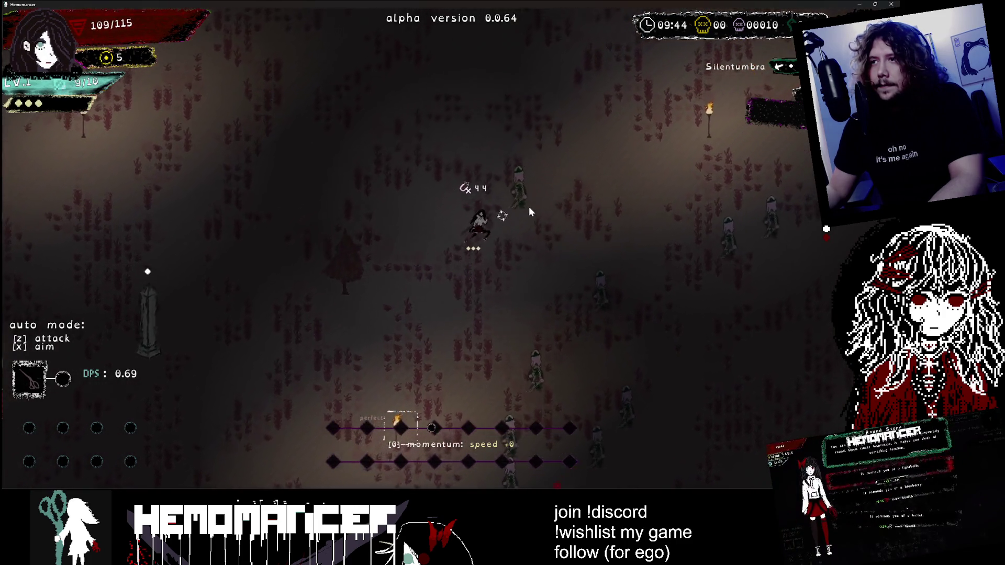
{"action": "key", "text": "d"}
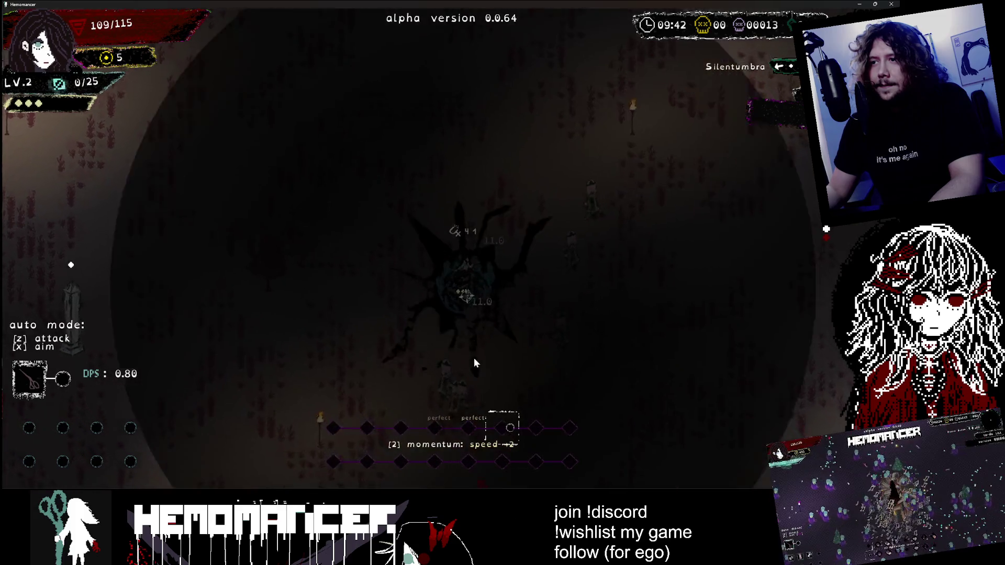
{"action": "left_click", "coordinate": [538, 328]}
Step: Move down-right and down-left through enemies, into the guitar aura ring, then north
{"action": "key", "text": "s"}
{"action": "key", "text": "d"}
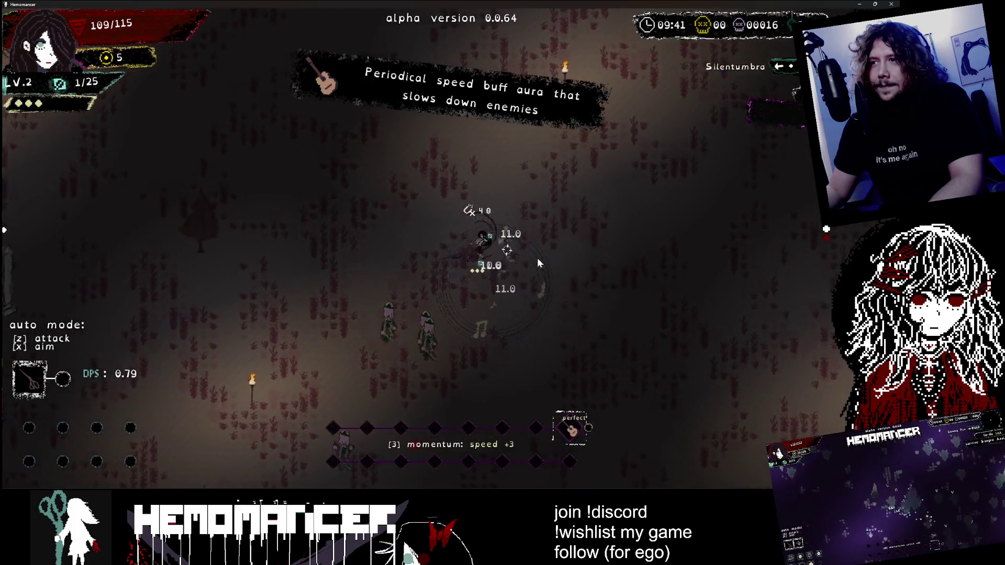
{"action": "key", "text": "s"}
{"action": "key", "text": "a"}
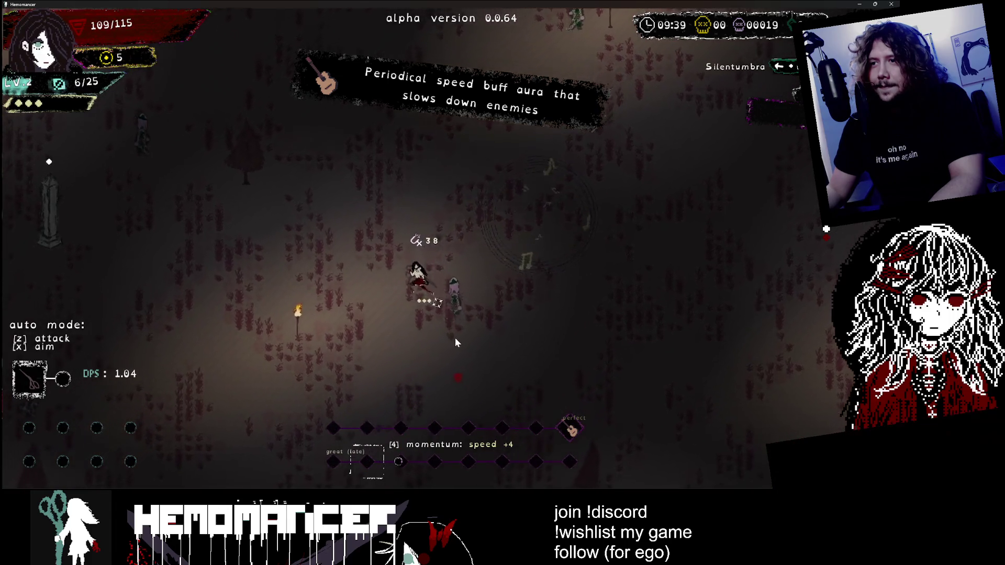
{"action": "key", "text": "d"}
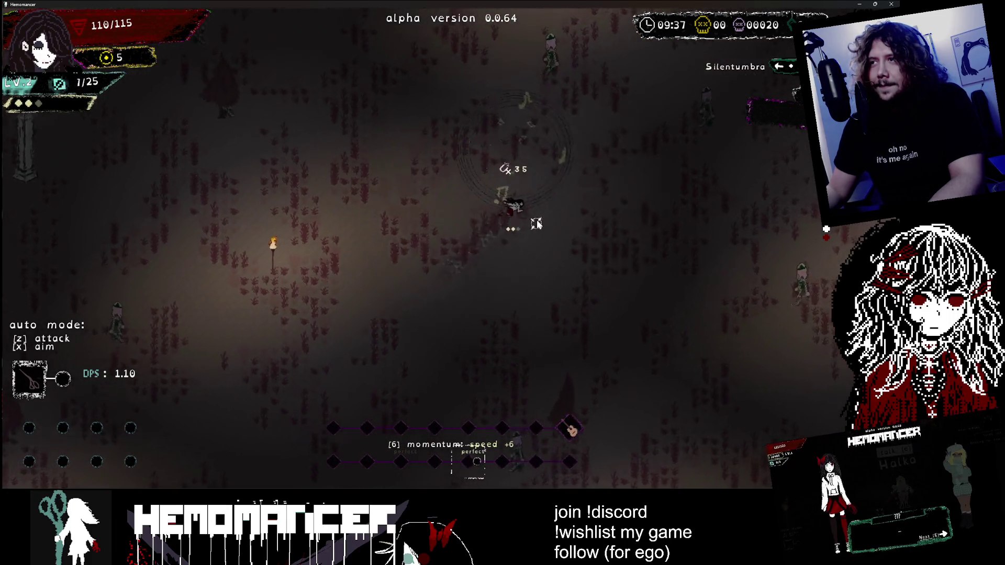
{"action": "key", "text": "w"}
{"action": "key", "text": "d"}
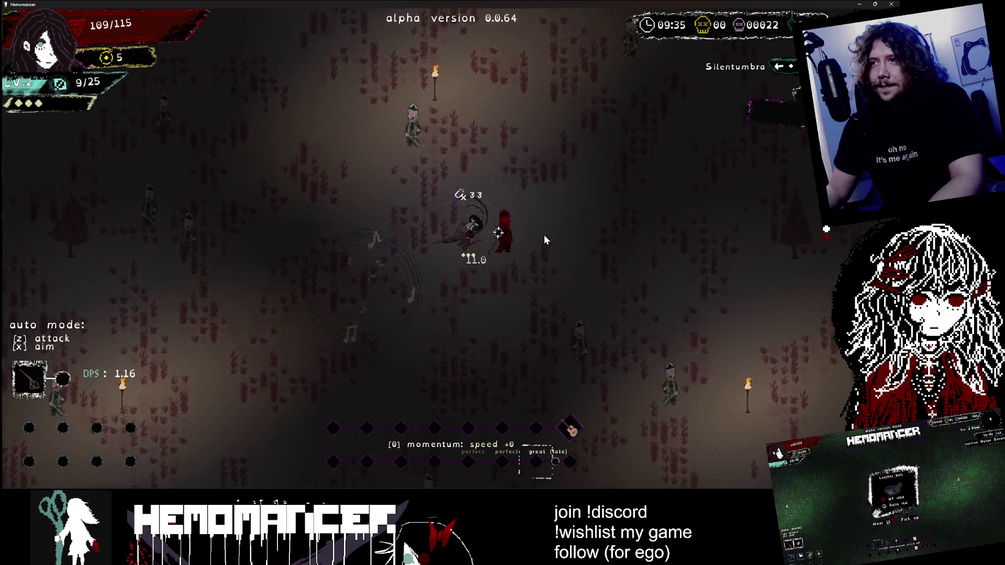
{"action": "key", "text": "w"}
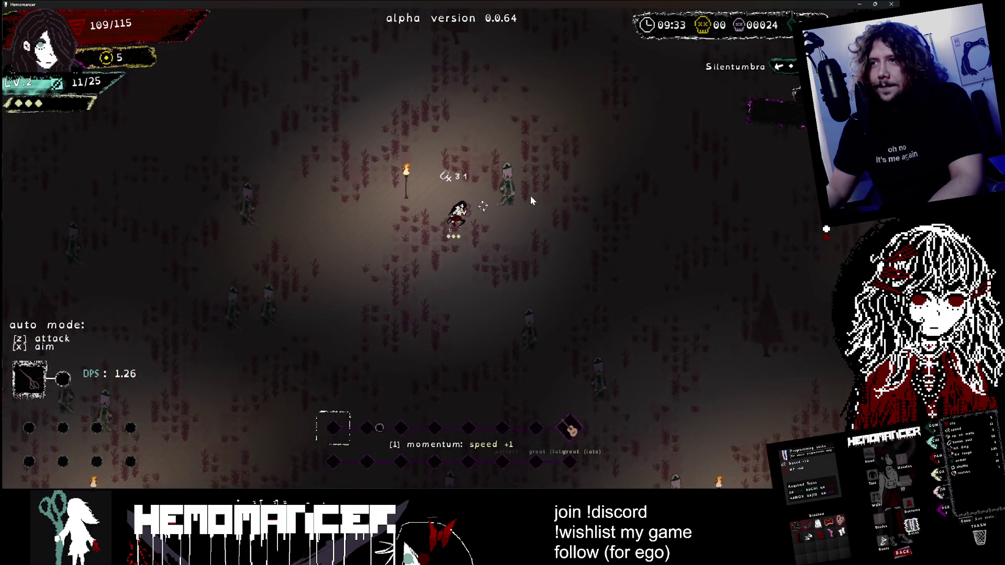
Step: Keep moving northeast, southwest, east and west across the field through the enemies
{"action": "key", "text": "w"}
{"action": "key", "text": "d"}
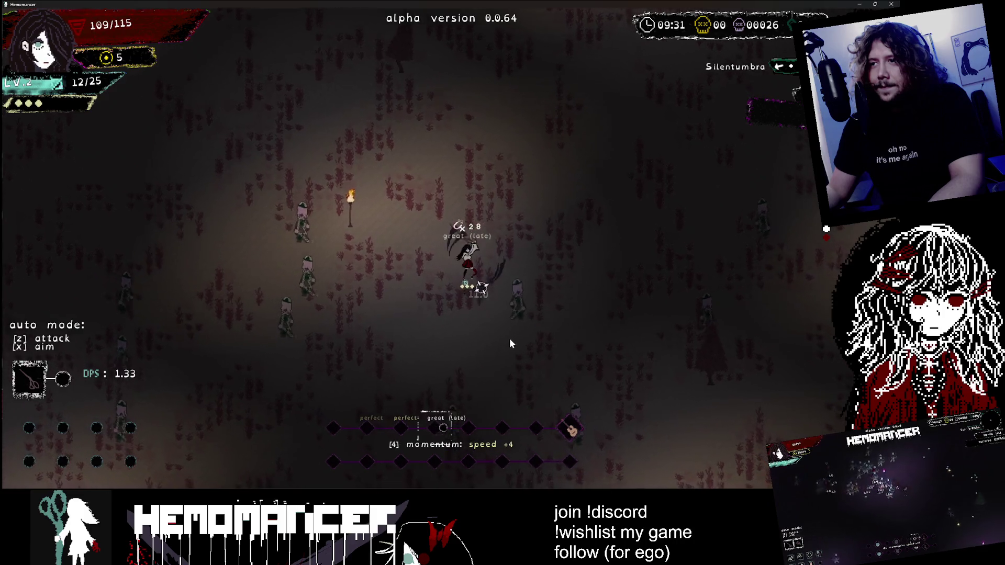
{"action": "key", "text": "s"}
{"action": "key", "text": "a"}
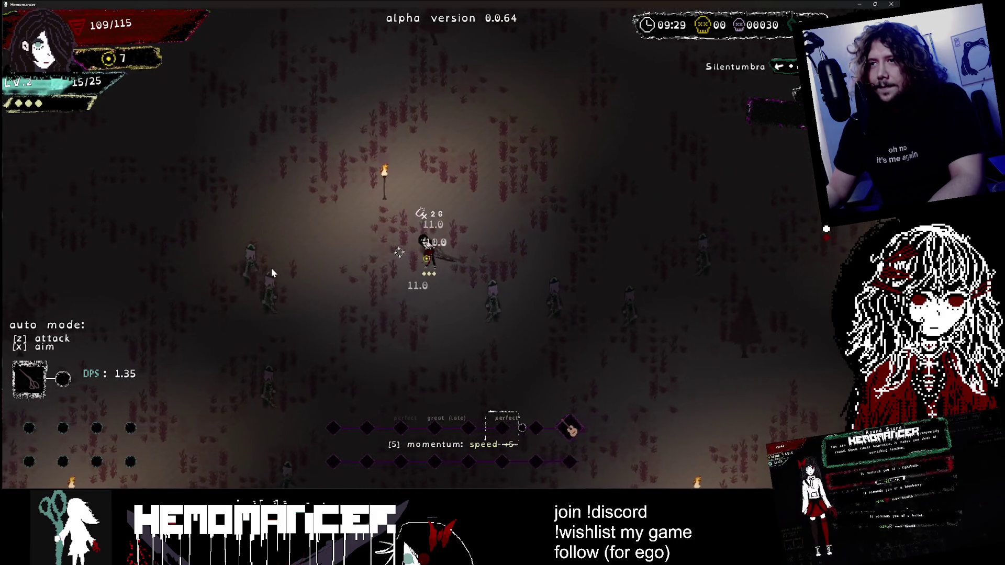
{"action": "key", "text": "d"}
{"action": "key", "text": "d"}
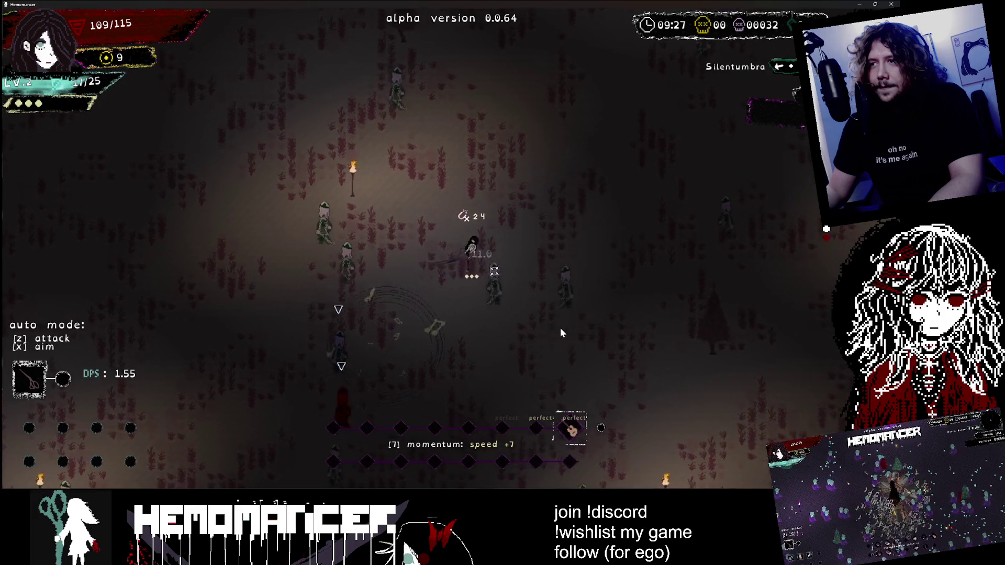
{"action": "key", "text": "w"}
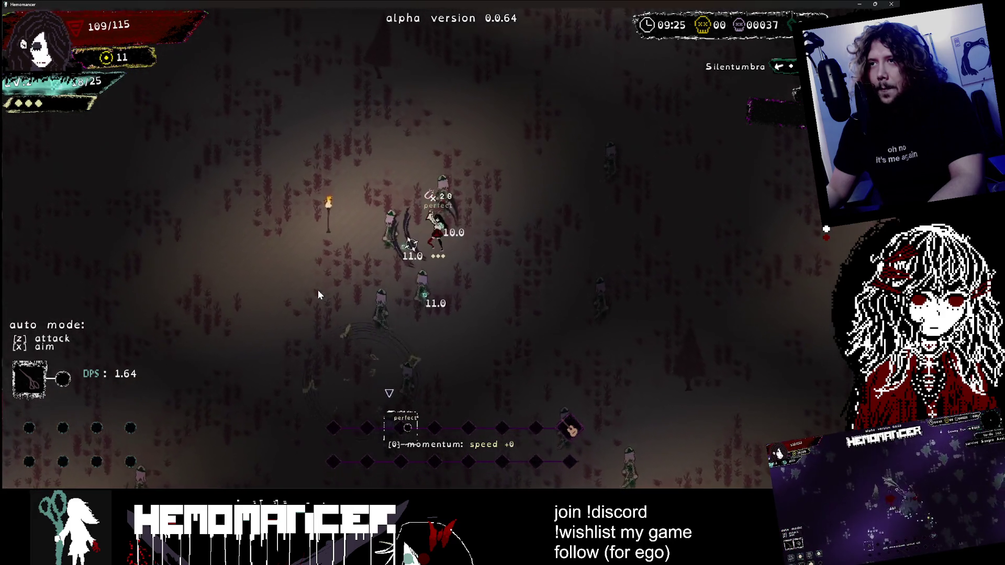
{"action": "key", "text": "a"}
{"action": "key", "text": "s"}
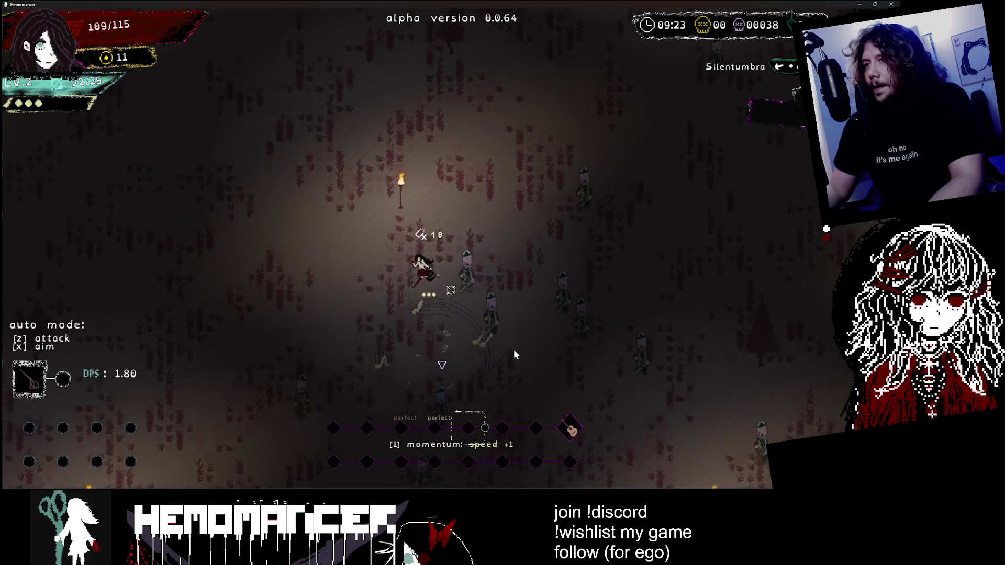
Step: Read the Attack and Dash guide pages, then close the guides to resume
{"action": "key", "text": "Escape"}
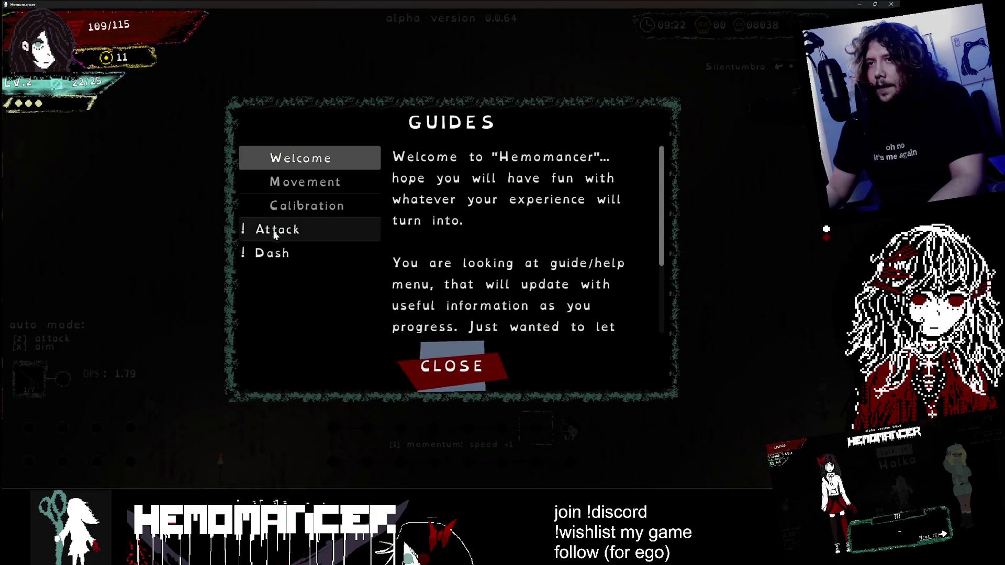
{"action": "left_click", "coordinate": [278, 234]}
{"action": "left_click", "coordinate": [272, 253]}
{"action": "left_click", "coordinate": [453, 363]}
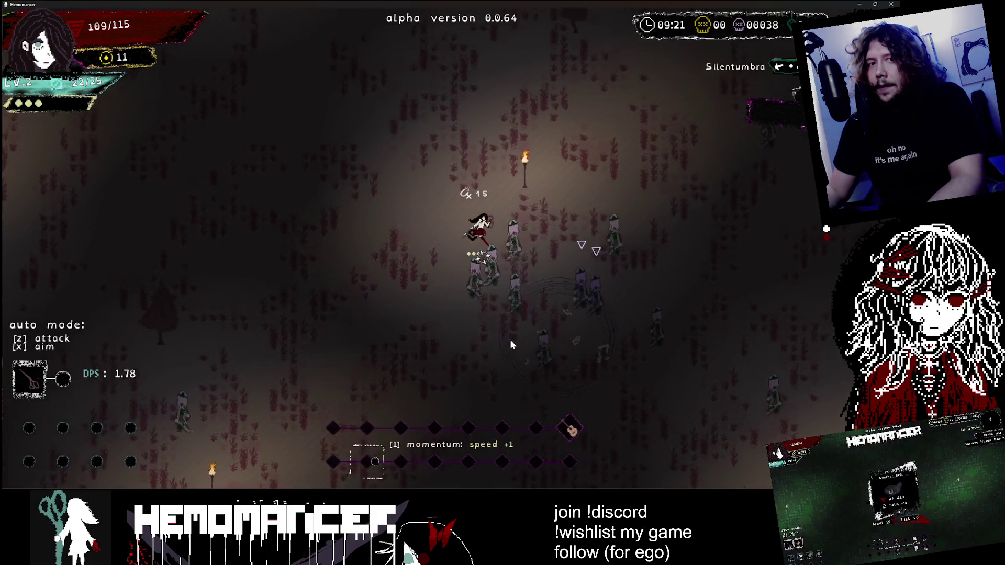
Step: Run north into the enemies, then step the slot selection along the item bar's first row
{"action": "key", "text": "w"}
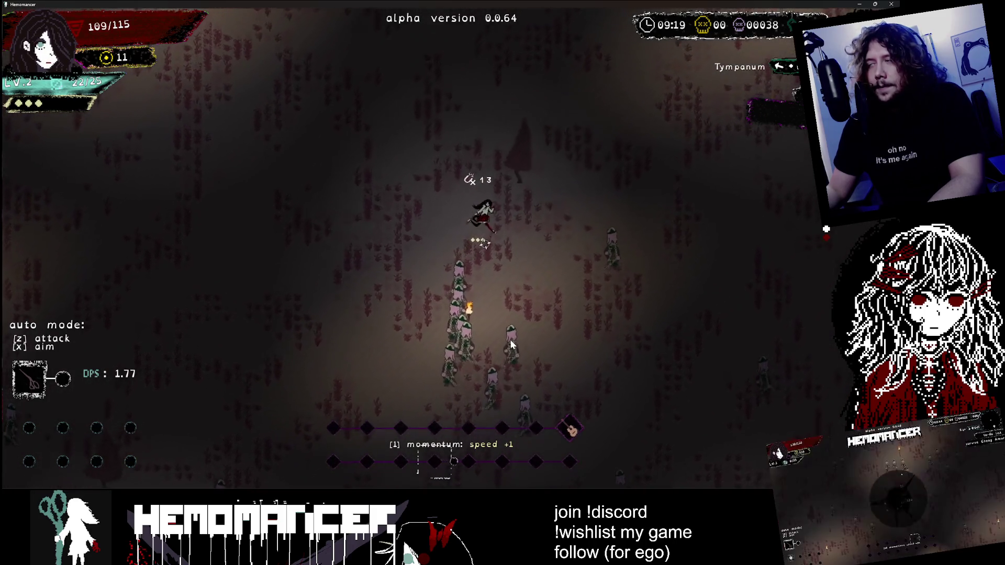
{"action": "key", "text": "d"}
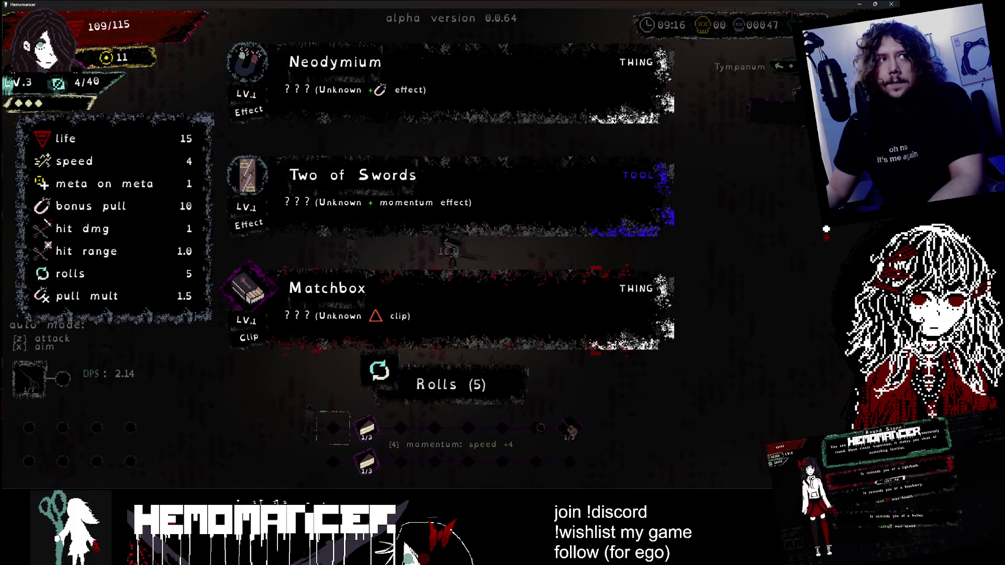
{"action": "key", "text": "d"}
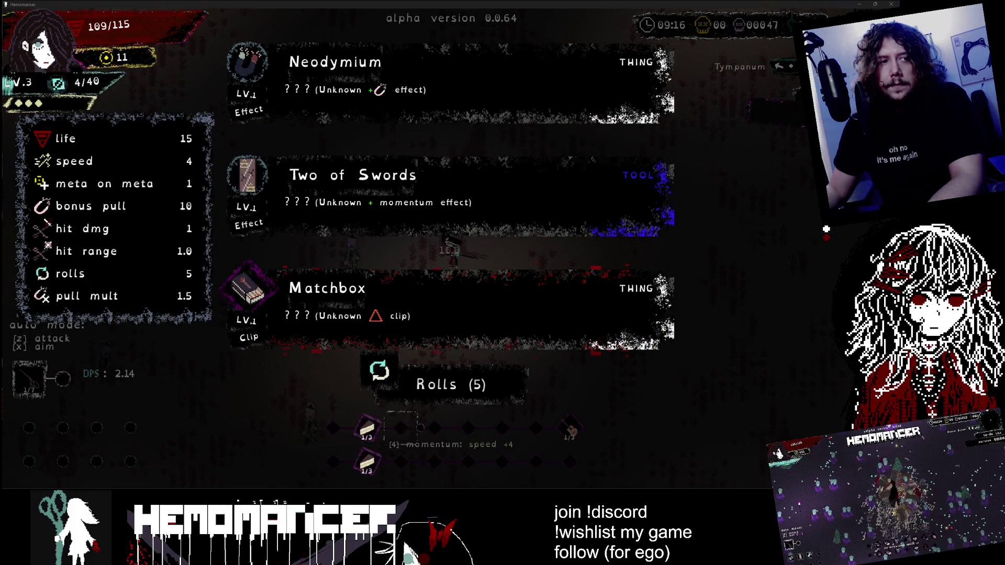
{"action": "key", "text": "d"}
{"action": "key", "text": "d"}
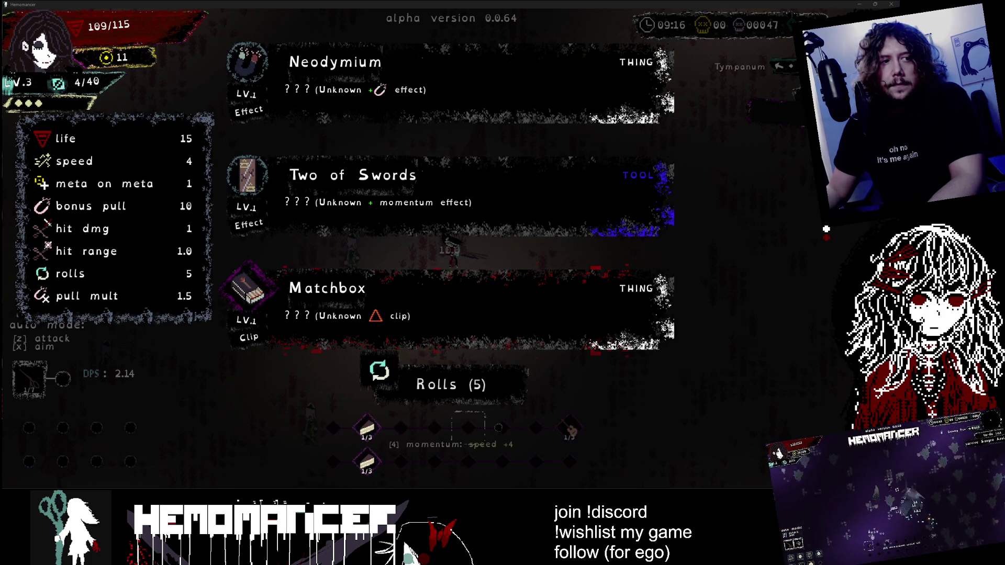
{"action": "key", "text": "d"}
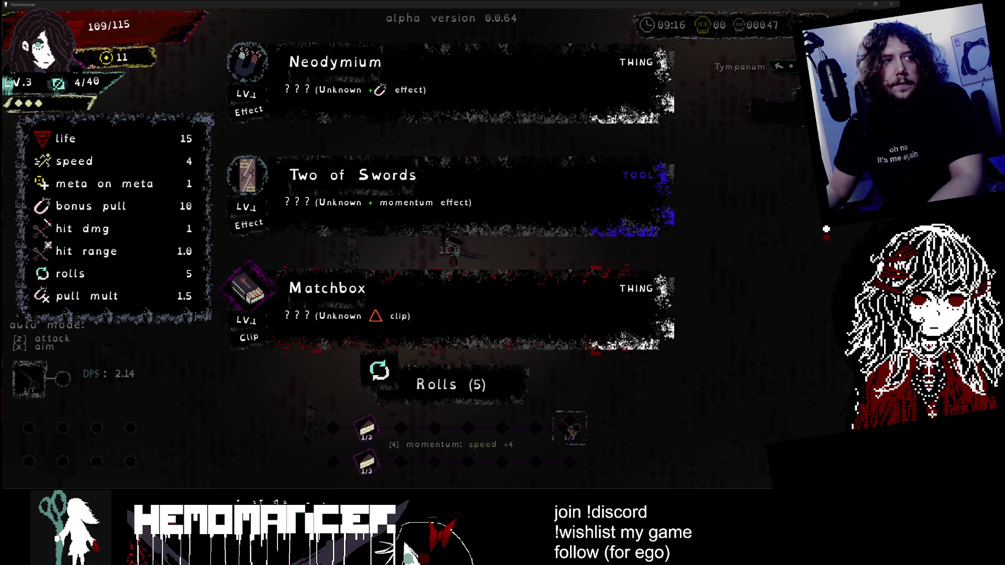
{"action": "key", "text": "d"}
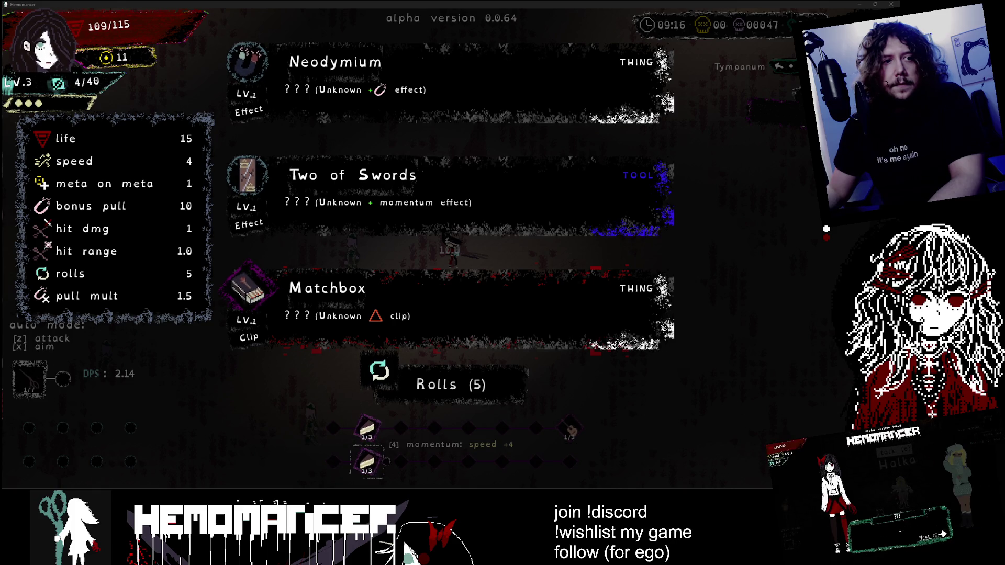
Step: Move the selection to a momentum speed +4 slot and take Two of Swords into it
{"action": "key", "text": "d"}
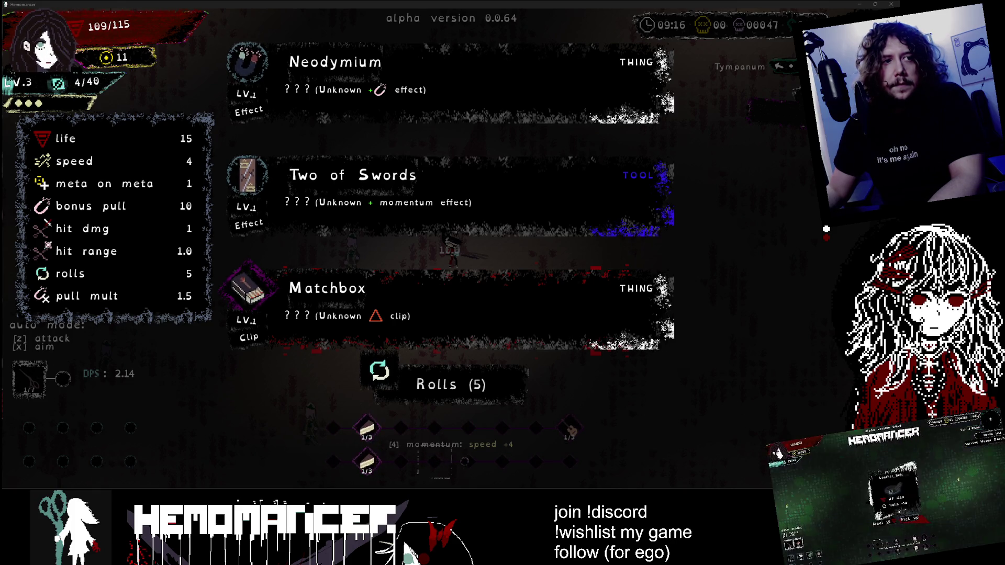
{"action": "key", "text": "d"}
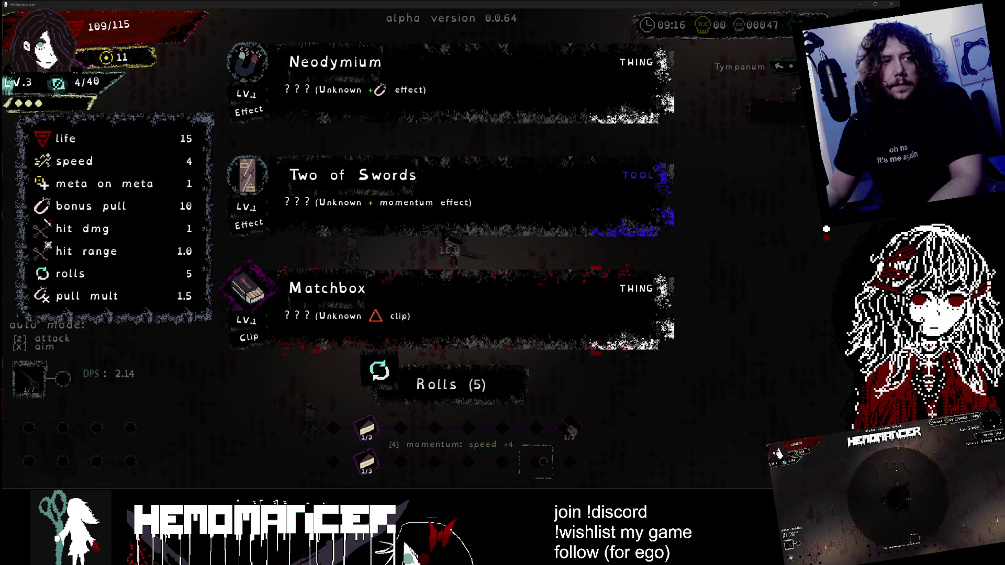
{"action": "key", "text": "d"}
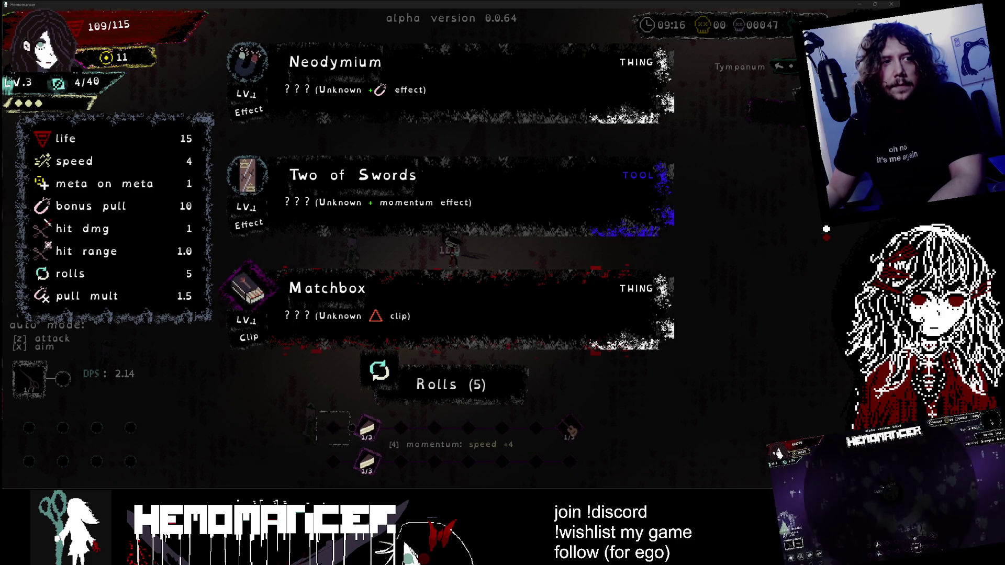
{"action": "key", "text": "d"}
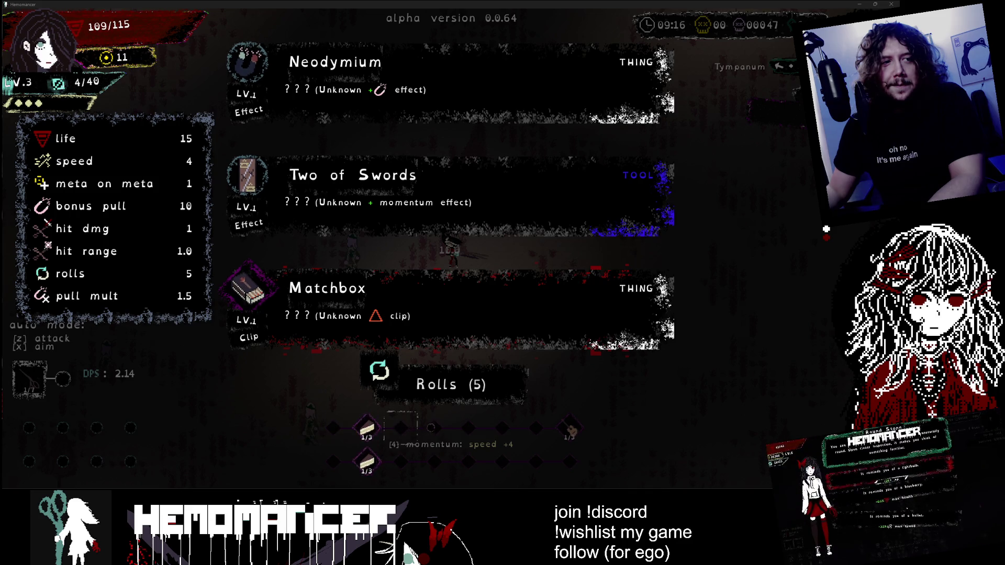
{"action": "key", "text": "d"}
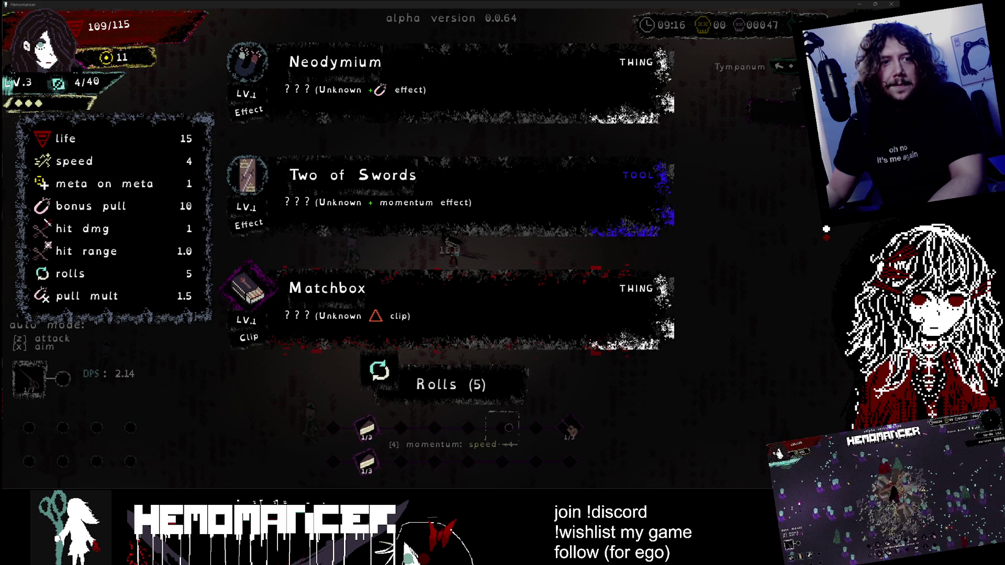
{"action": "key", "text": "Right"}
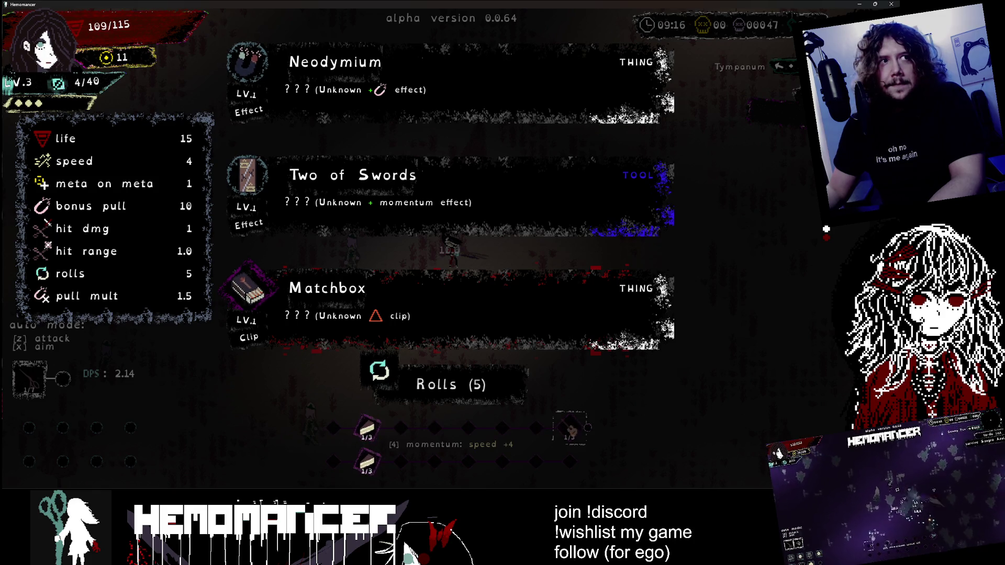
{"action": "left_click", "coordinate": [513, 196]}
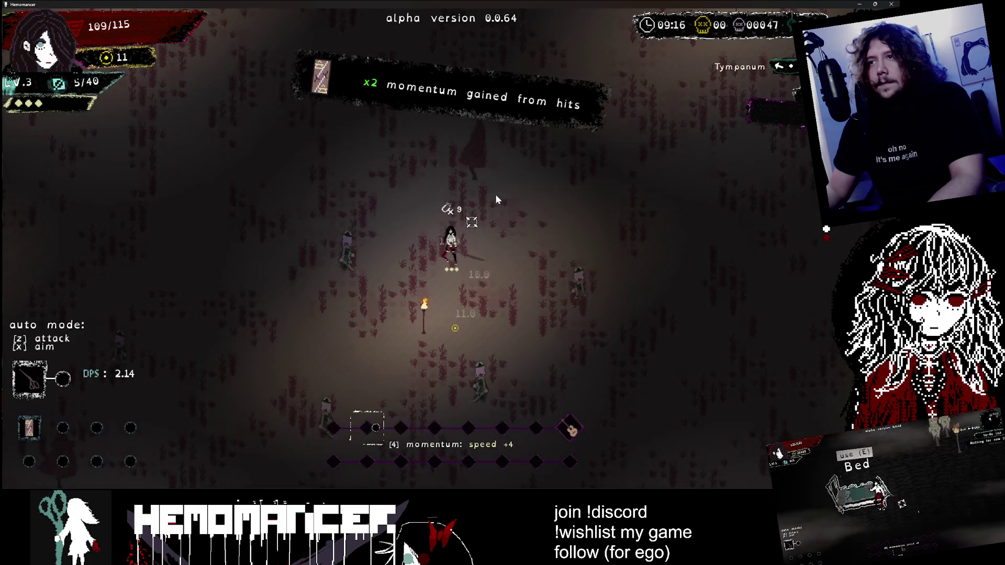
Step: Attack nearby enemies on the beat to start building momentum
{"action": "left_click", "coordinate": [332, 275]}
{"action": "left_click", "coordinate": [548, 359]}
{"action": "left_click", "coordinate": [533, 355]}
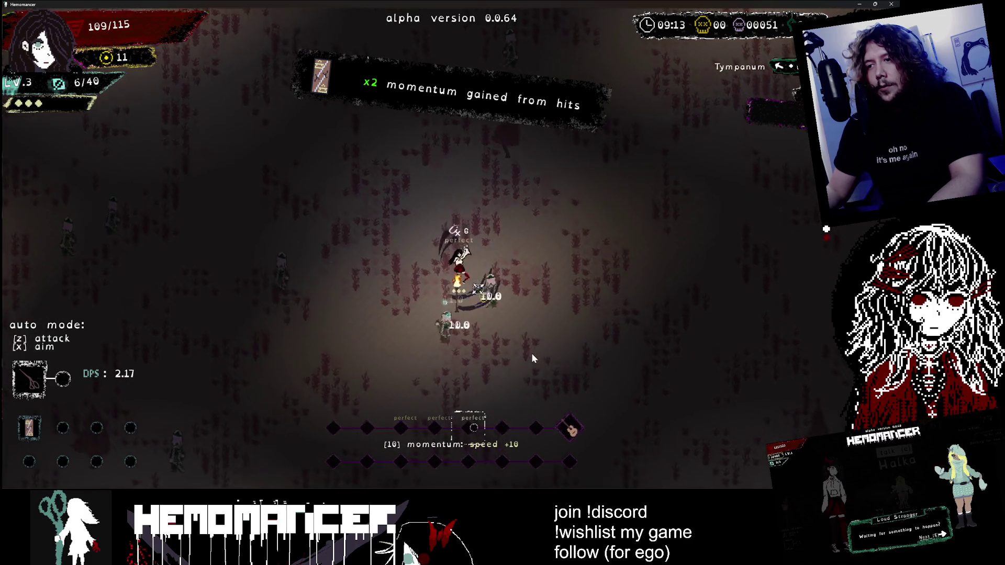
{"action": "left_click", "coordinate": [279, 254]}
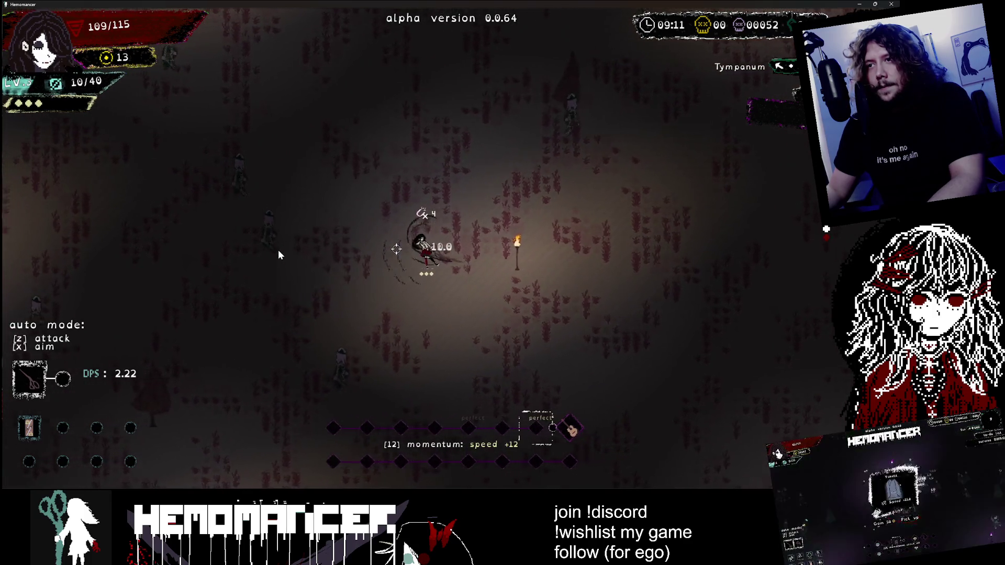
{"action": "left_click", "coordinate": [286, 301]}
{"action": "left_click", "coordinate": [436, 199]}
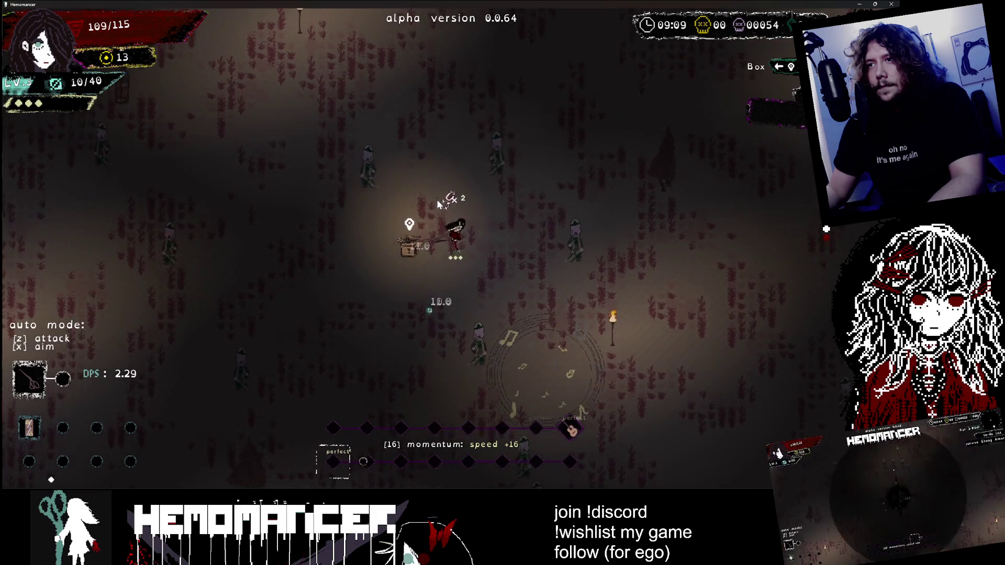
{"action": "left_click", "coordinate": [479, 339]}
{"action": "left_click", "coordinate": [519, 225]}
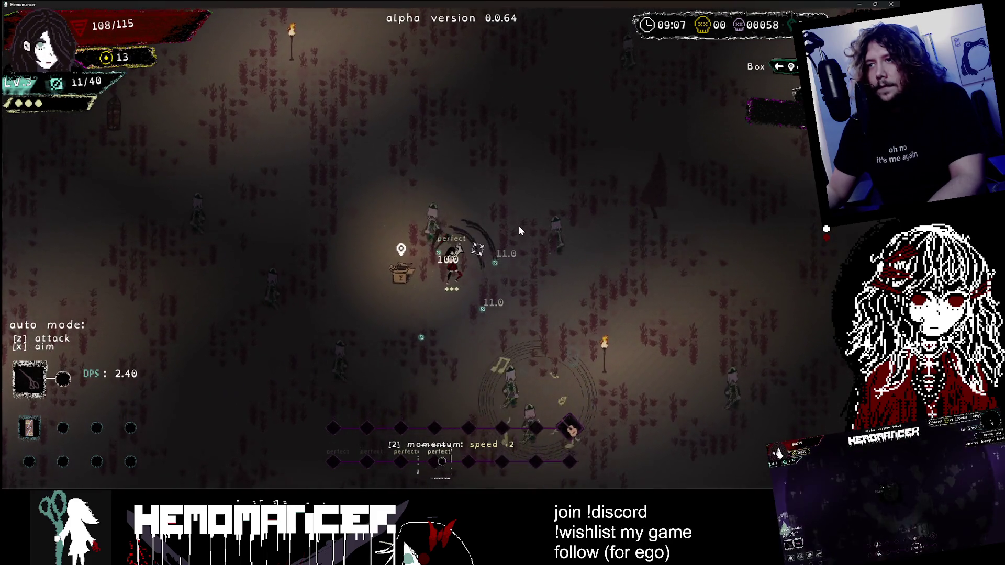
{"action": "left_click", "coordinate": [511, 298]}
{"action": "left_click", "coordinate": [443, 344]}
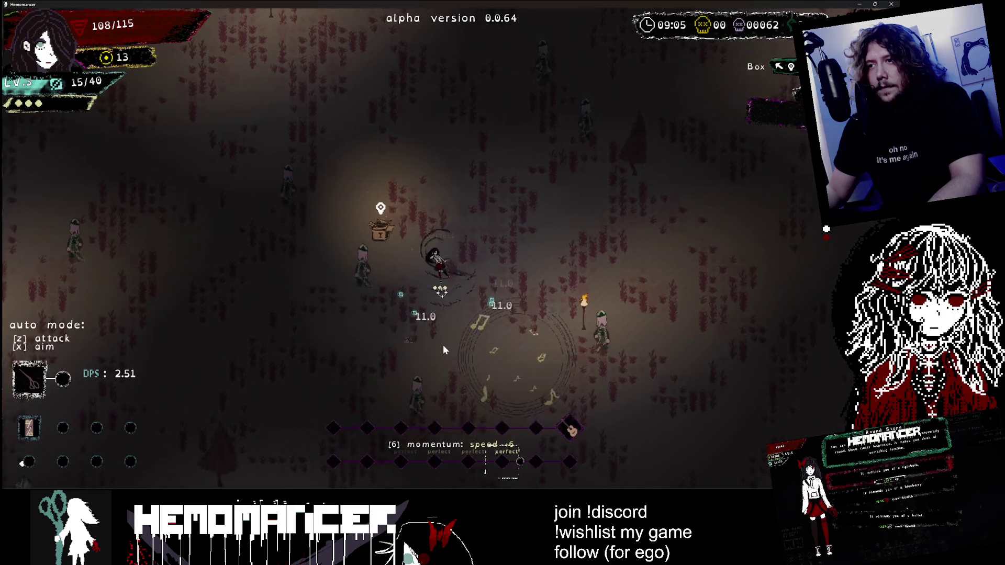
Step: Strike enemies to the right while heading up-right and then down-right
{"action": "left_click", "coordinate": [388, 324]}
{"action": "left_click", "coordinate": [515, 318]}
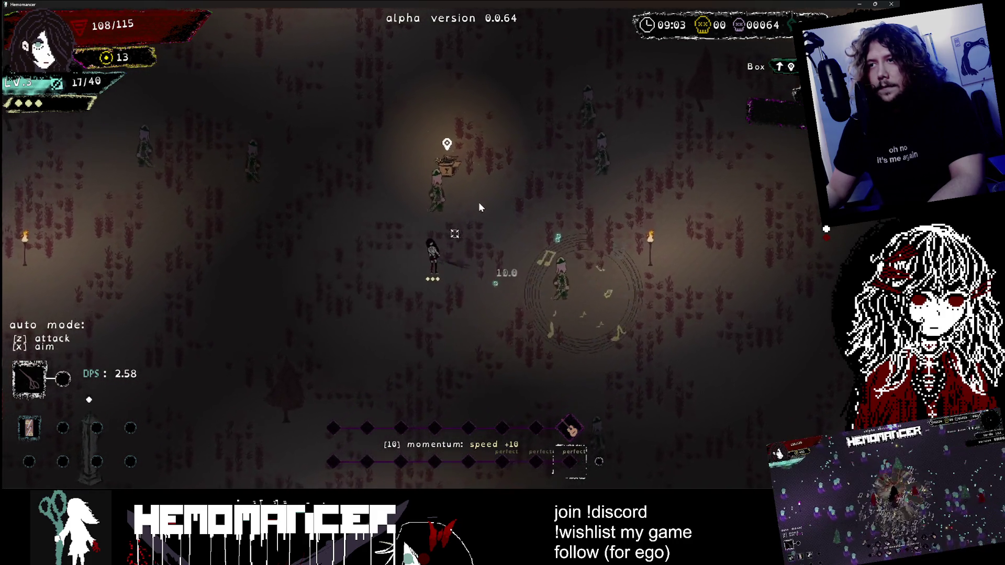
{"action": "left_click", "coordinate": [479, 199]}
{"action": "left_click", "coordinate": [557, 243]}
{"action": "left_click", "coordinate": [506, 291]}
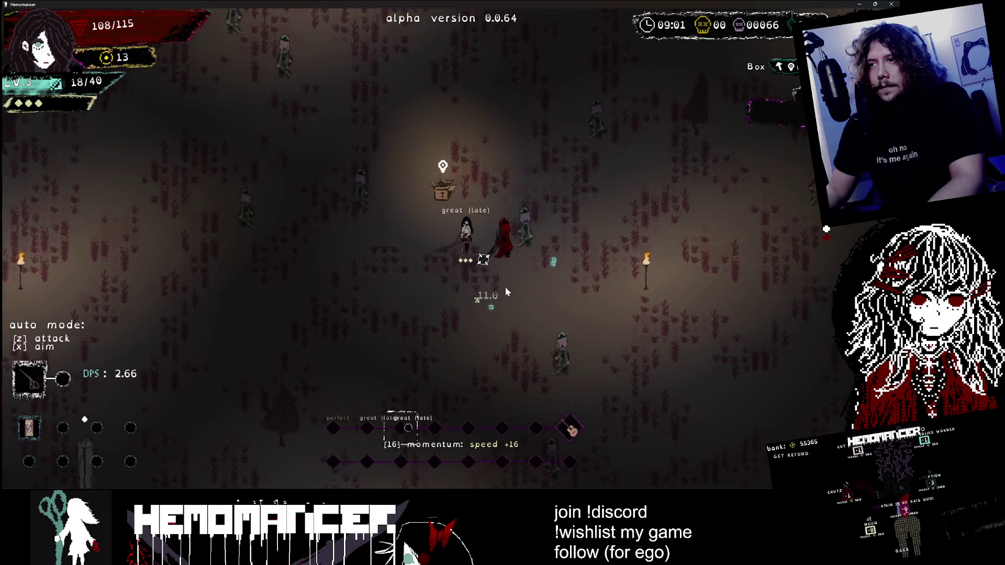
{"action": "left_click", "coordinate": [501, 289]}
{"action": "left_click", "coordinate": [498, 333]}
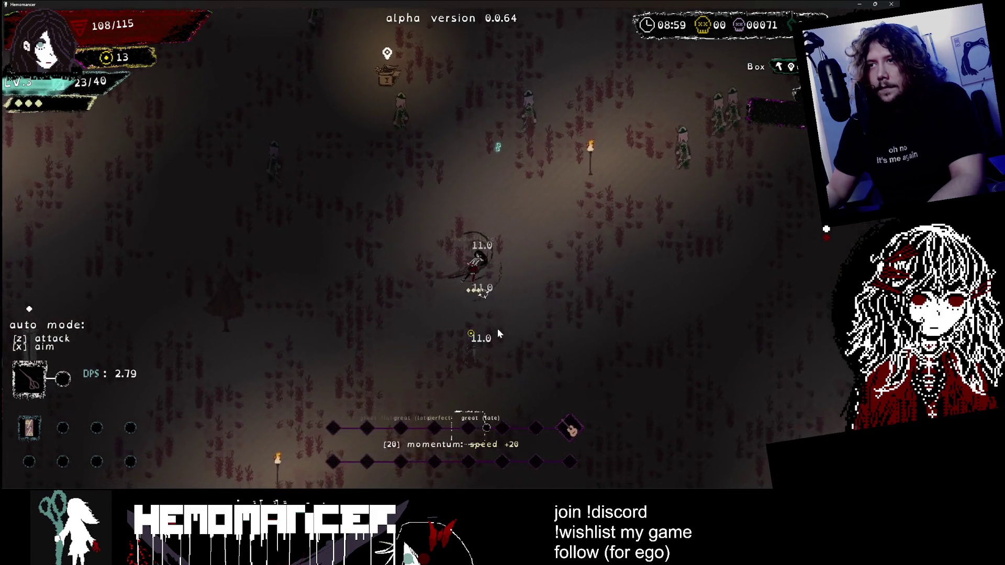
{"action": "left_click", "coordinate": [450, 255]}
{"action": "left_click", "coordinate": [451, 258]}
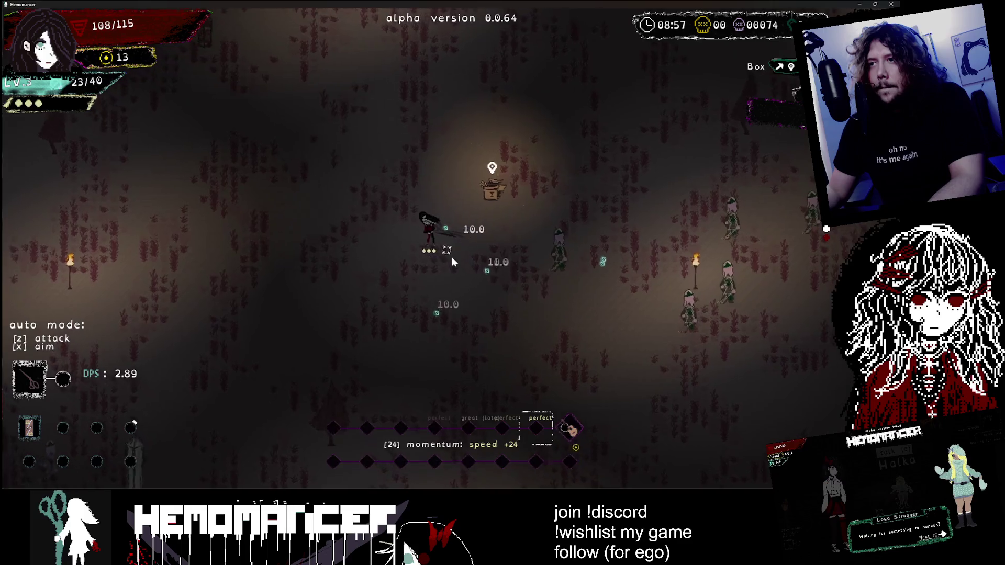
{"action": "left_click", "coordinate": [452, 261]}
Step: Keep landing rhythm-timed attacks to push momentum higher
{"action": "left_click", "coordinate": [505, 287]}
{"action": "left_click", "coordinate": [468, 186]}
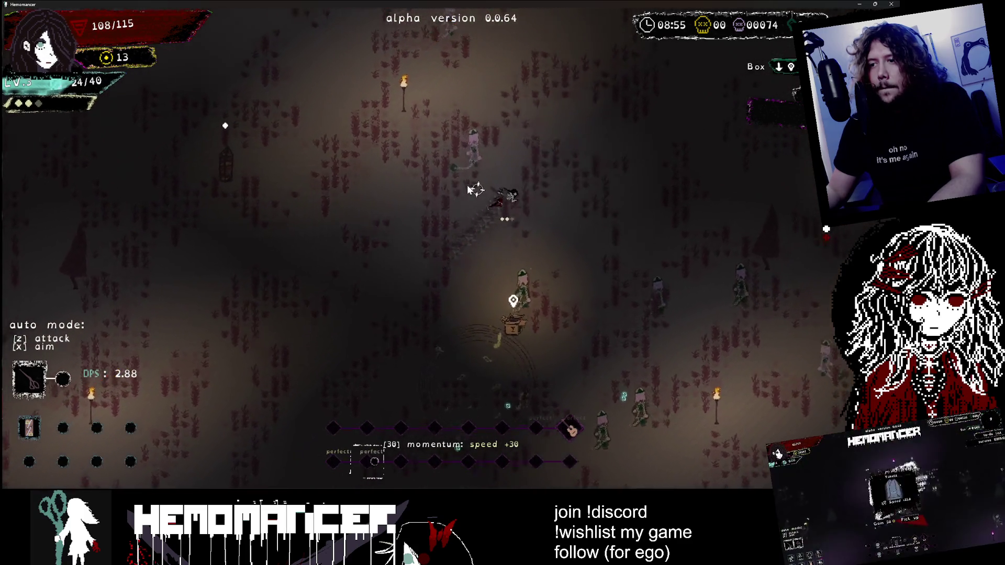
{"action": "left_click", "coordinate": [459, 190]}
{"action": "left_click", "coordinate": [434, 349]}
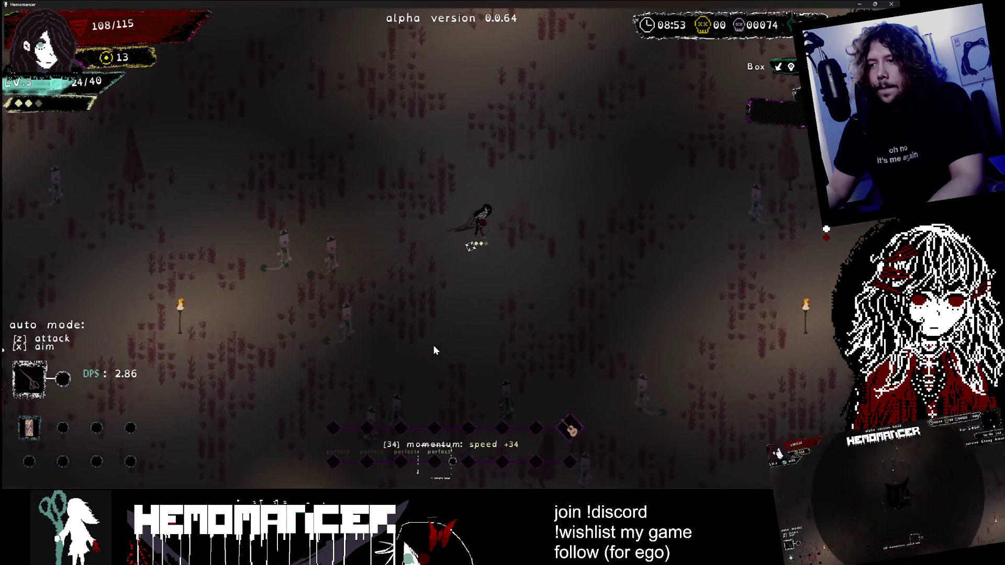
{"action": "left_click", "coordinate": [495, 416]}
{"action": "left_click", "coordinate": [496, 416]}
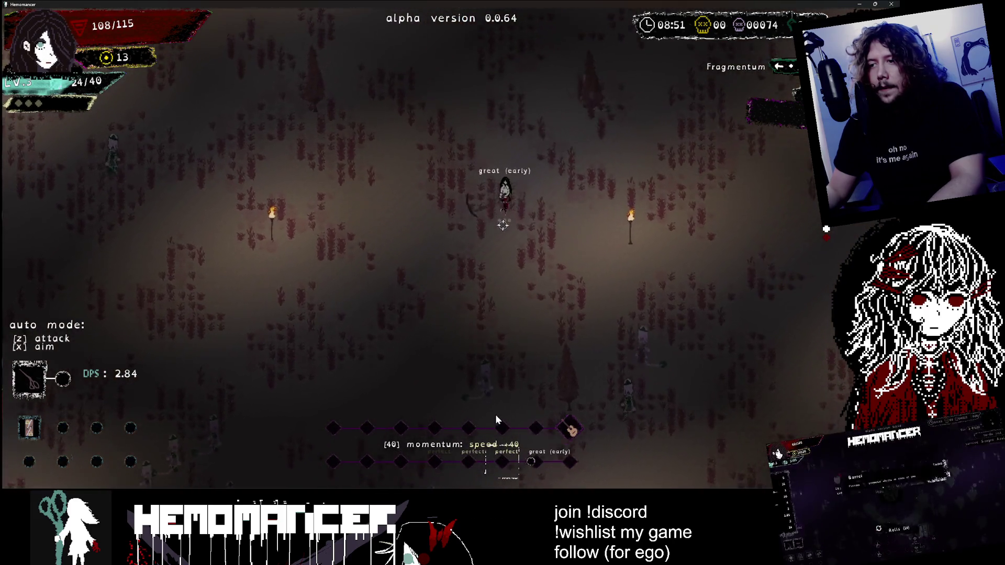
{"action": "left_click", "coordinate": [494, 408]}
{"action": "left_click", "coordinate": [584, 240]}
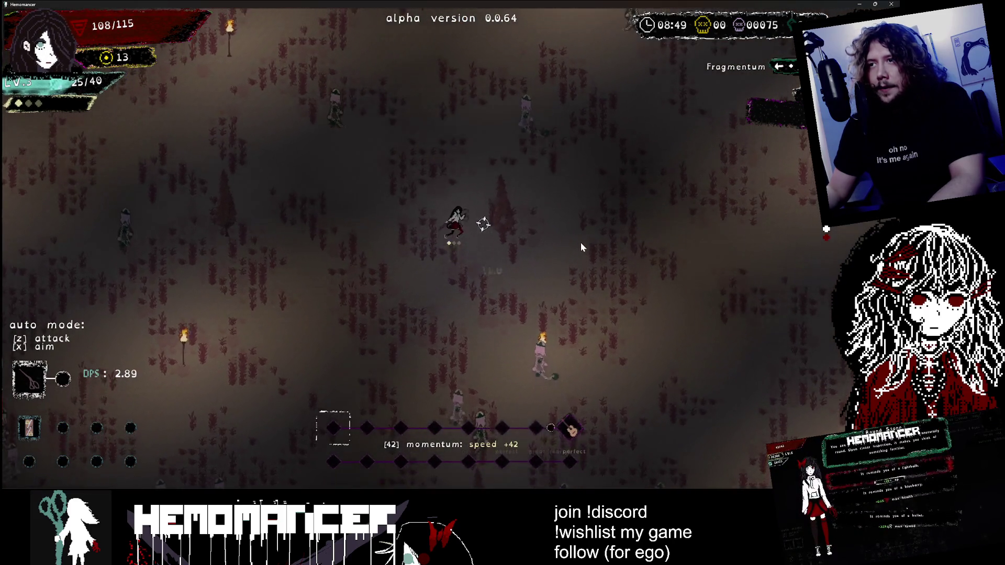
{"action": "left_click", "coordinate": [555, 252]}
{"action": "left_click", "coordinate": [354, 310]}
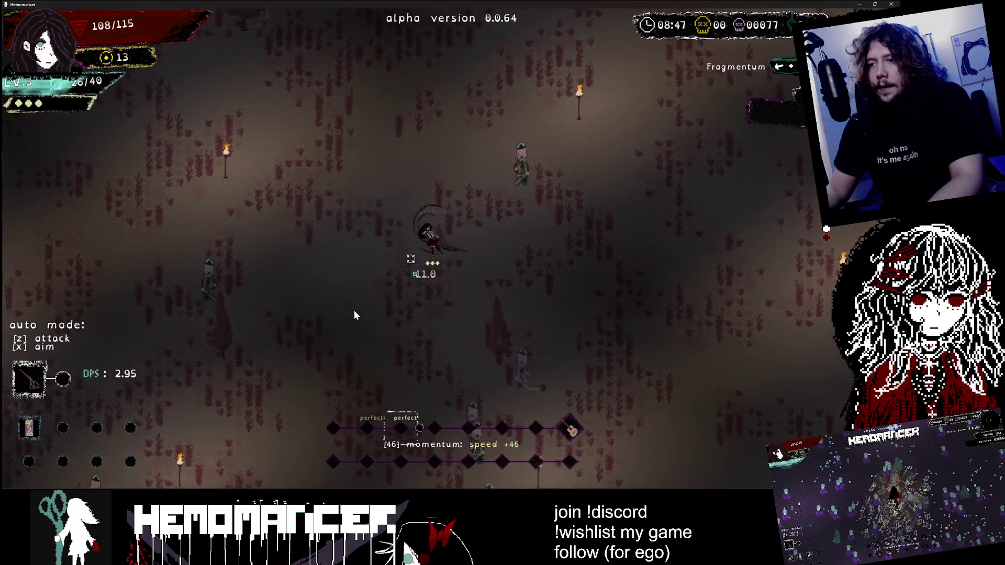
Step: Move up the dark field while attacking enemies on the beat
{"action": "key", "text": "w"}
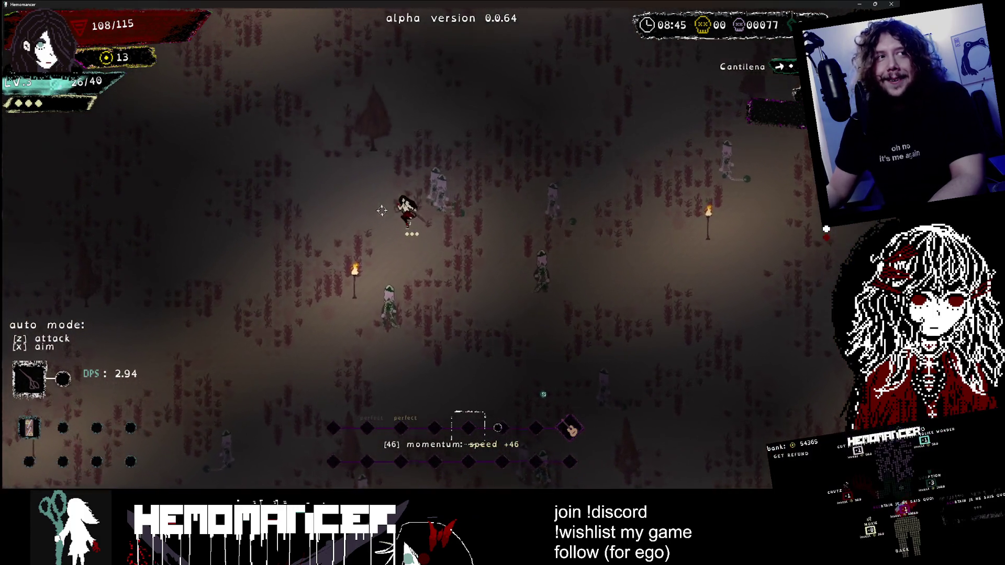
{"action": "key", "text": "w"}
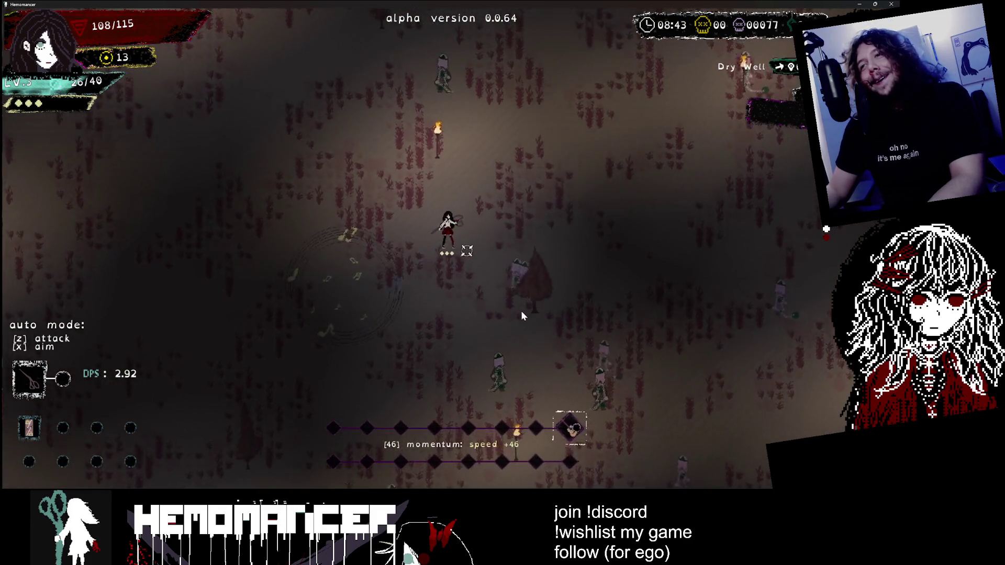
{"action": "key", "text": "w"}
{"action": "left_click", "coordinate": [393, 297]}
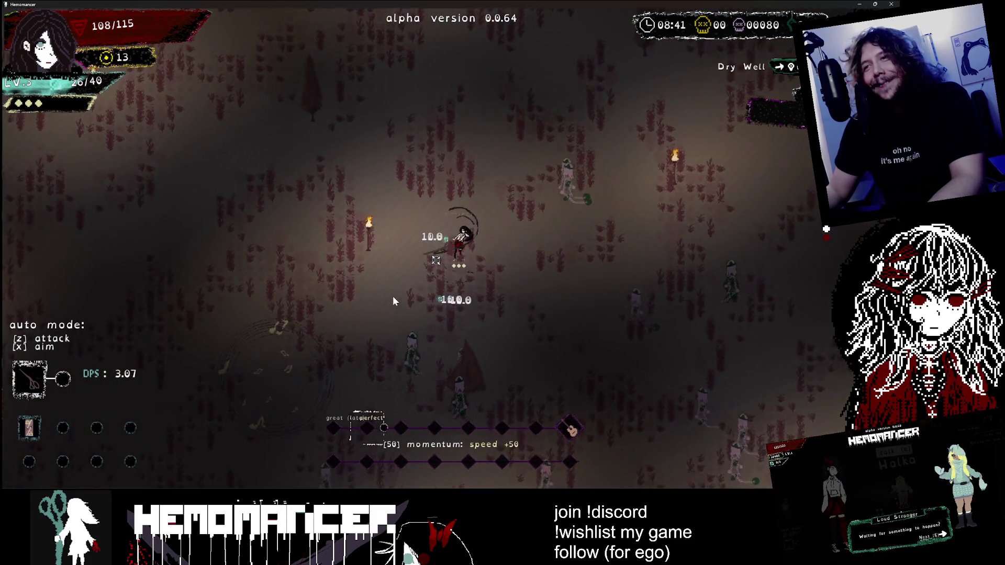
{"action": "key", "text": "w"}
{"action": "left_click", "coordinate": [436, 302]}
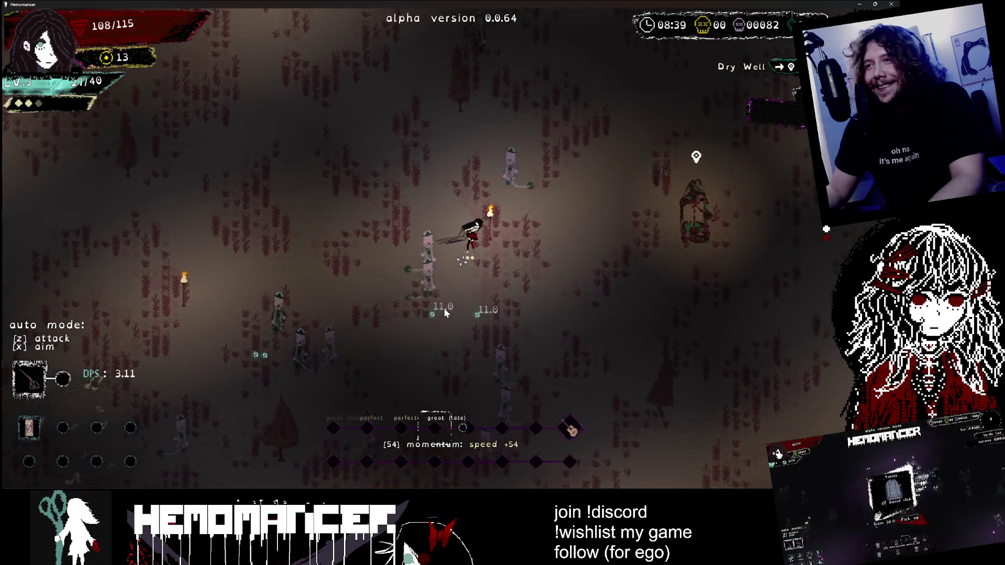
{"action": "key", "text": "w"}
{"action": "left_click", "coordinate": [449, 189]}
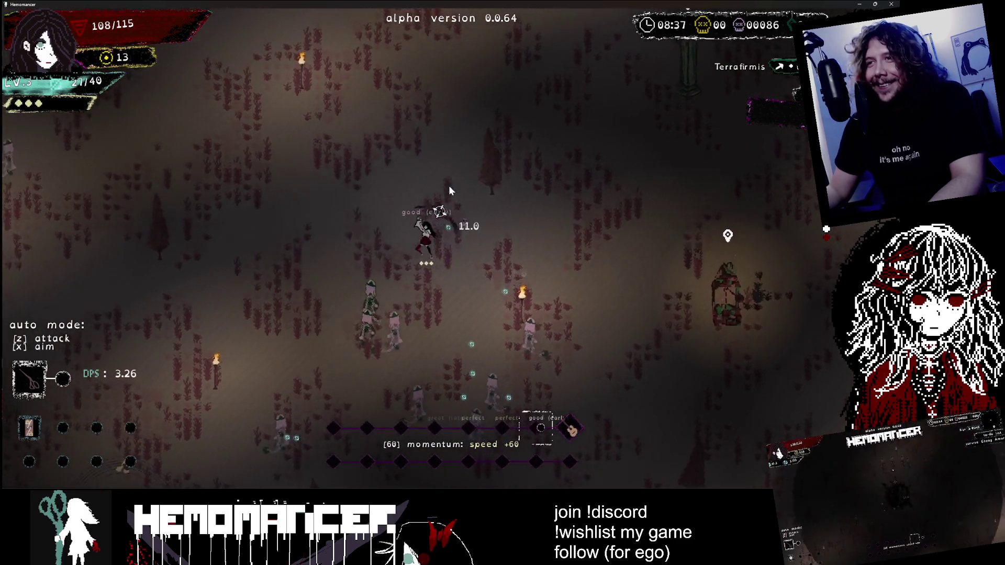
Step: Dip down-left into the enemy group, then escape up-right with timed attacks toward the Dry Well
{"action": "key", "text": "s"}
{"action": "key", "text": "a"}
{"action": "left_click", "coordinate": [354, 320]}
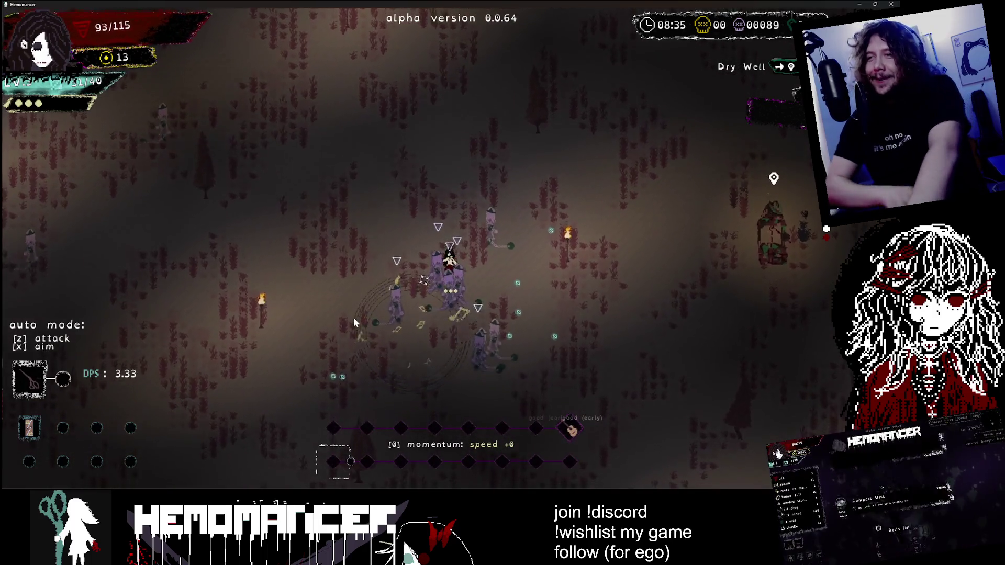
{"action": "key", "text": "w"}
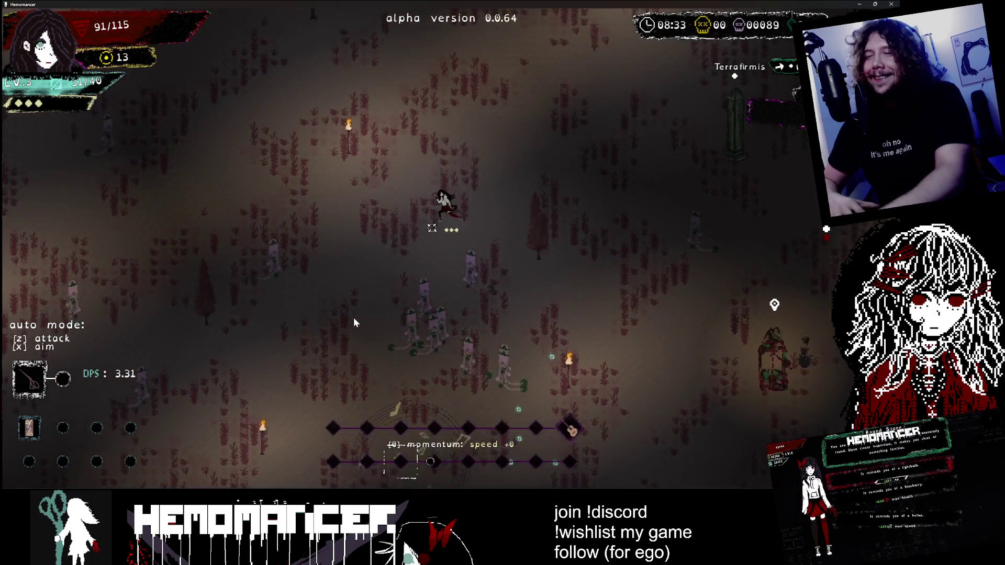
{"action": "key", "text": "w"}
{"action": "key", "text": "d"}
{"action": "left_click", "coordinate": [591, 304]}
{"action": "left_click", "coordinate": [516, 314]}
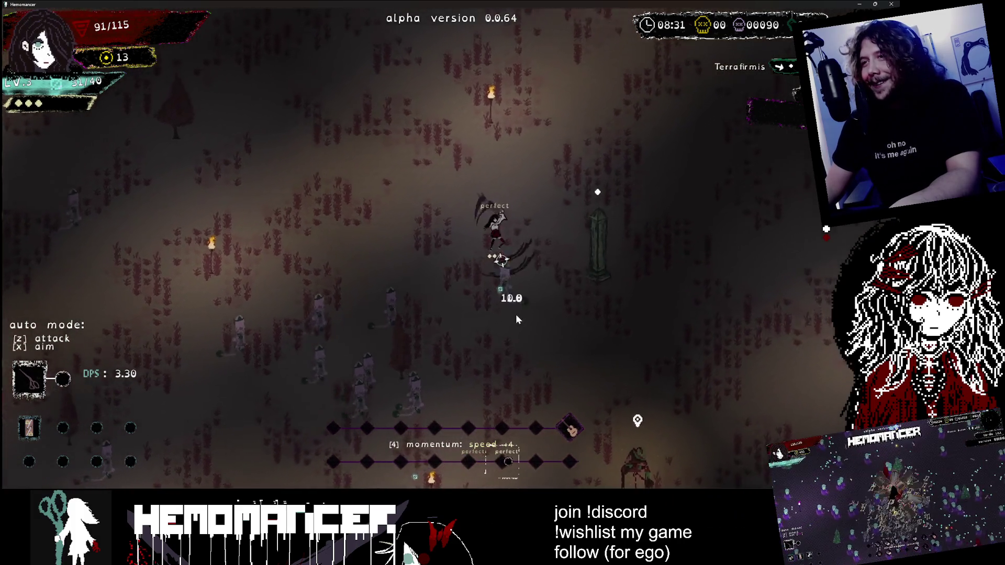
Step: Trigger the Dry Well event, gamble on drinking for healing, and pick the ice lance ability
{"action": "key", "text": "d"}
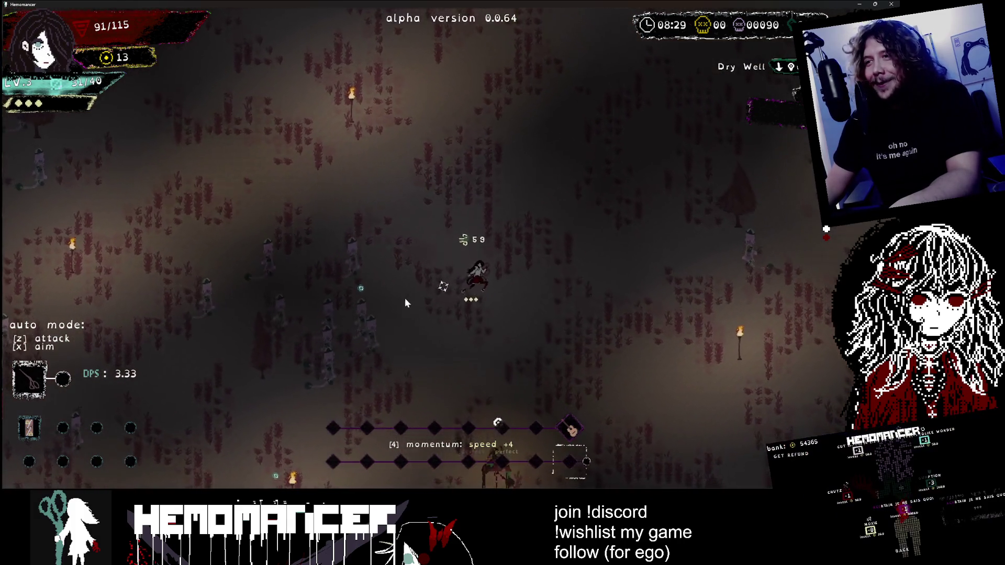
{"action": "key", "text": "s"}
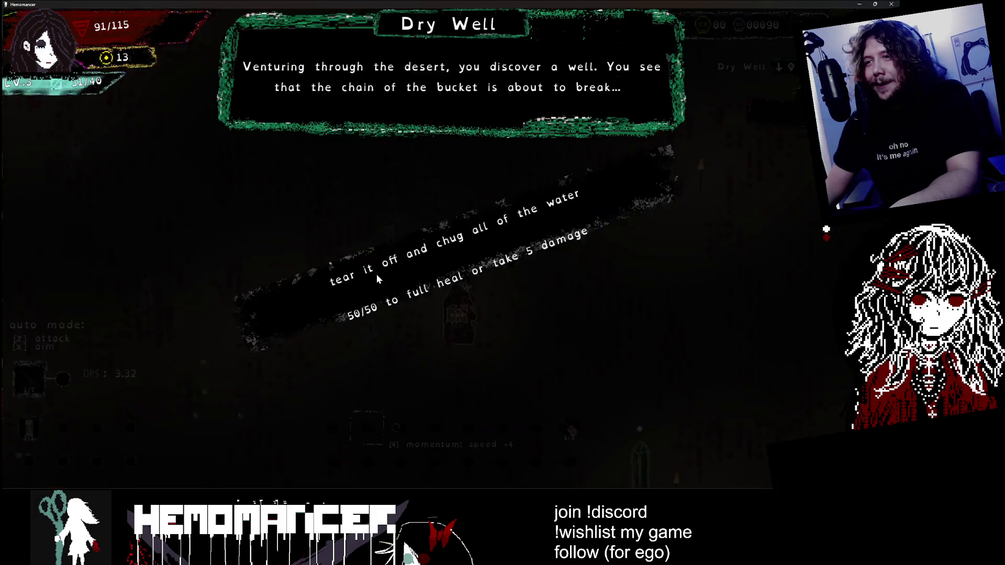
{"action": "left_click", "coordinate": [375, 274]}
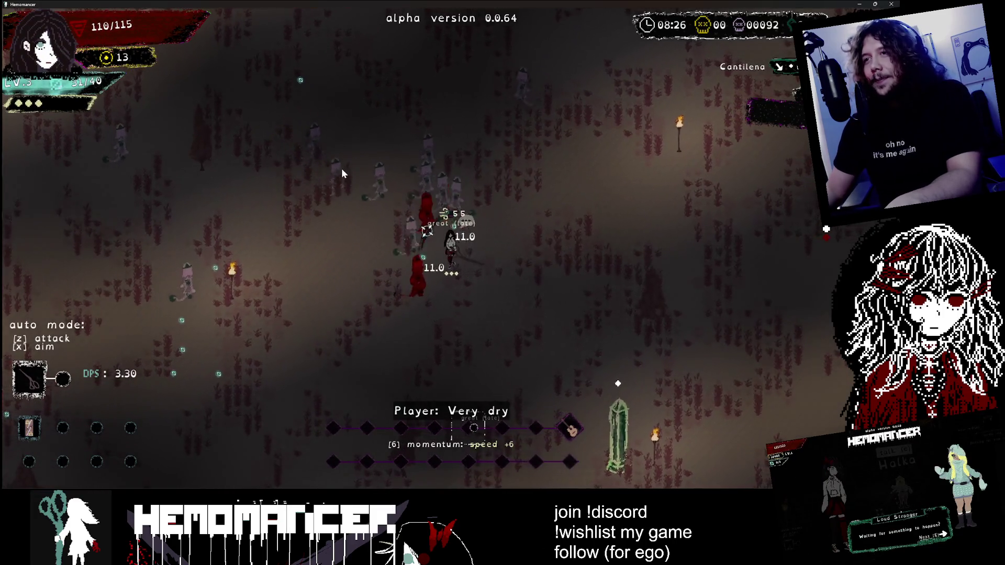
{"action": "key", "text": "a"}
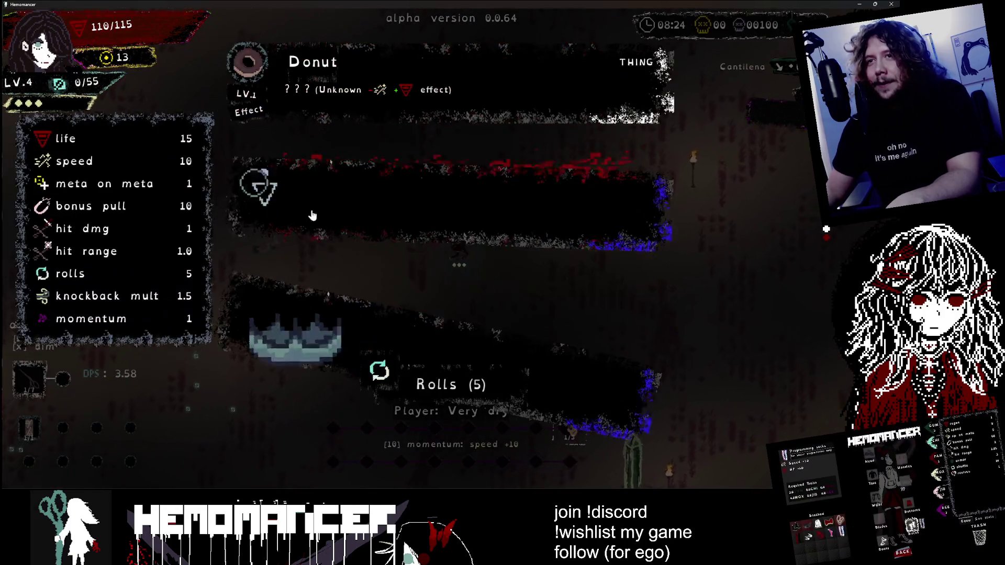
{"action": "left_click", "coordinate": [343, 194]}
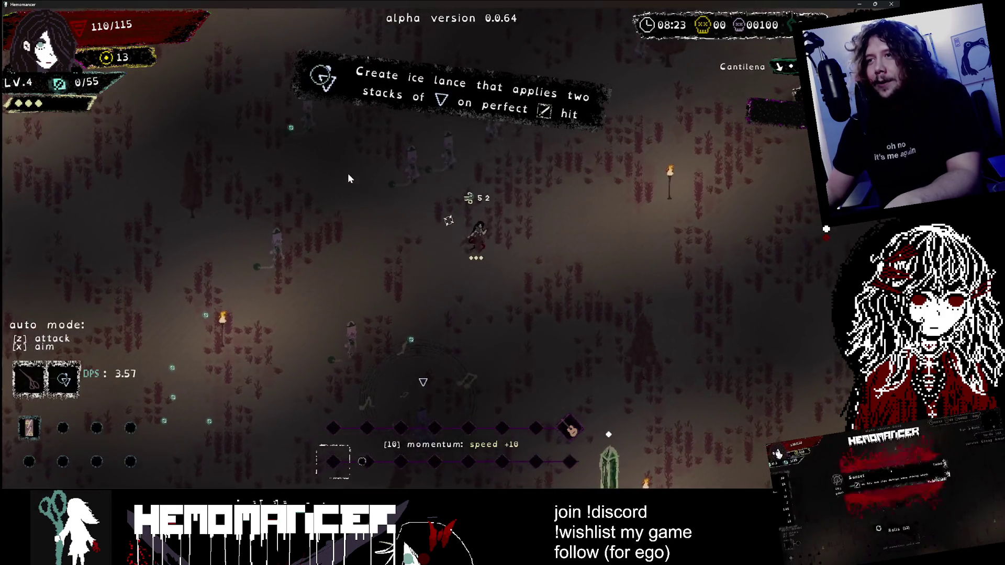
Step: Run around the field fighting enemies, then pause the run and switch away from the game
{"action": "key", "text": "a"}
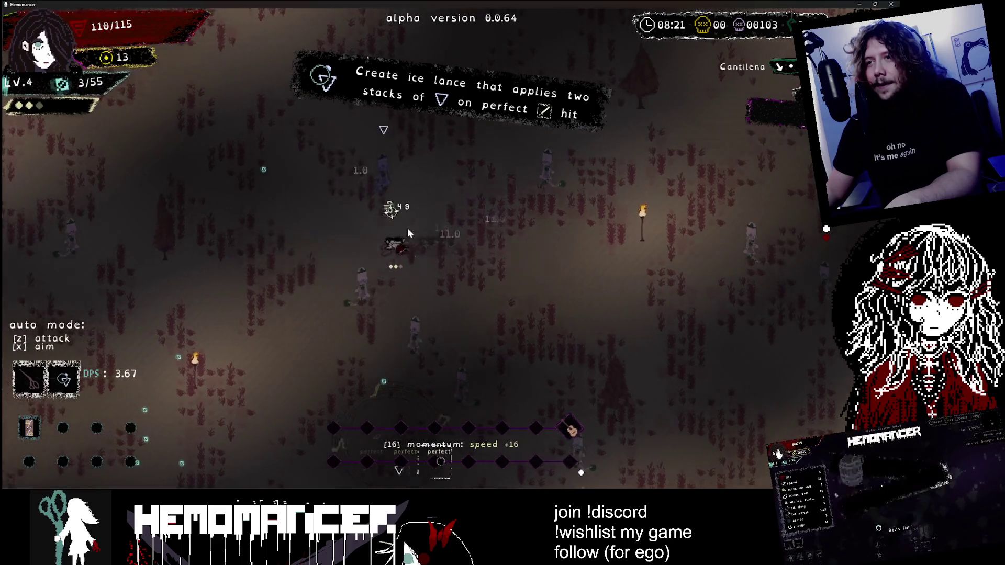
{"action": "key", "text": "a"}
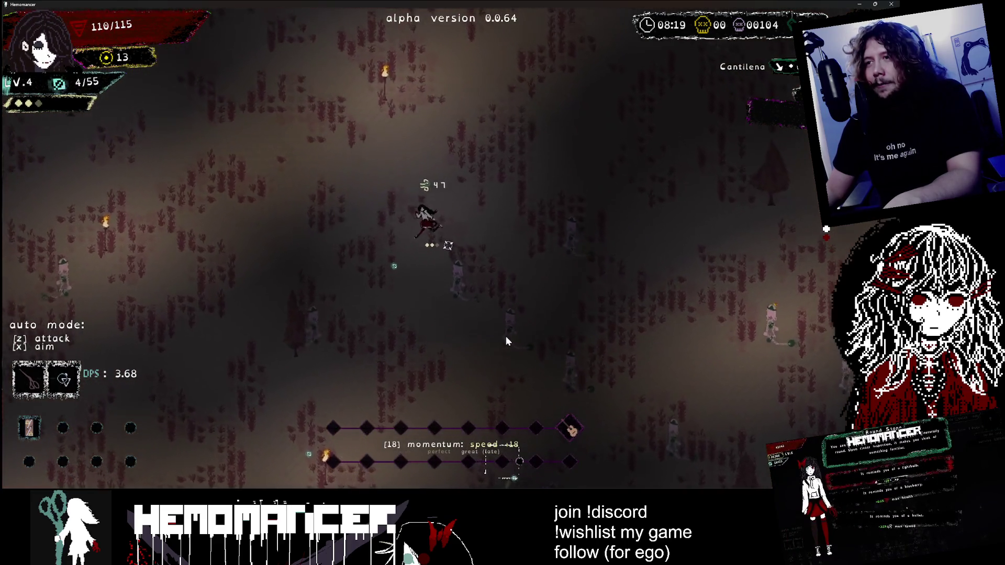
{"action": "key", "text": "a"}
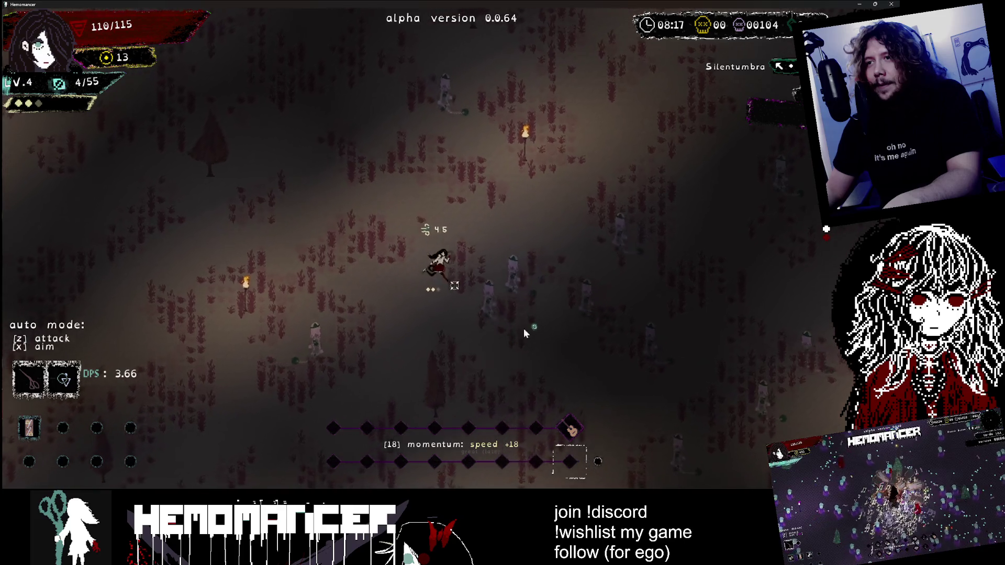
{"action": "key", "text": "d"}
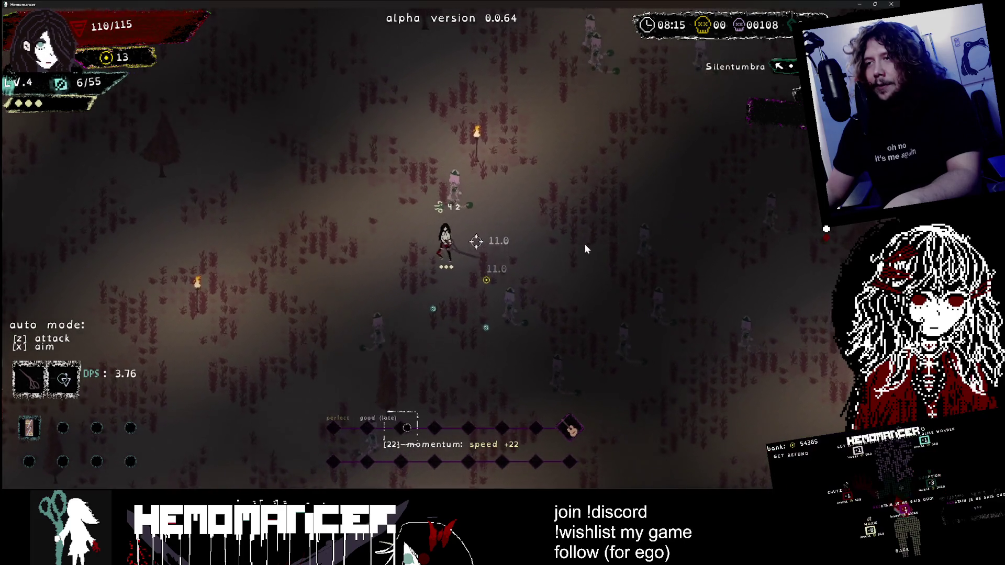
{"action": "key", "text": "a"}
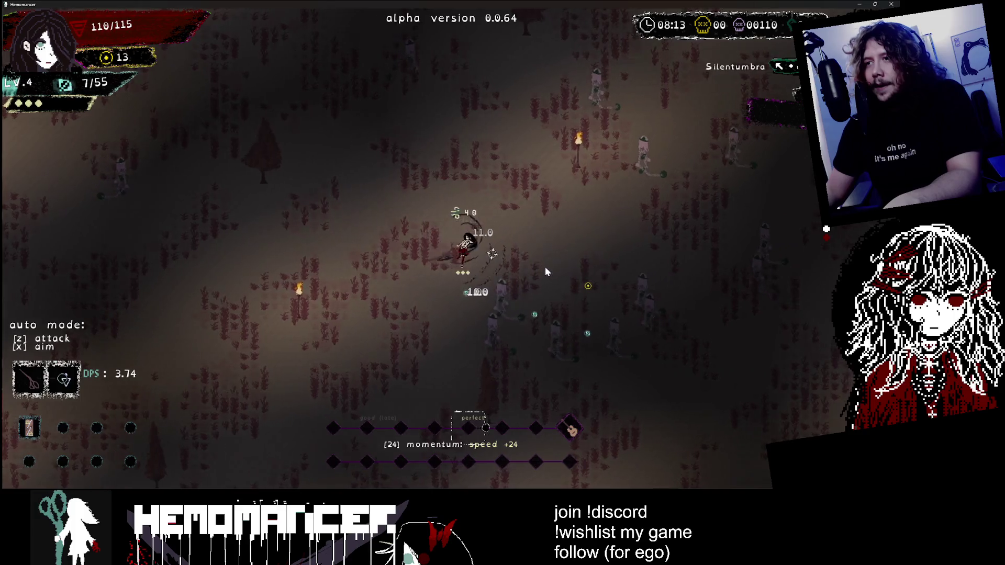
{"action": "key", "text": "s"}
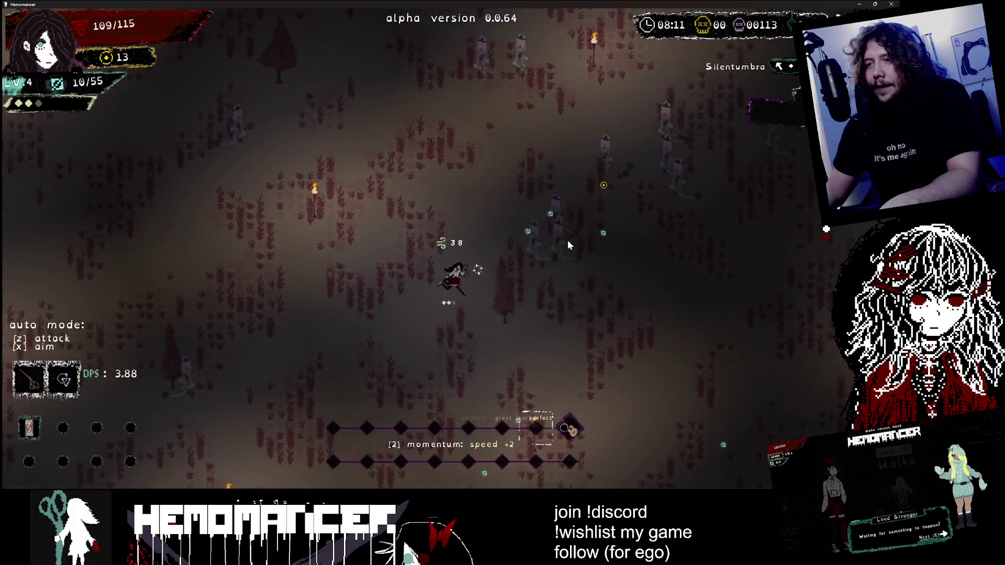
{"action": "key", "text": "d"}
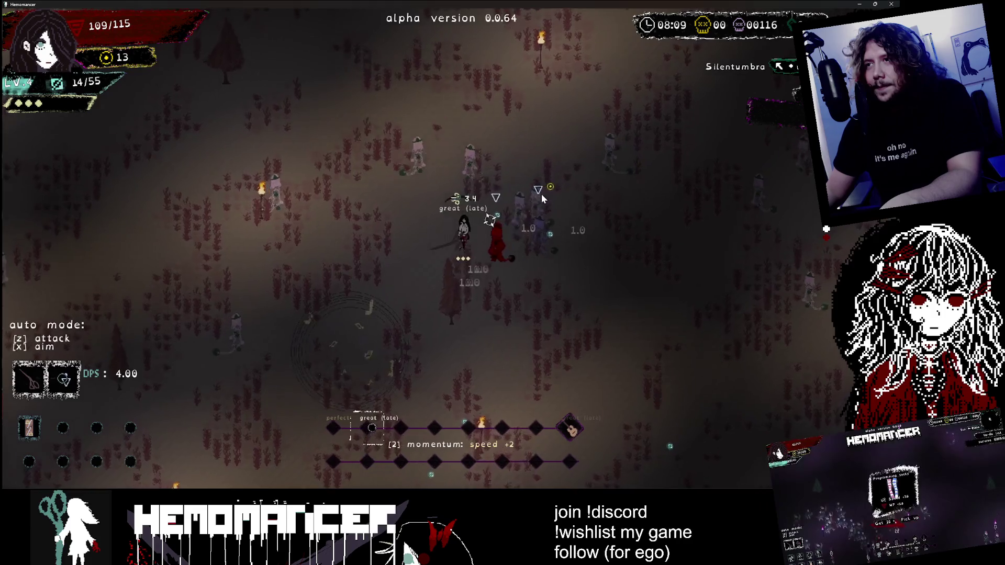
{"action": "key", "text": "w"}
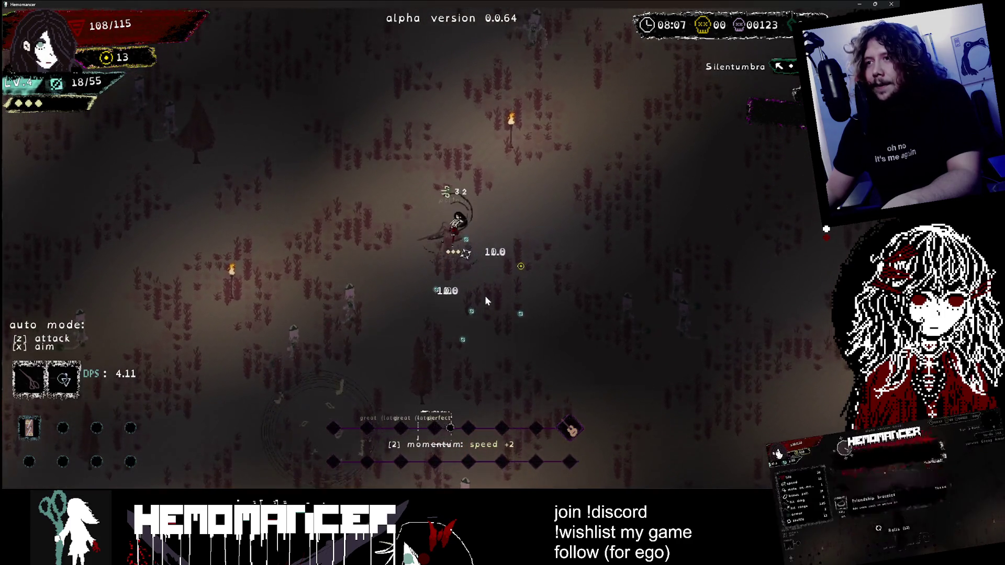
{"action": "key", "text": "s"}
{"action": "key", "text": "d"}
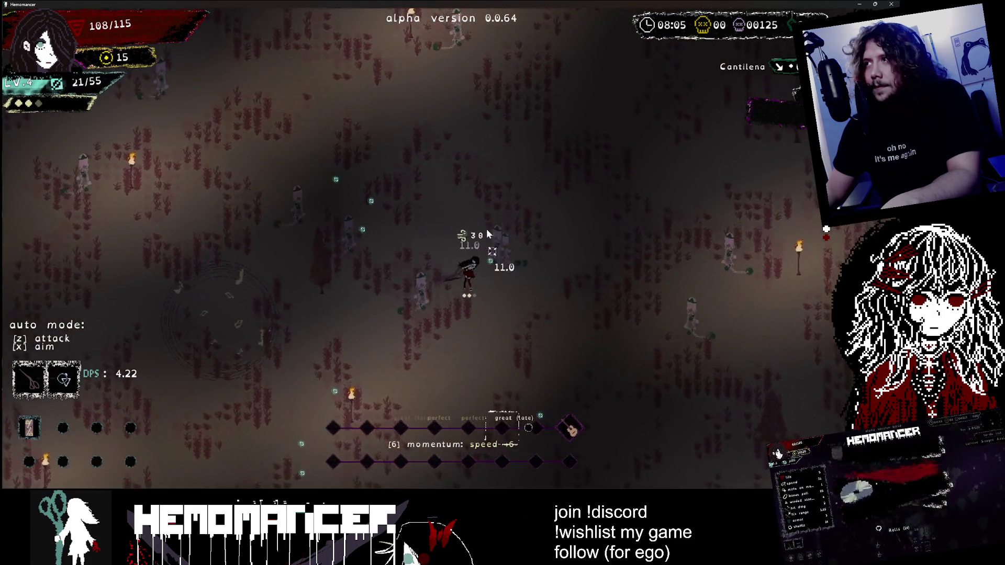
{"action": "key", "text": "s"}
{"action": "key", "text": "a"}
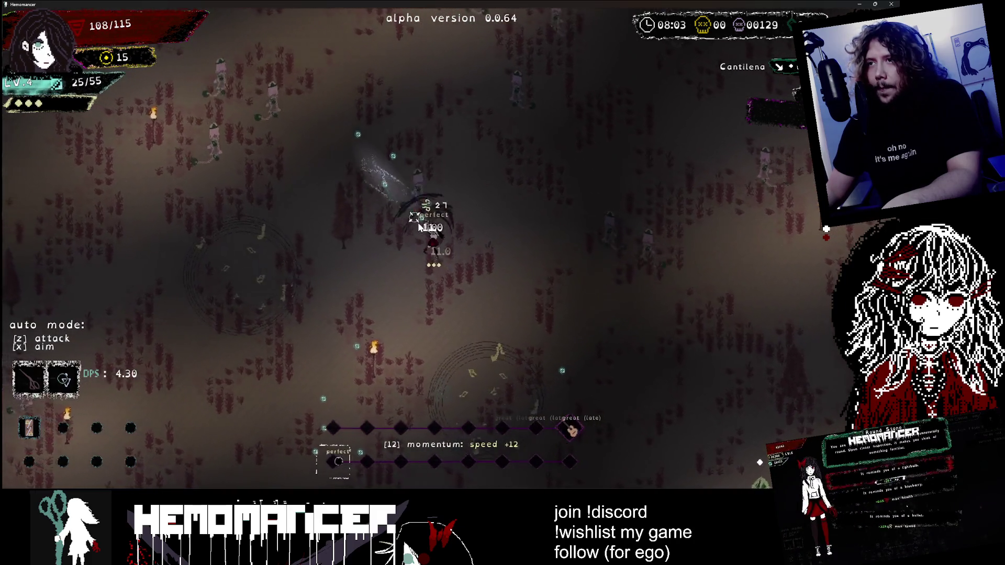
{"action": "key", "text": "w"}
{"action": "key", "text": "a"}
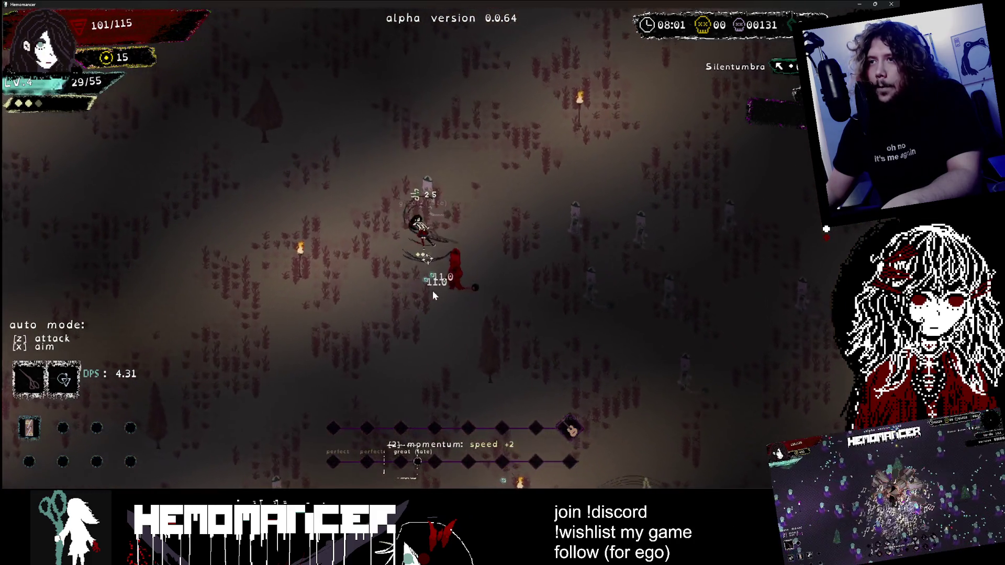
{"action": "key", "text": "w"}
{"action": "key", "text": "a"}
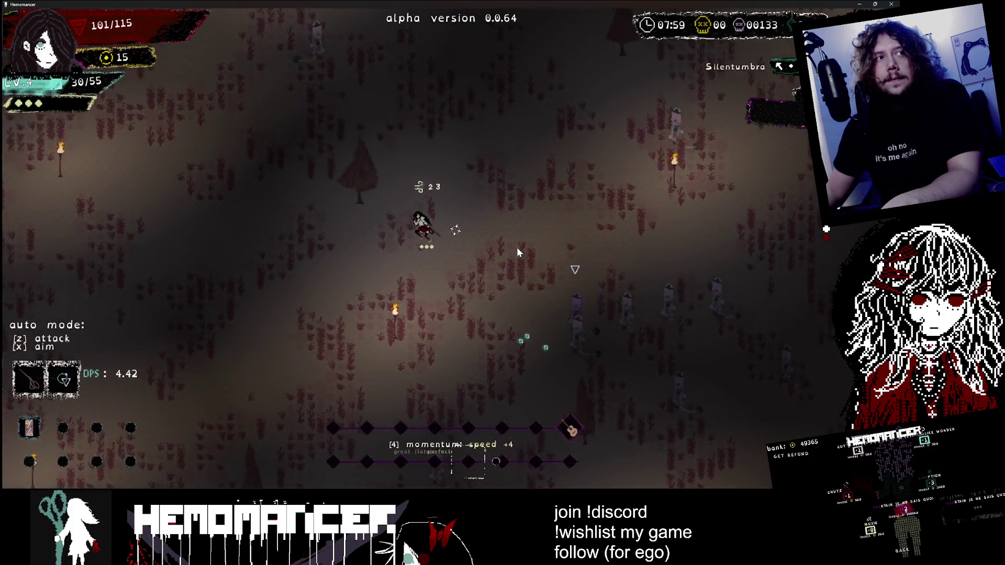
{"action": "key", "text": "w"}
{"action": "key", "text": "d"}
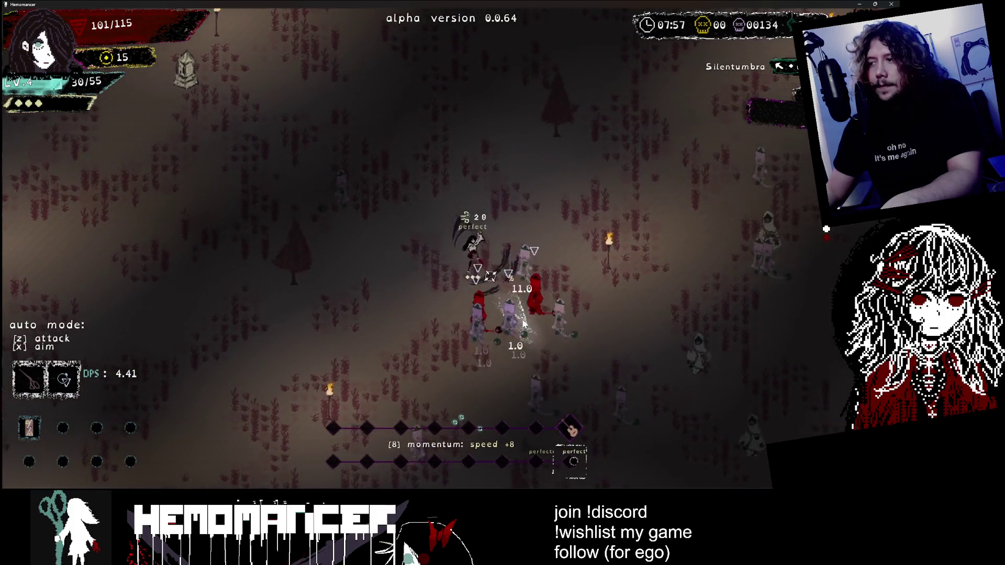
{"action": "key", "text": "s"}
{"action": "key", "text": "d"}
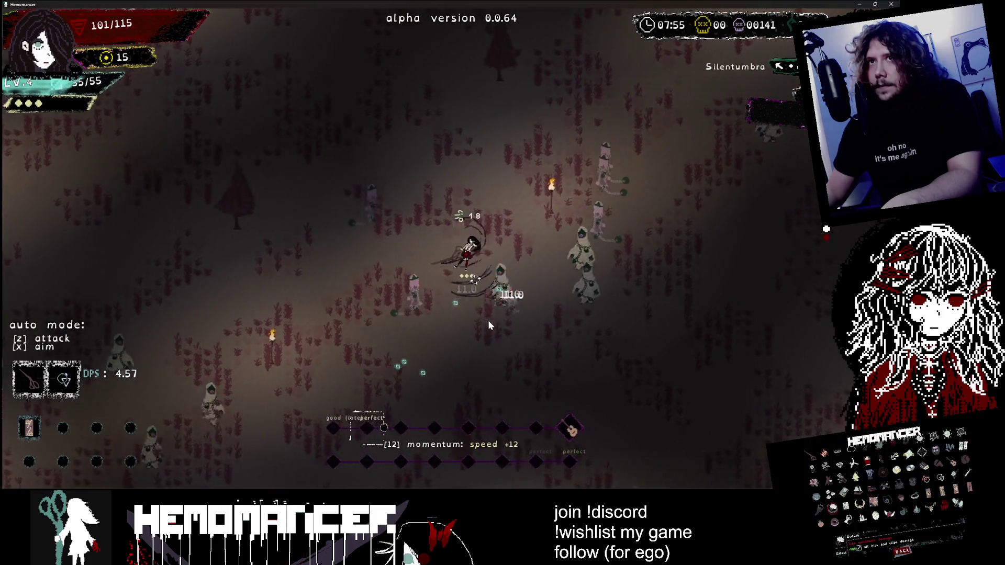
{"action": "key", "text": "w"}
{"action": "key", "text": "d"}
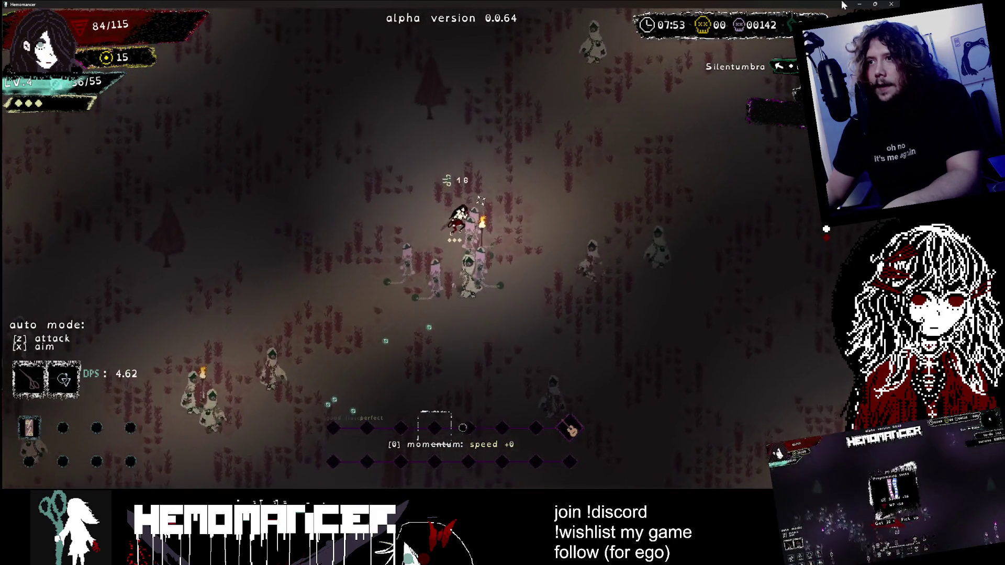
{"action": "key", "text": "Escape"}
{"action": "key", "text": "alt+Tab"}
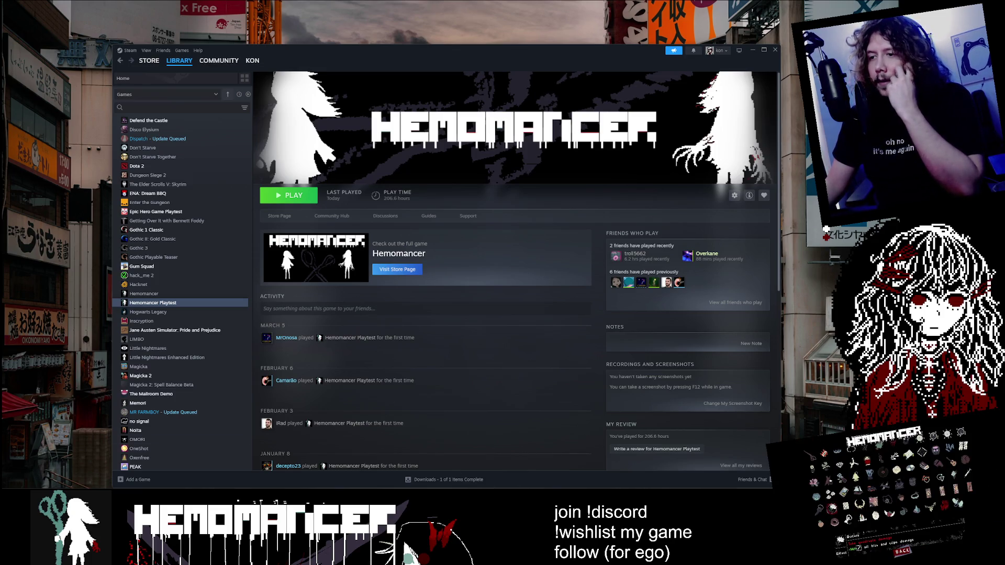
Step: Close tree.aseprite, answering its save prompt, and scroll the brush size down to 1 px
{"action": "key", "text": "alt+Tab"}
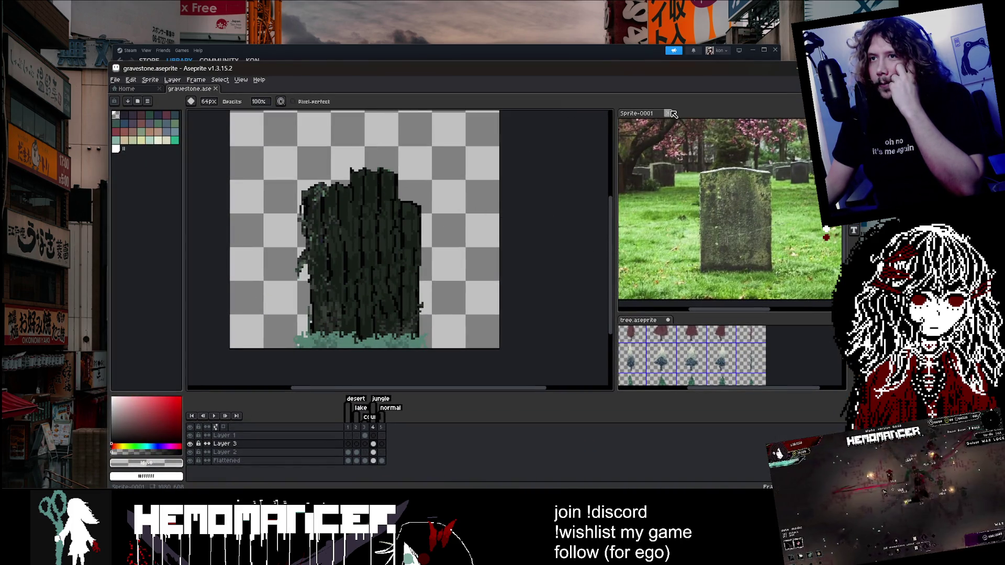
{"action": "left_click", "coordinate": [668, 319]}
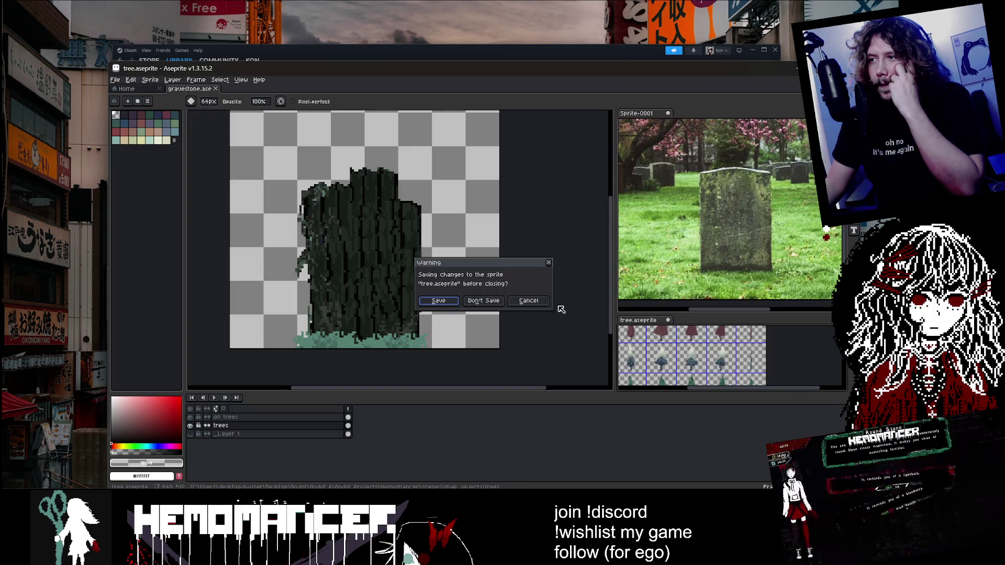
{"action": "left_click", "coordinate": [481, 302]}
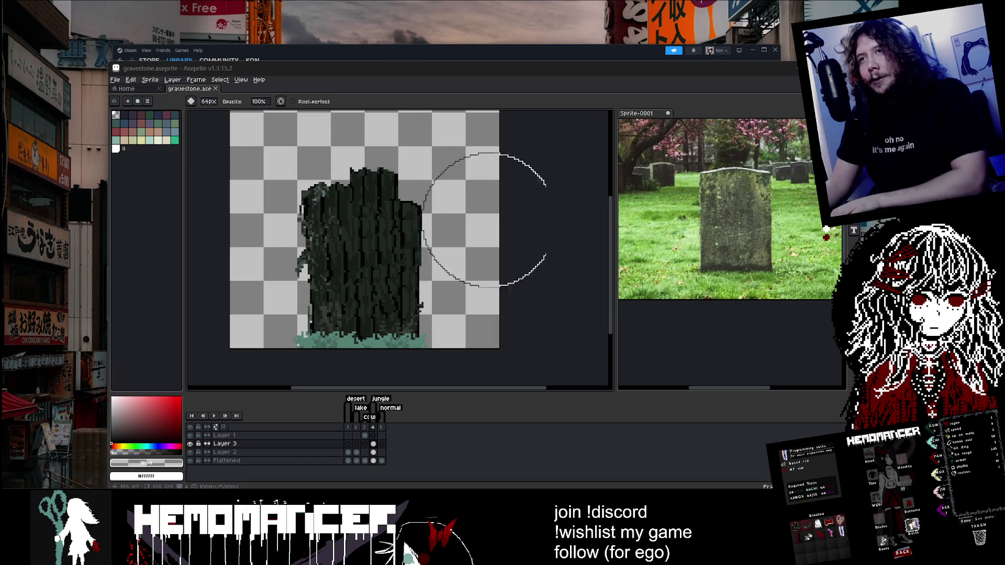
{"action": "scroll", "coordinate": [510, 206], "scroll_direction": "down", "scroll_amount": 5}
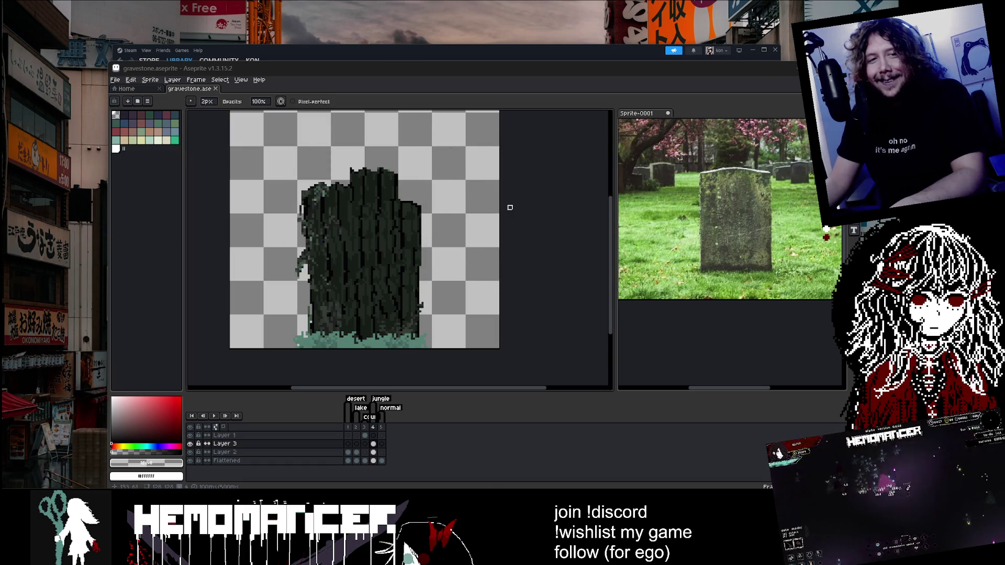
{"action": "scroll", "coordinate": [511, 207], "scroll_direction": "down", "scroll_amount": 1}
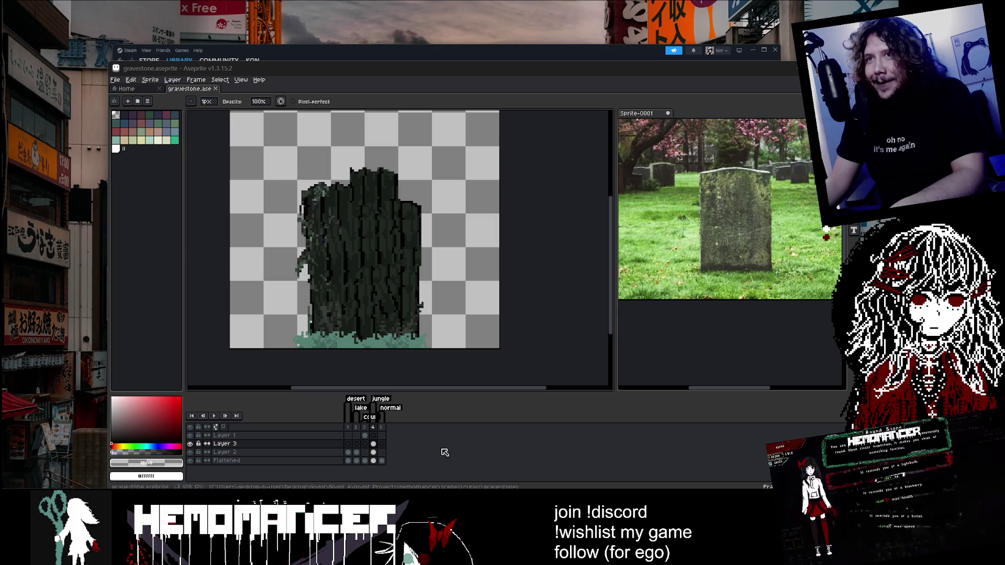
Step: Nudge the Steam library window a few pixels up-left, then switch to VS Code
{"action": "left_click", "coordinate": [343, 51]}
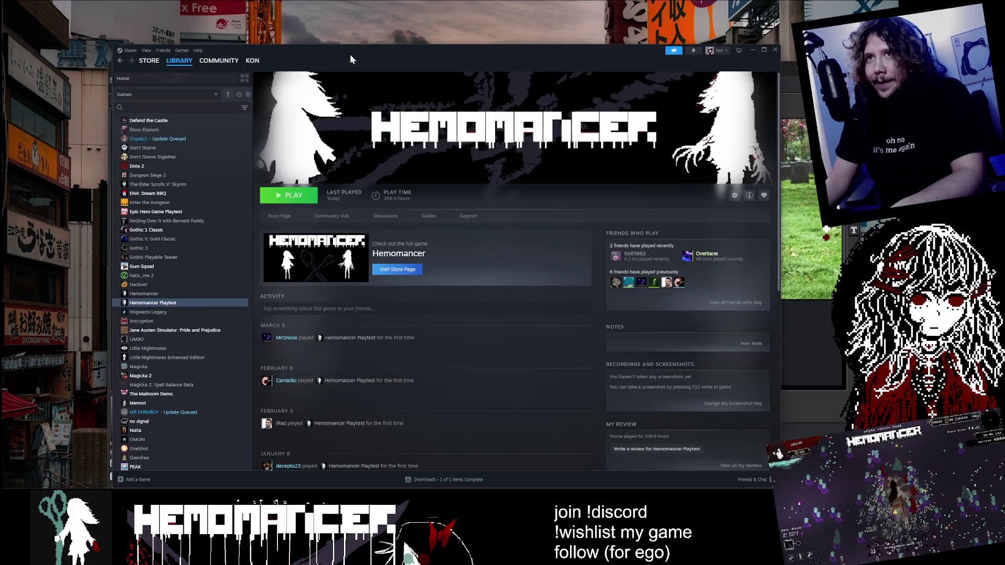
{"action": "left_click_drag", "start_coordinate": [342, 35], "coordinate": [337, 32]}
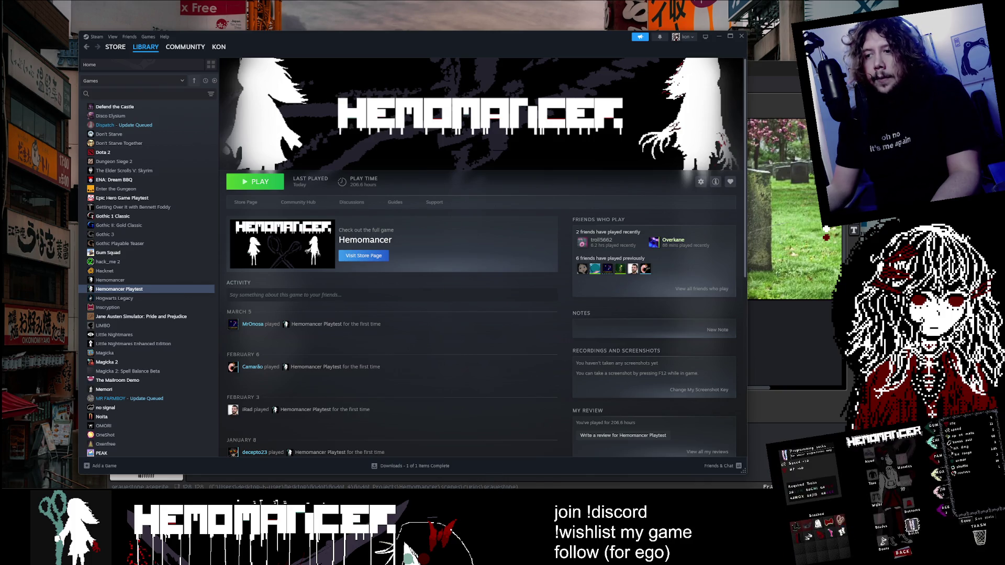
{"action": "key", "text": "alt+Tab"}
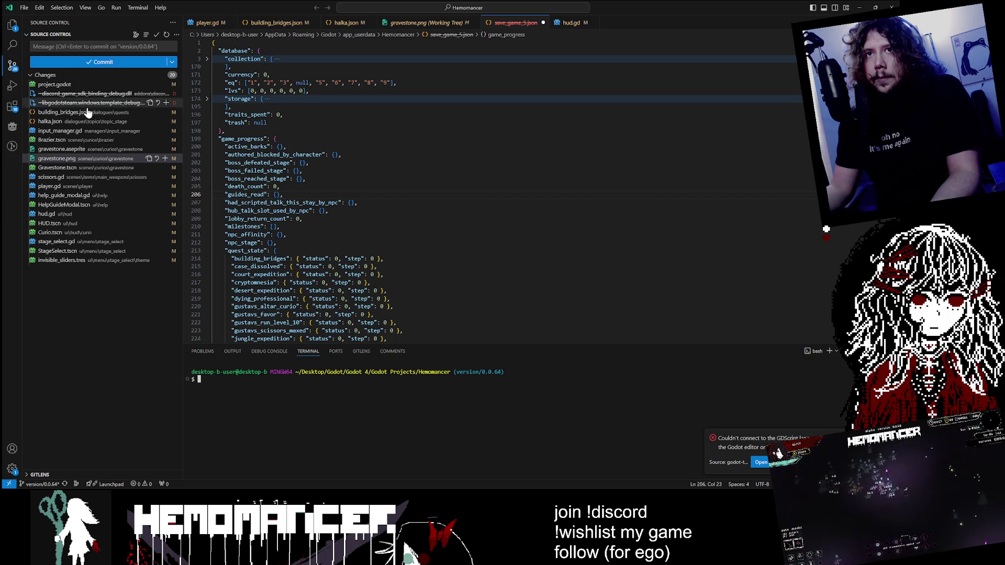
Step: Commit all changes as '[release] extra fixes for release, stage select and hel modals' and sync
{"action": "left_click", "coordinate": [92, 48]}
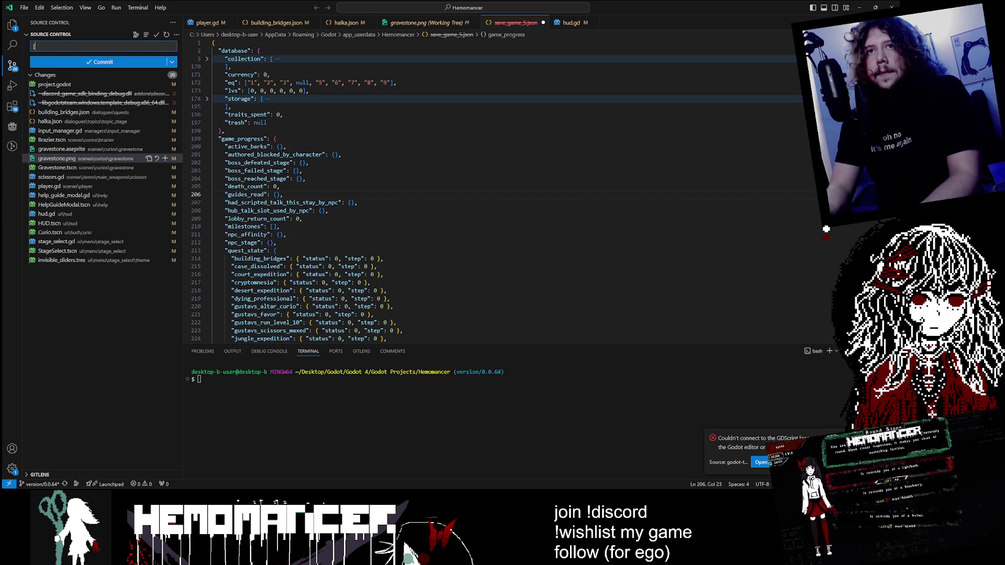
{"action": "type", "text": "release] "}
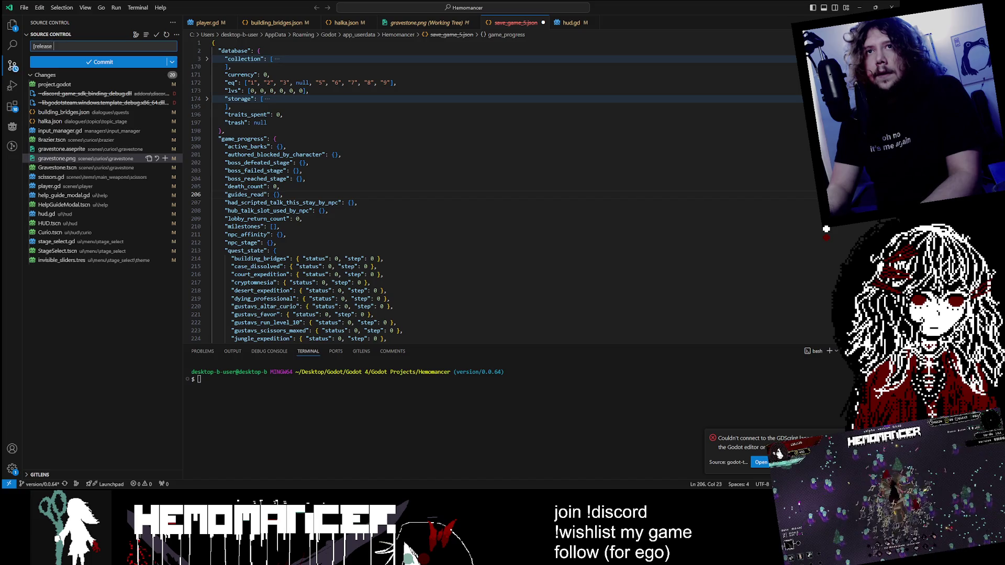
{"action": "type", "text": "post re"}
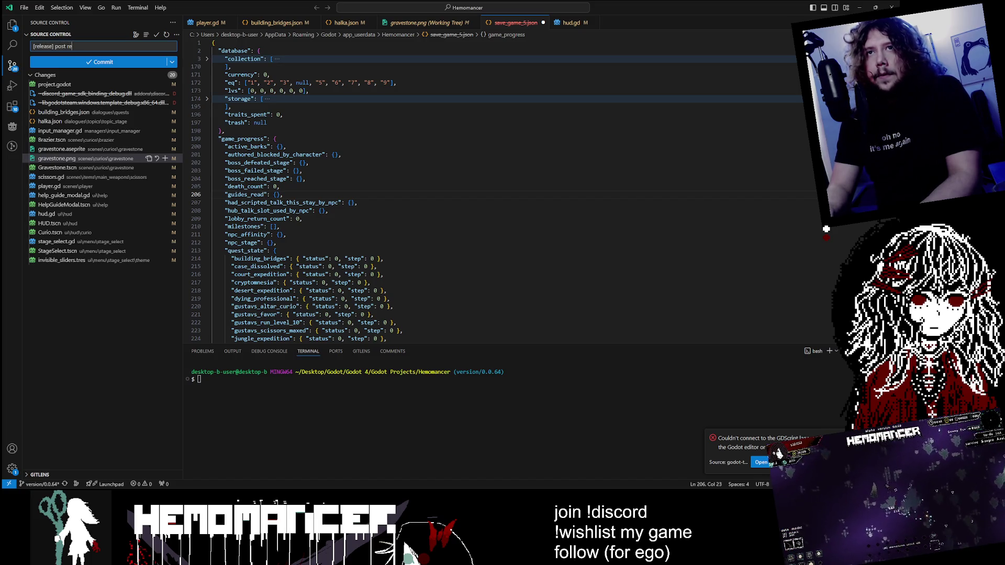
{"action": "key", "text": "BackSpace"}
{"action": "key", "text": "BackSpace"}
{"action": "key", "text": "BackSpace"}
{"action": "key", "text": "BackSpace"}
{"action": "key", "text": "BackSpace"}
{"action": "key", "text": "BackSpace"}
{"action": "key", "text": "BackSpace"}
{"action": "type", "text": "e"}
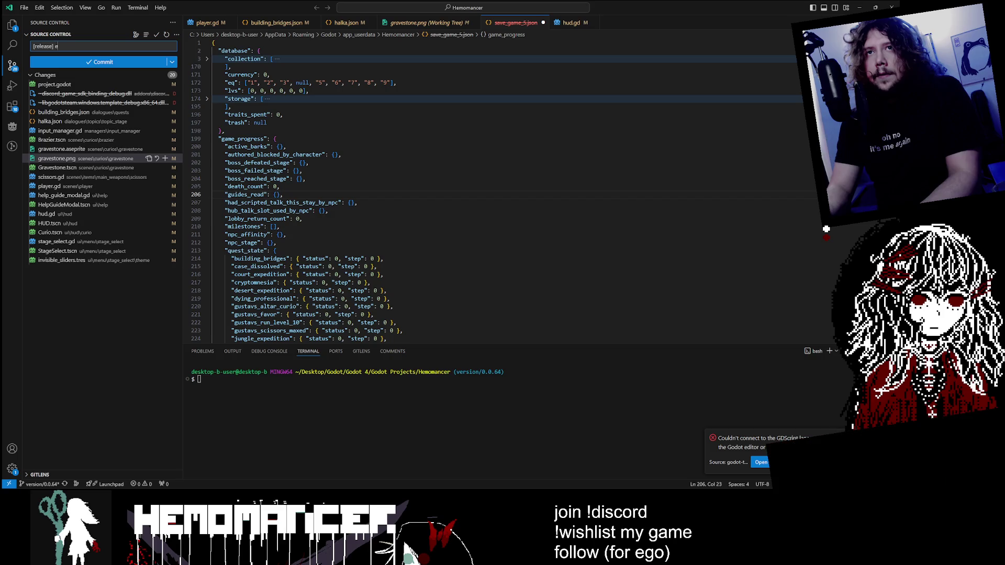
{"action": "type", "text": "xtra fixes for re"}
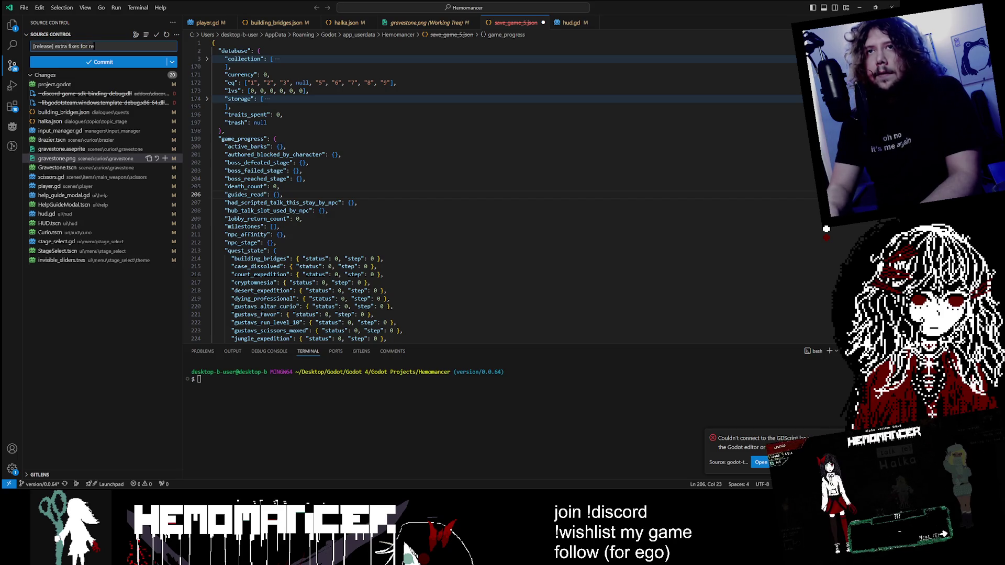
{"action": "type", "text": "lease,"}
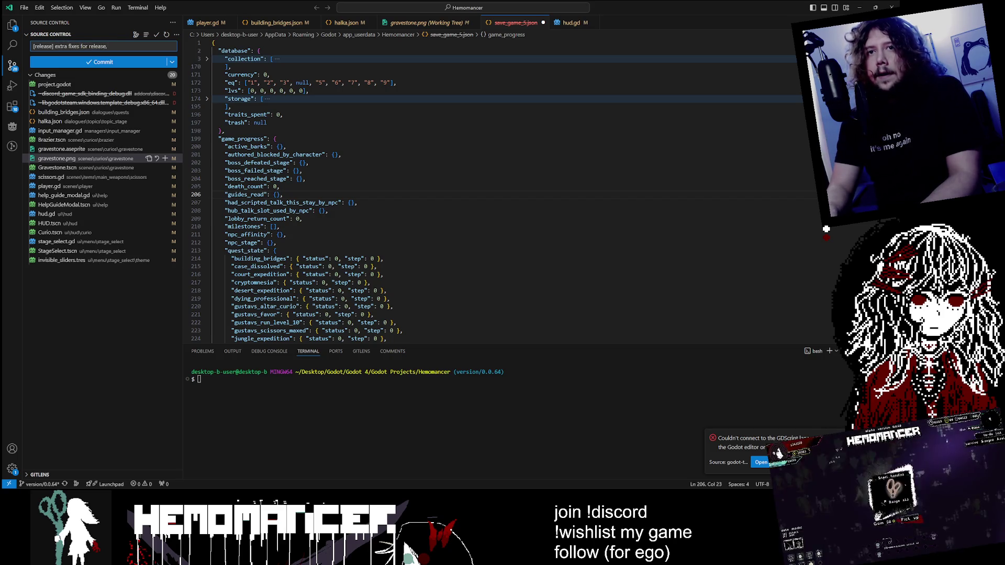
{"action": "type", "text": " stage select and "}
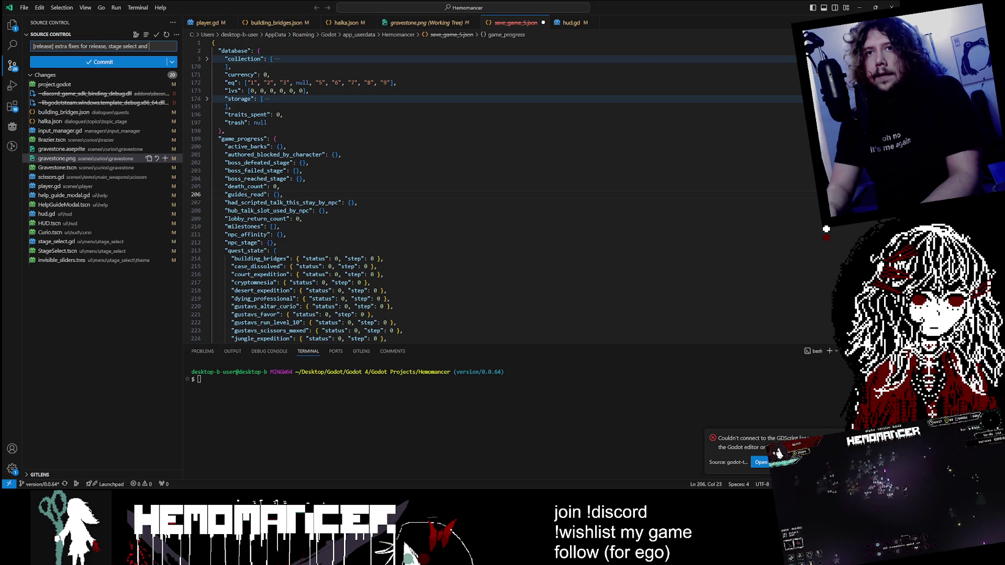
{"action": "type", "text": "hel modals"}
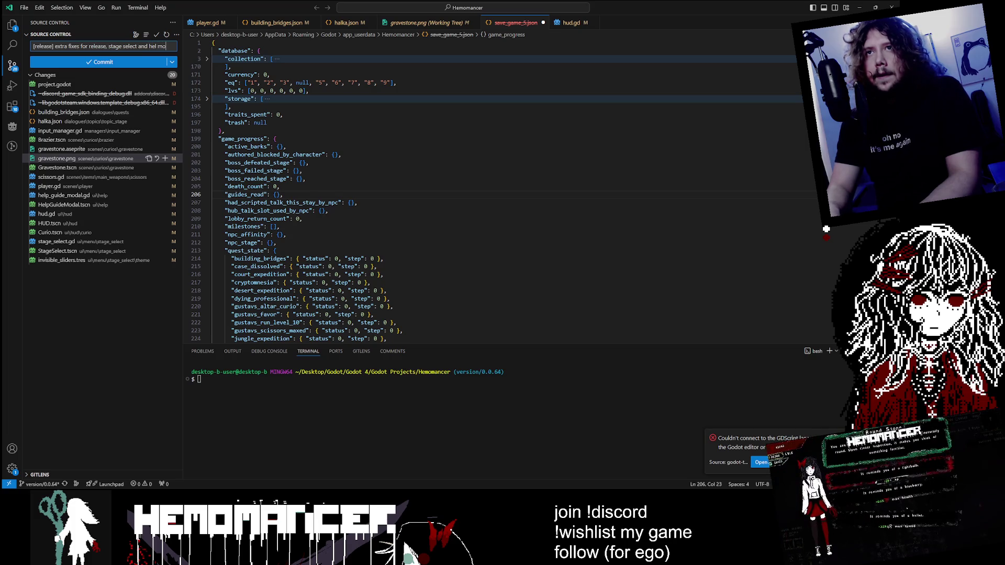
{"action": "left_click", "coordinate": [113, 71]}
{"action": "left_click", "coordinate": [426, 253]}
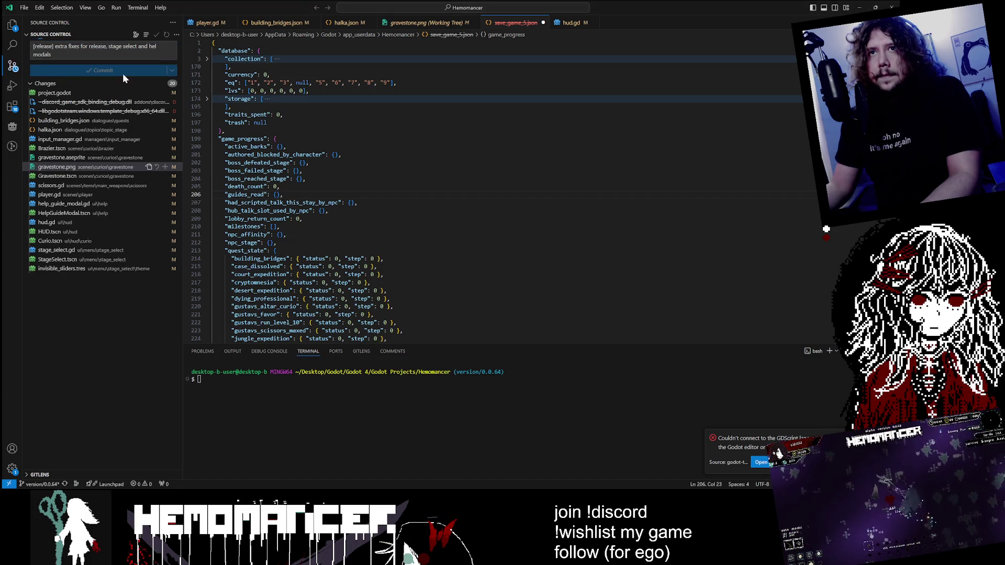
{"action": "left_click", "coordinate": [102, 63]}
Step: Confirm the pull and push, keeping save_game_5.json open without saving
{"action": "left_click", "coordinate": [432, 248]}
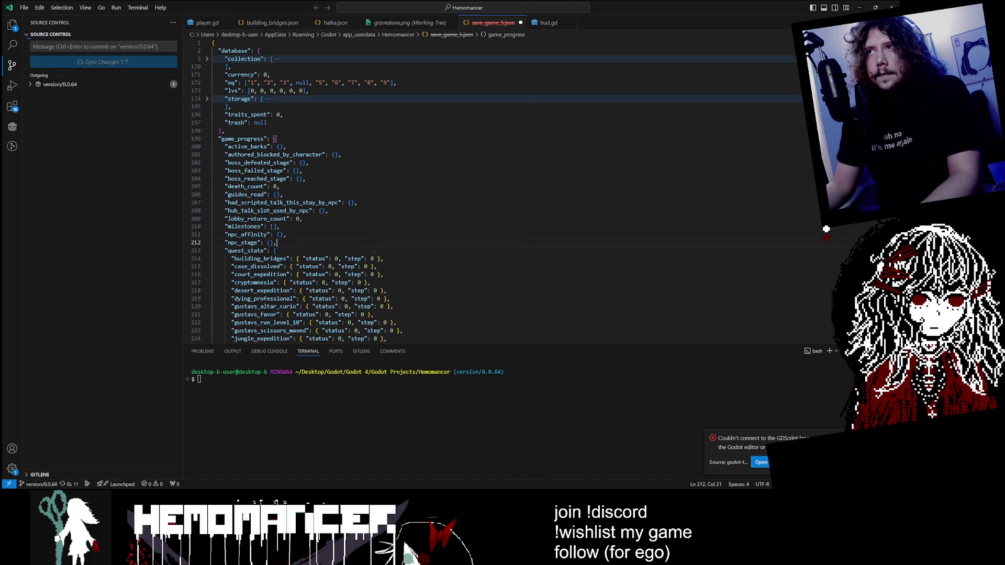
{"action": "left_click", "coordinate": [373, 24]}
{"action": "left_click", "coordinate": [498, 24]}
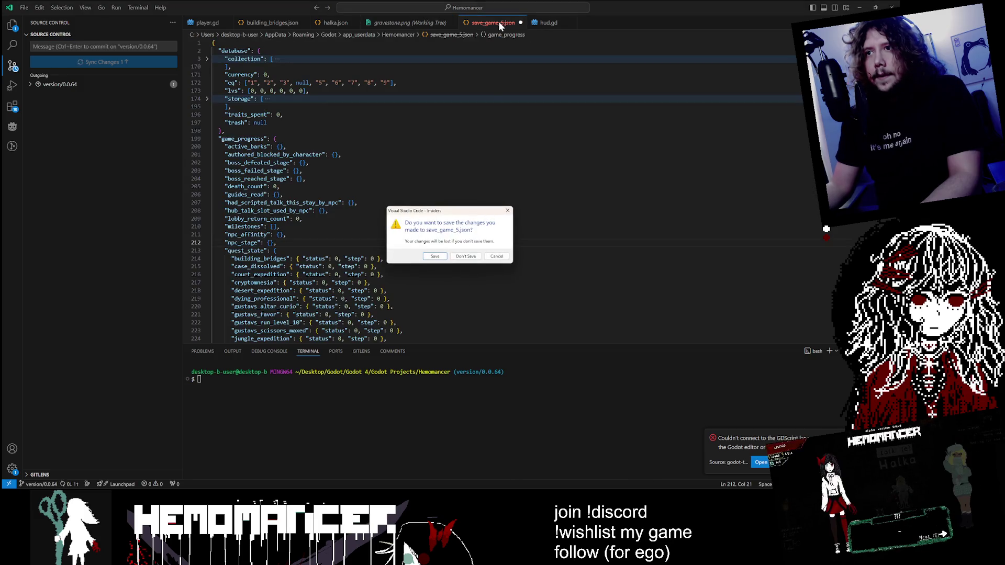
{"action": "key", "text": "Escape"}
{"action": "left_click", "coordinate": [390, 23]}
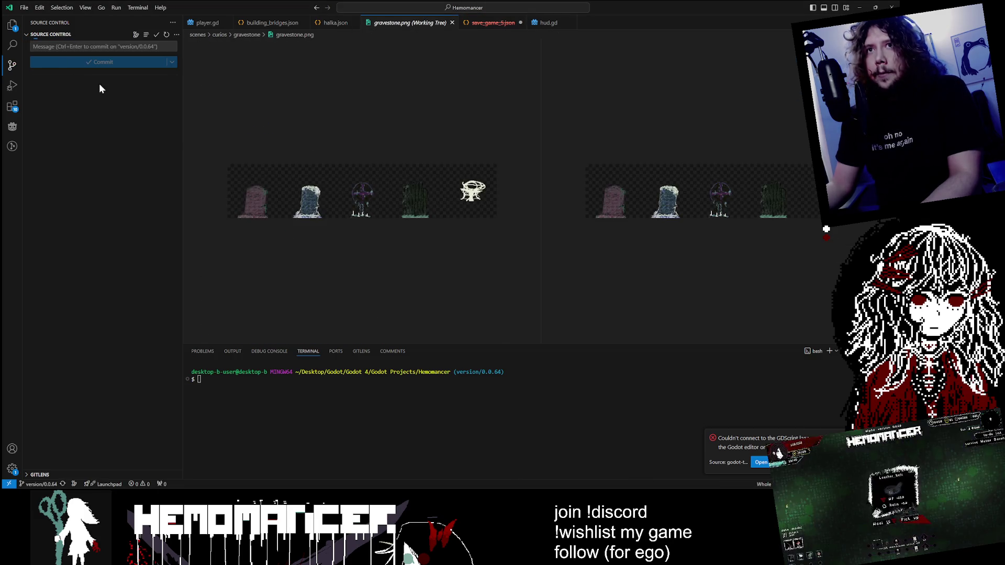
Step: Open player.gd at the god-mode check on line 602 in _on_took_damage
{"action": "left_click", "coordinate": [204, 23]}
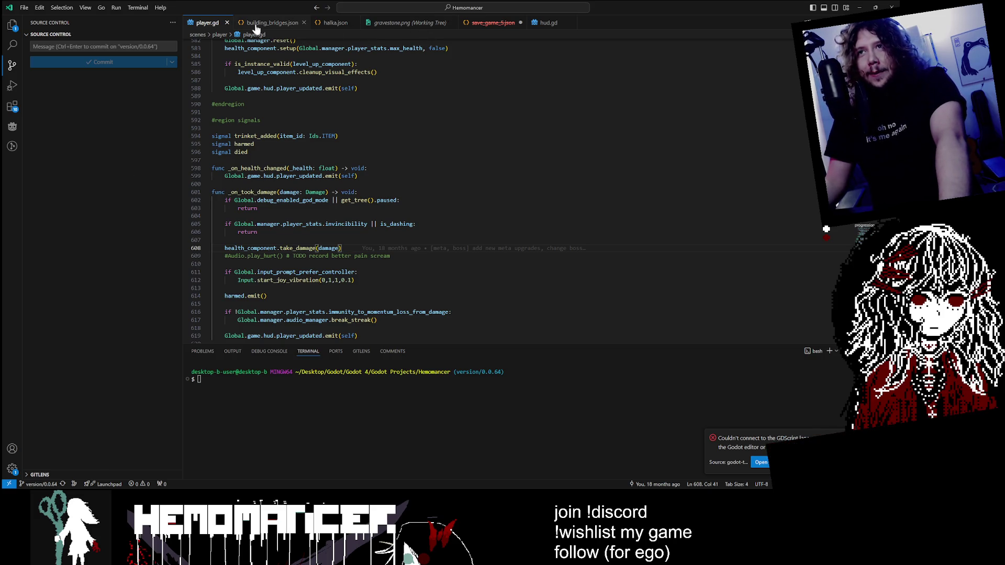
{"action": "left_click", "coordinate": [371, 200]}
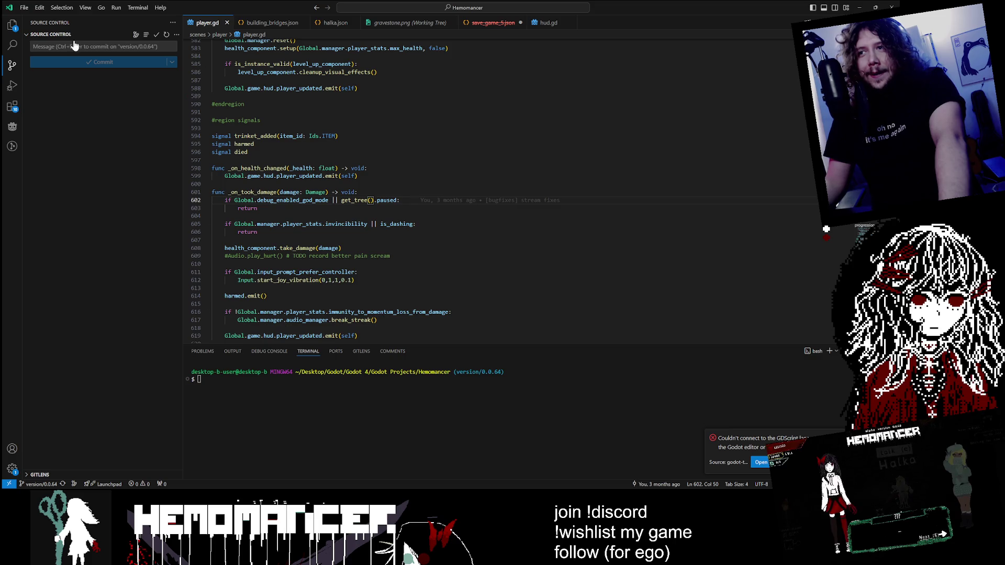
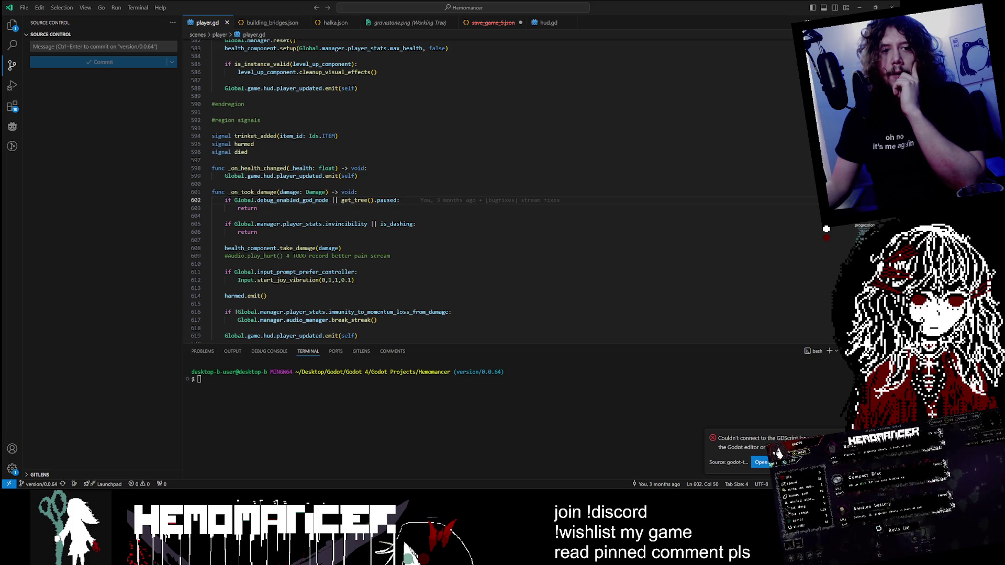
Step: Open the Hemomancer project from the Project Manager and switch to the editor's stage_select.gd script
{"action": "double_click", "coordinate": [425, 140]}
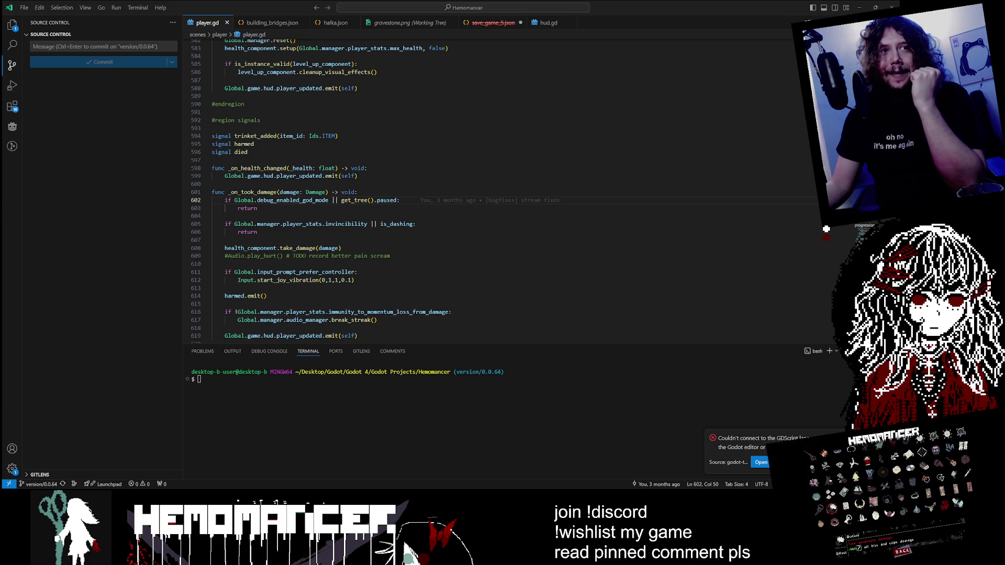
{"action": "key", "text": "alt+Tab"}
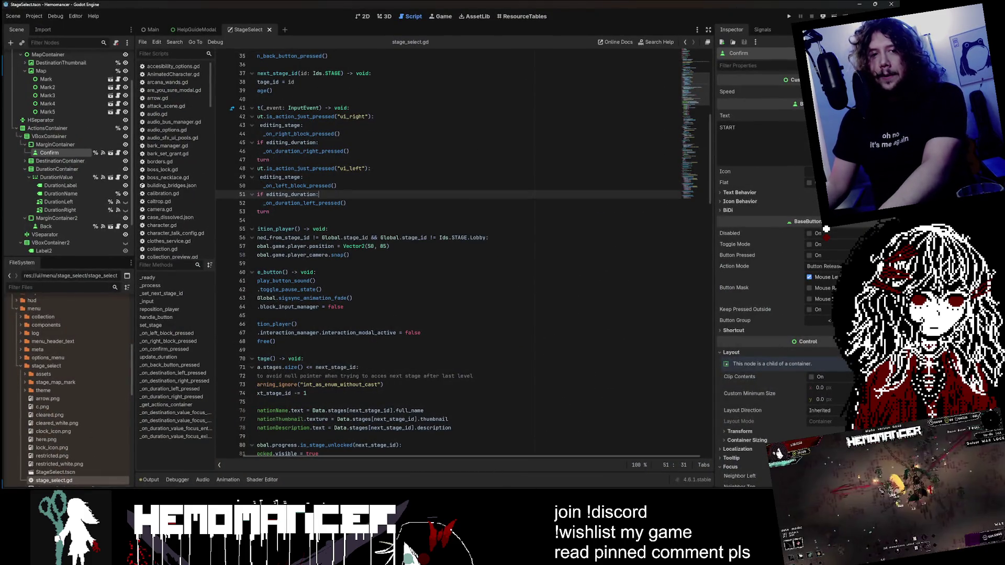
Step: Minimize the Trello board window, then run Hemomancer in debug mode with F5
{"action": "key", "text": "alt+Tab"}
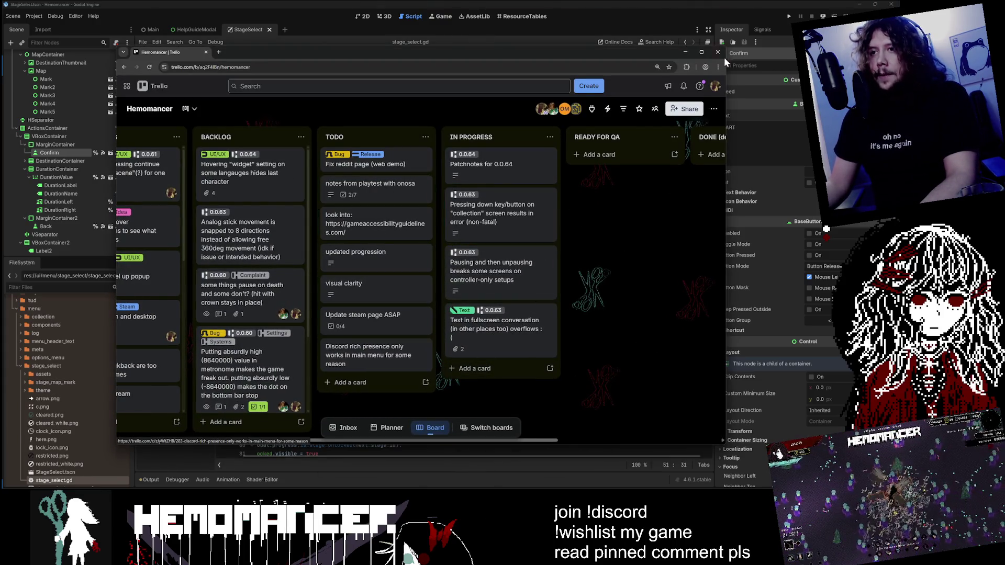
{"action": "left_click", "coordinate": [686, 53]}
{"action": "left_click", "coordinate": [555, 159]}
{"action": "key", "text": "F5"}
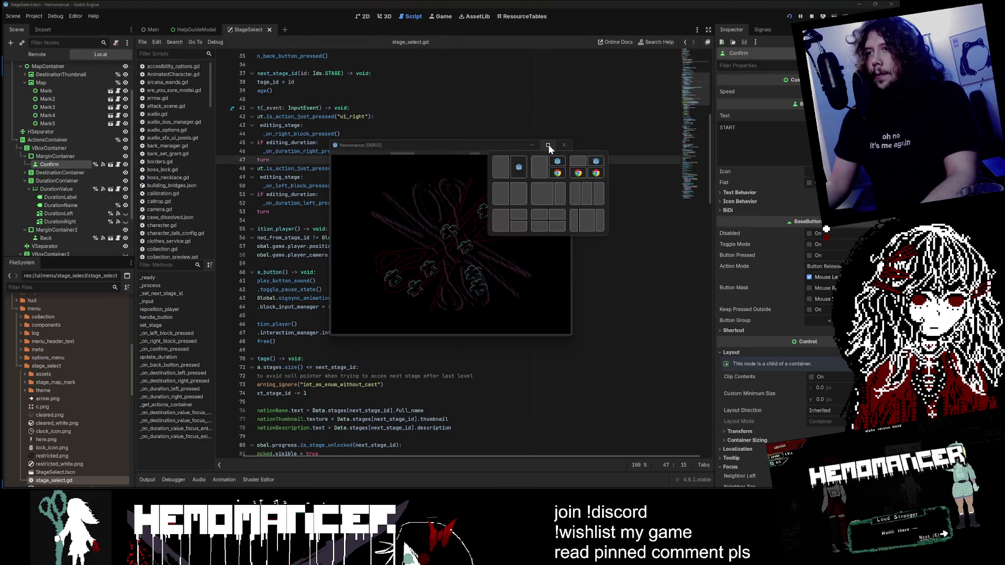
Step: Maximize the game window, delete the save file in gameplay settings, and start fresh
{"action": "left_click", "coordinate": [548, 145]}
{"action": "left_click", "coordinate": [334, 325]}
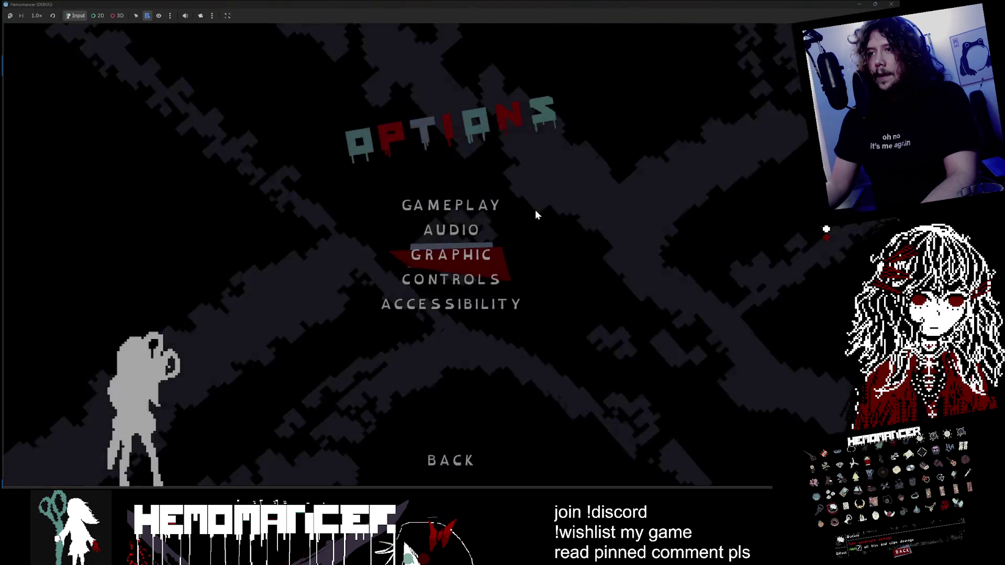
{"action": "left_click", "coordinate": [526, 207]}
{"action": "left_click", "coordinate": [453, 434]}
{"action": "left_click", "coordinate": [464, 263]}
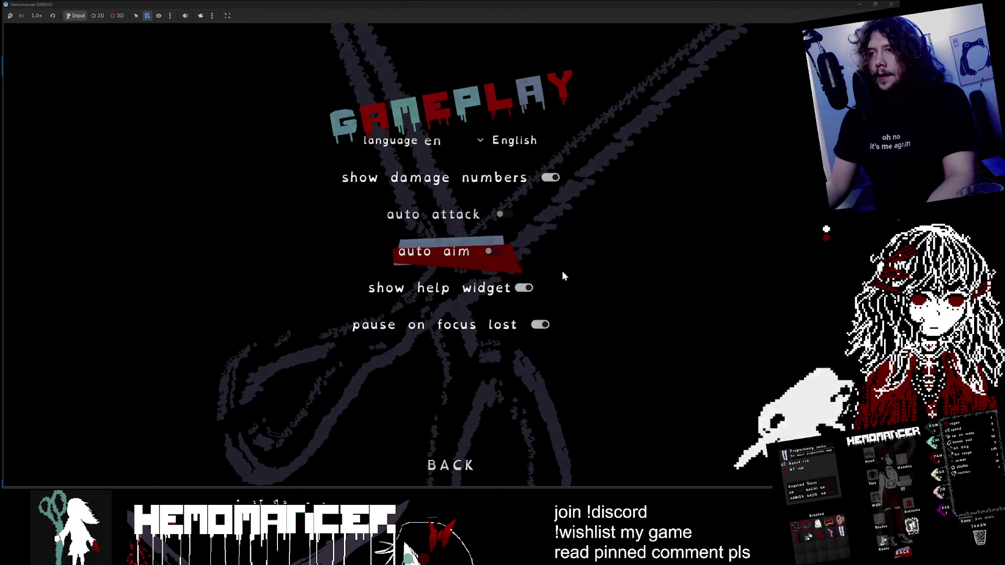
{"action": "key", "text": "Return"}
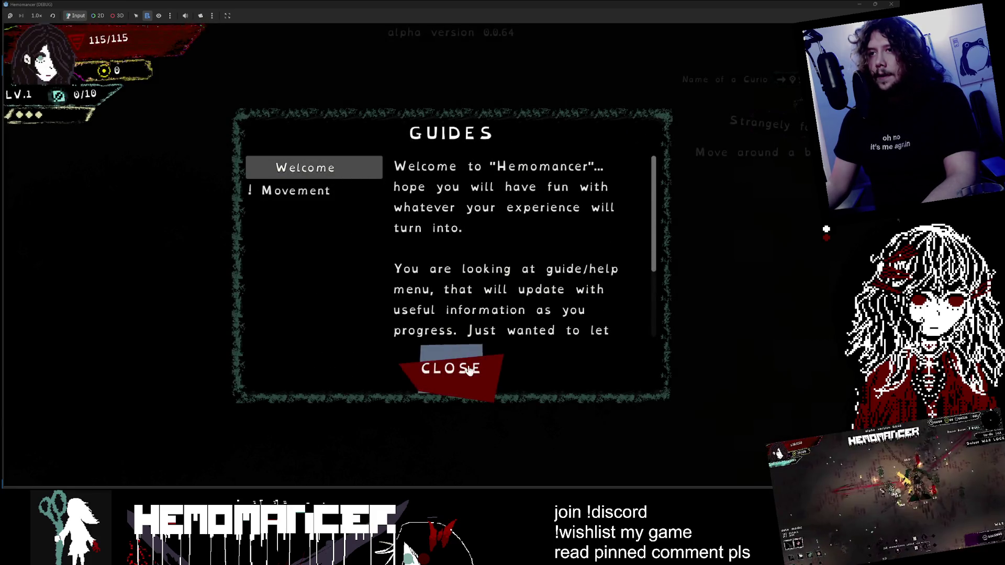
{"action": "left_click", "coordinate": [451, 368]}
Step: Walk to the Gruff Stranger and go through his dialogue, confirming the choice
{"action": "key", "text": "a"}
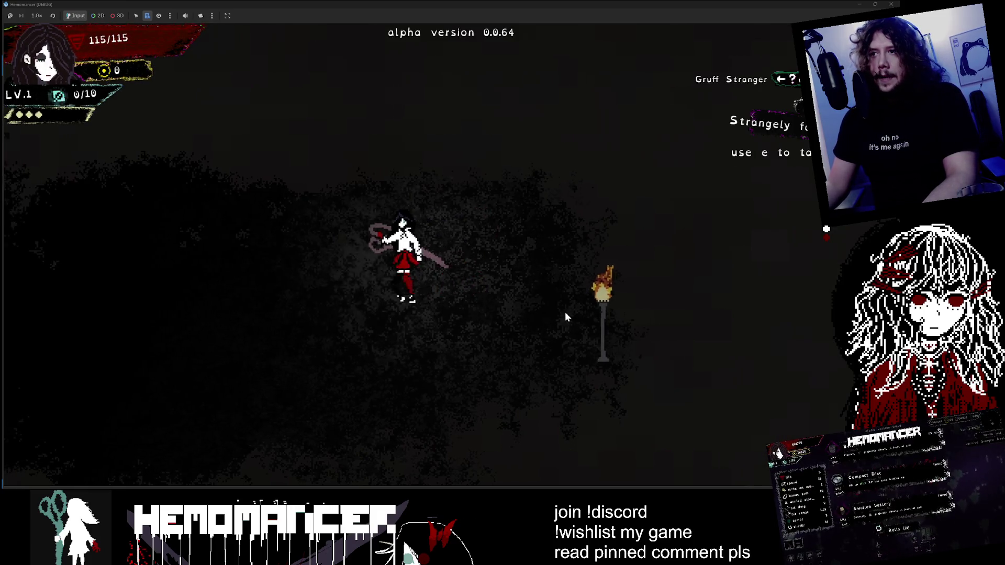
{"action": "key", "text": "s"}
{"action": "key", "text": "a"}
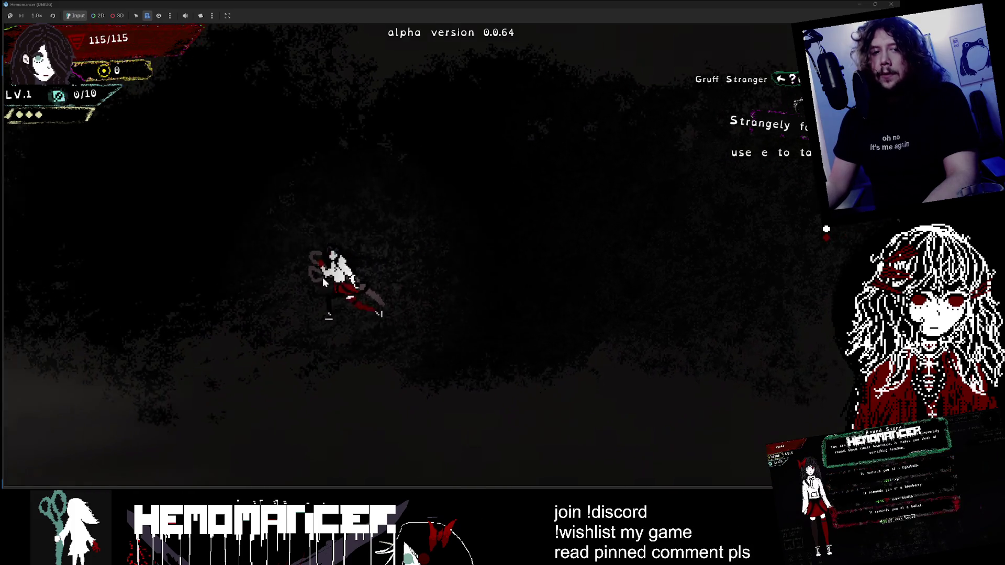
{"action": "key", "text": "a"}
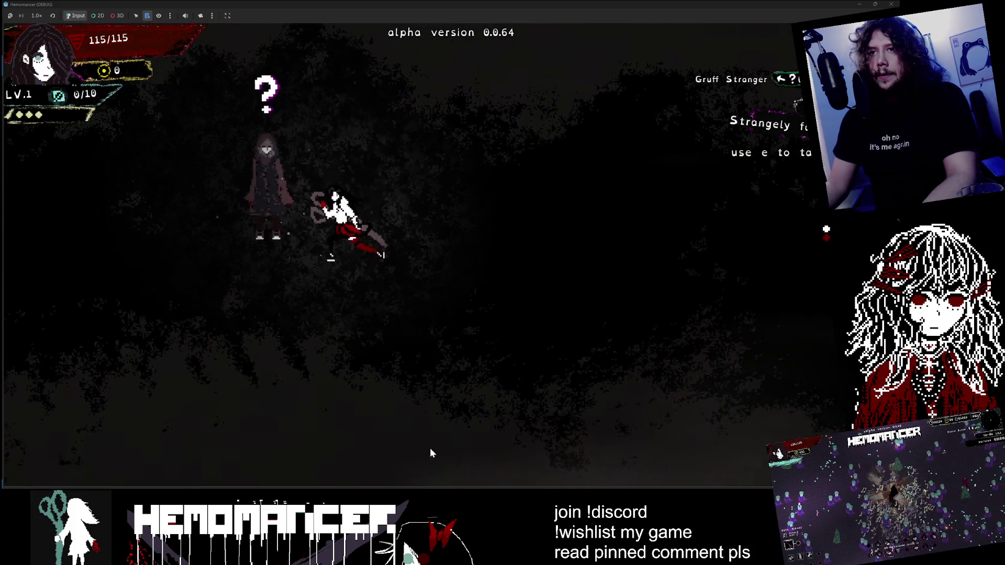
{"action": "key", "text": "e"}
{"action": "key", "text": "e"}
{"action": "key", "text": "e"}
{"action": "key", "text": "e"}
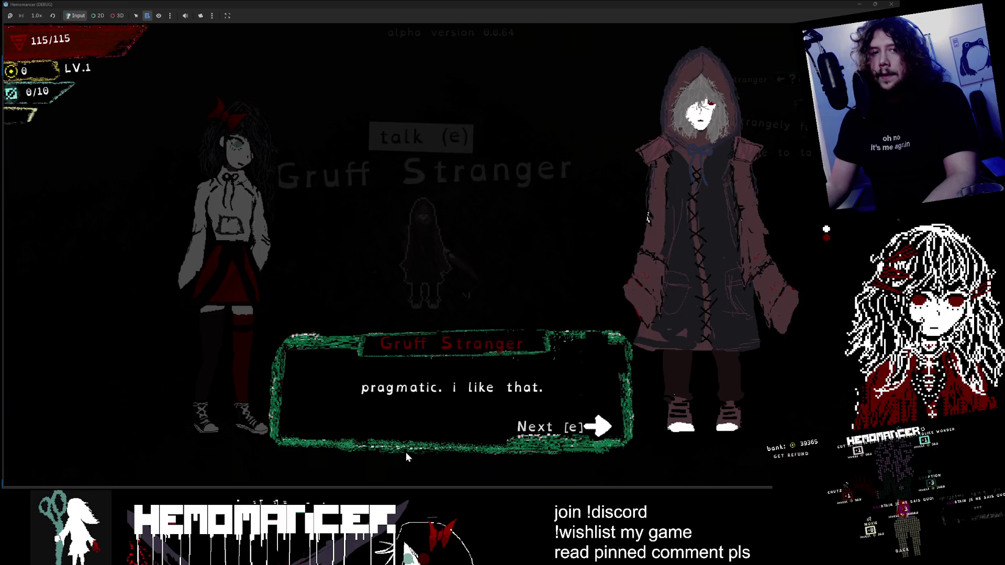
{"action": "key", "text": "e"}
{"action": "key", "text": "e"}
{"action": "key", "text": "e"}
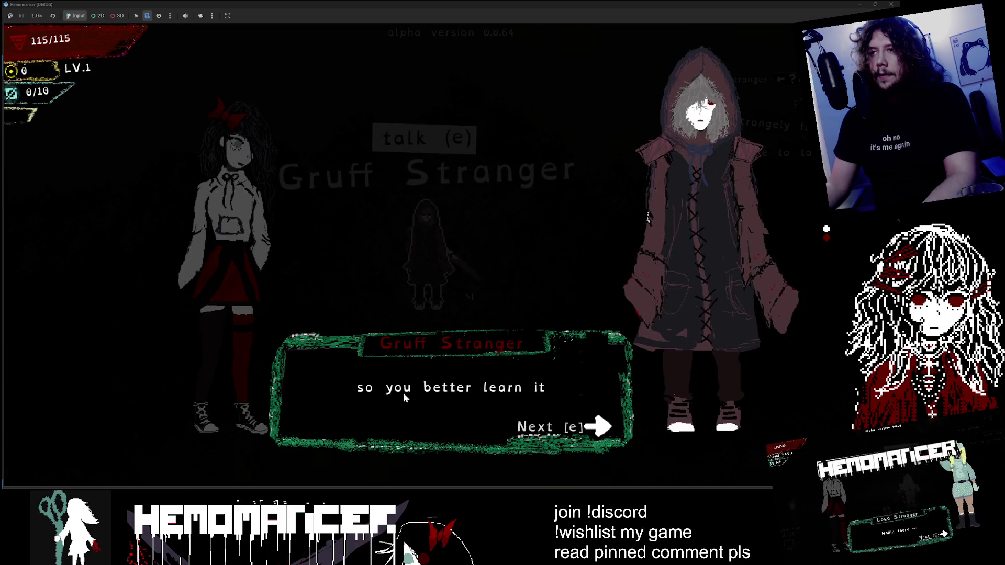
{"action": "key", "text": "e"}
Step: Walk across the island to the table, use the Metronome, then leave calibration
{"action": "key", "text": "a"}
{"action": "key", "text": "s"}
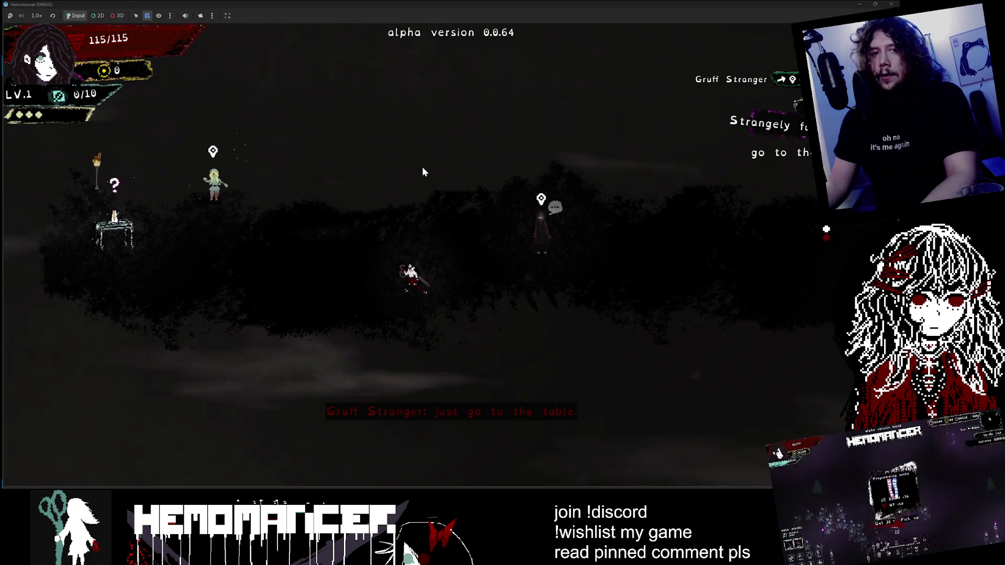
{"action": "key", "text": "a"}
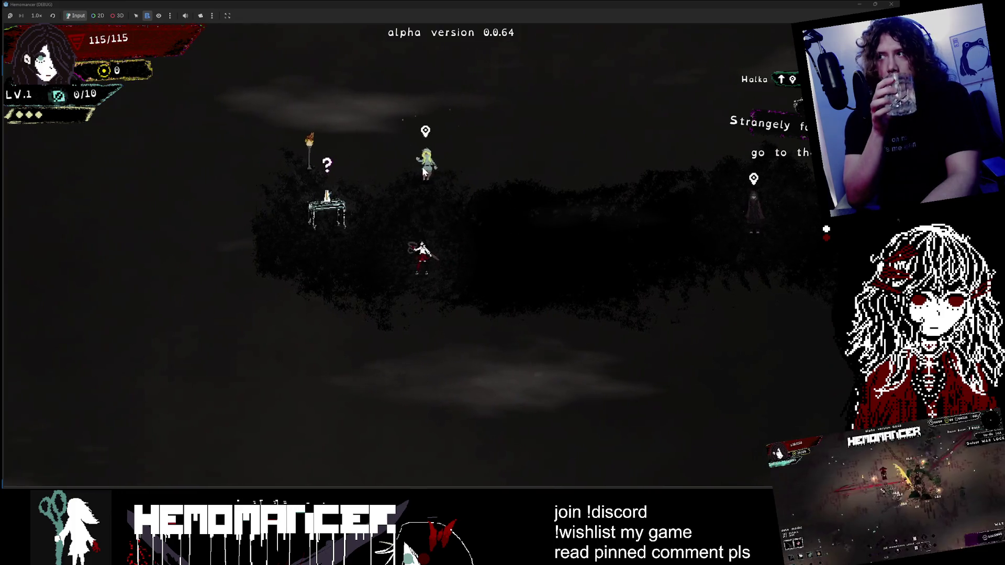
{"action": "key", "text": "d"}
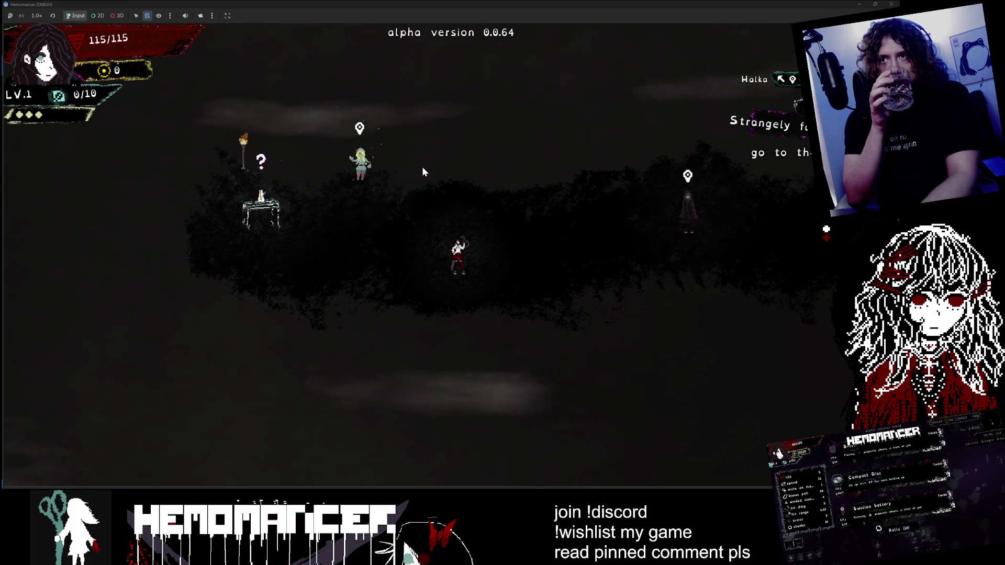
{"action": "key", "text": "w"}
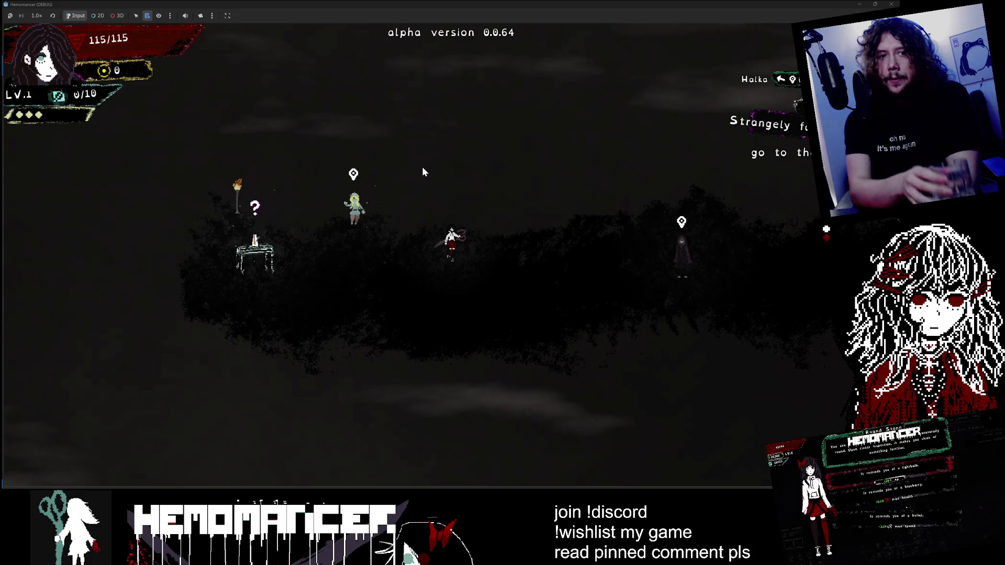
{"action": "key", "text": "a"}
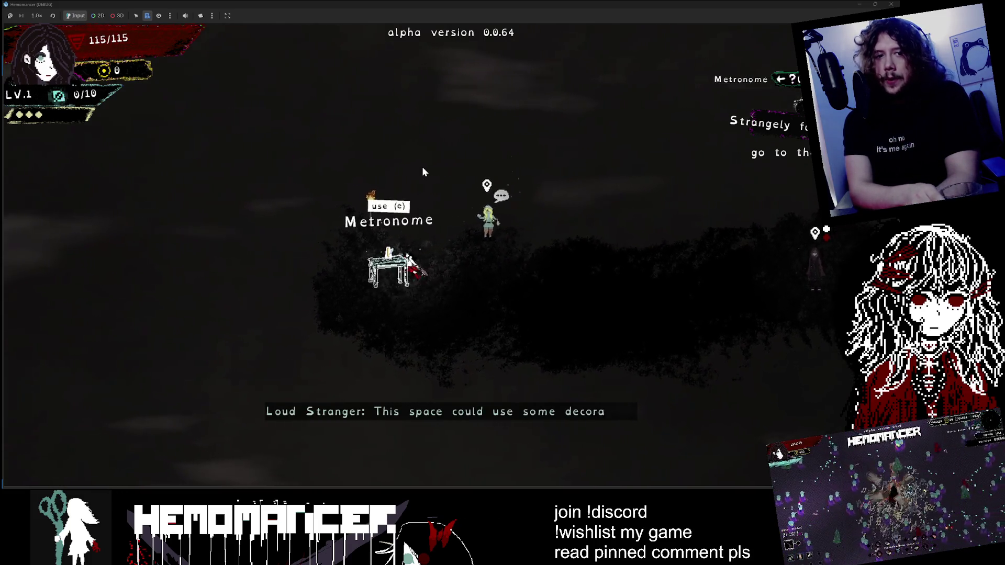
{"action": "key", "text": "e"}
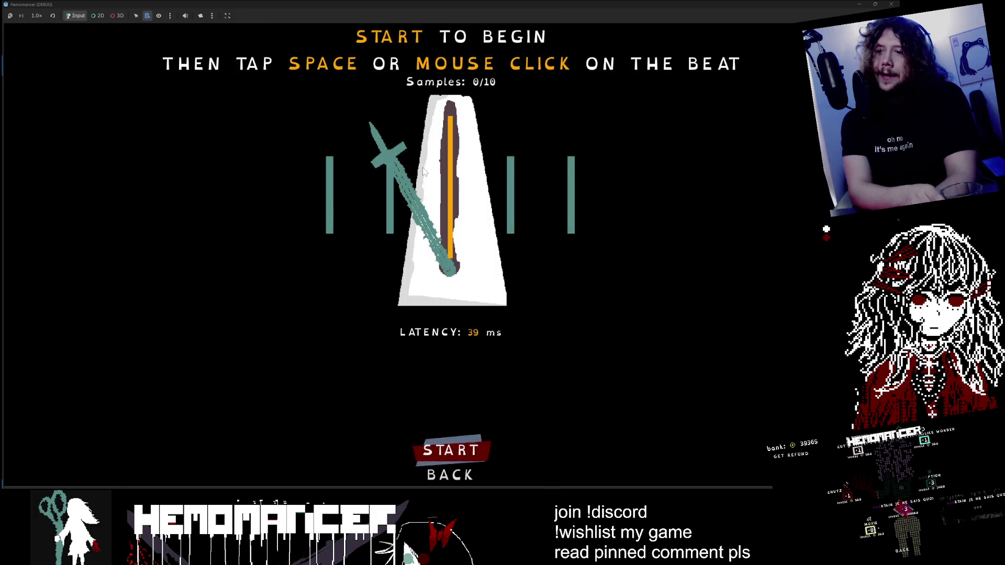
{"action": "key", "text": "Escape"}
Step: Talk through the full conversation with the Loud Stranger
{"action": "key", "text": "e"}
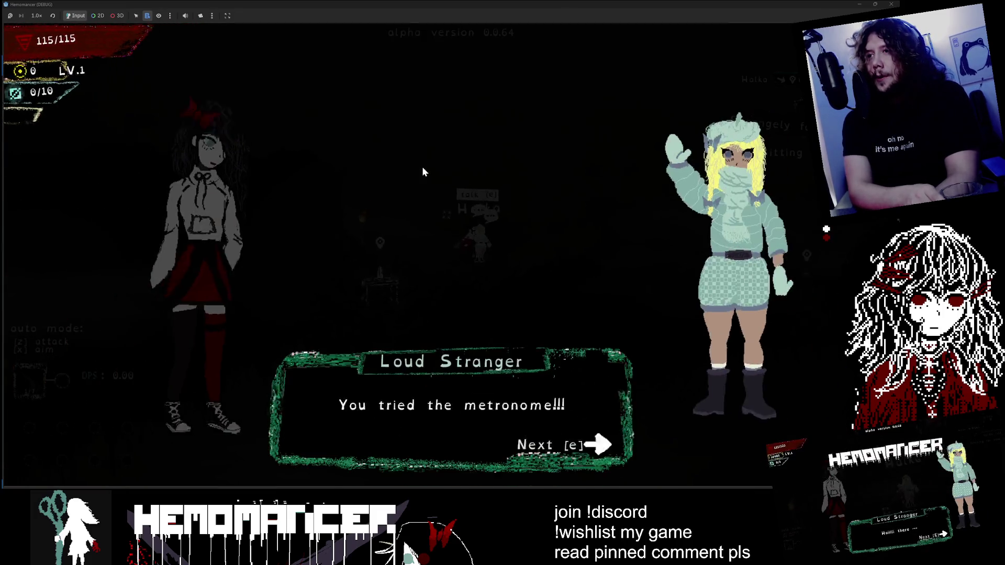
{"action": "key", "text": "e"}
{"action": "key", "text": "e"}
{"action": "key", "text": "e"}
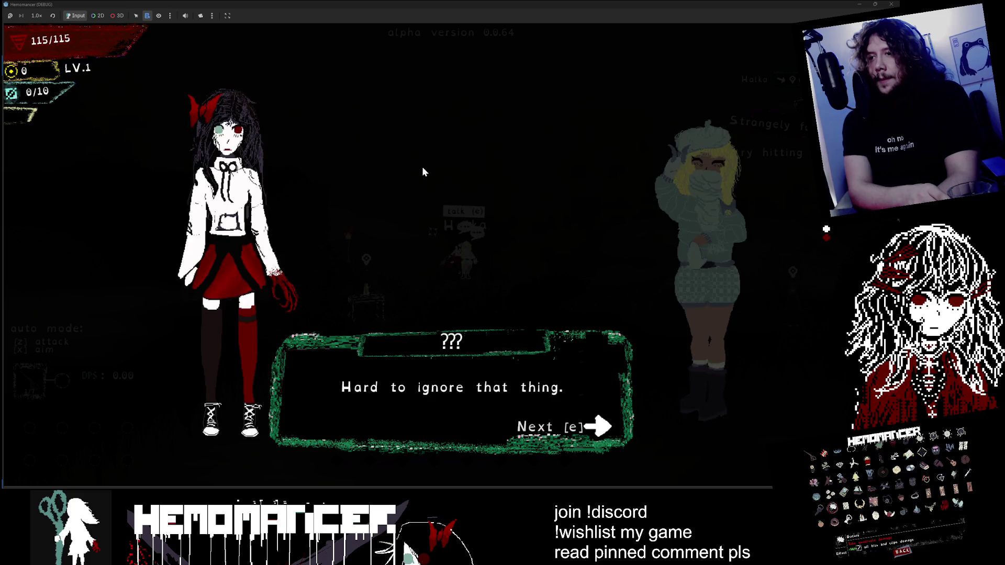
{"action": "key", "text": "e"}
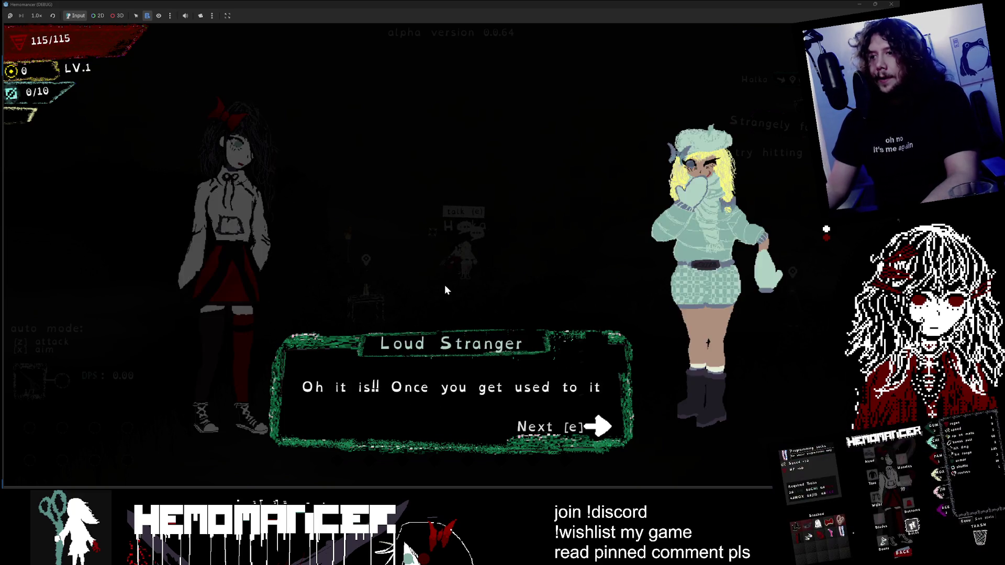
{"action": "key", "text": "e"}
Step: Walk left to the enemies and attack them to build momentum
{"action": "key", "text": "a"}
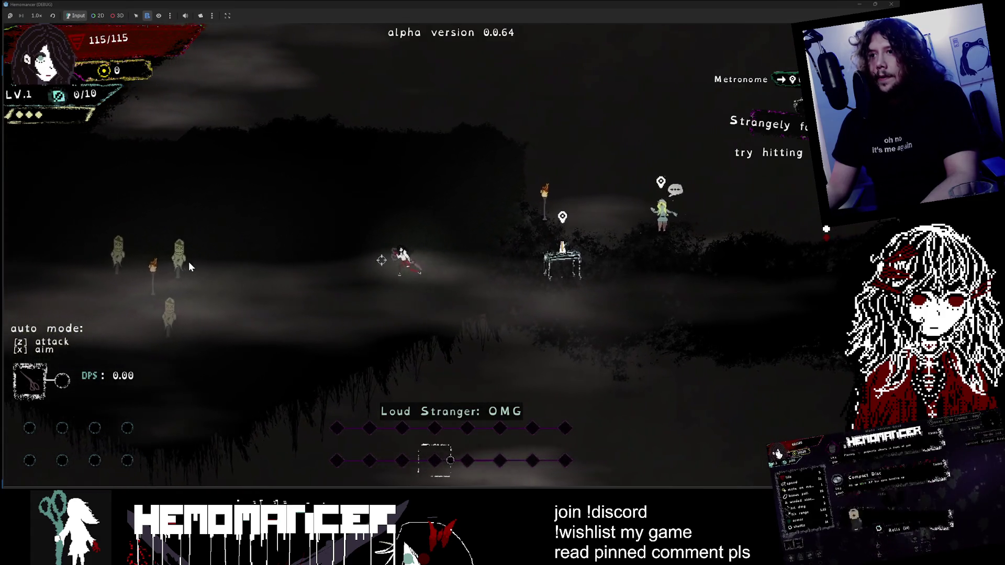
{"action": "key", "text": "a"}
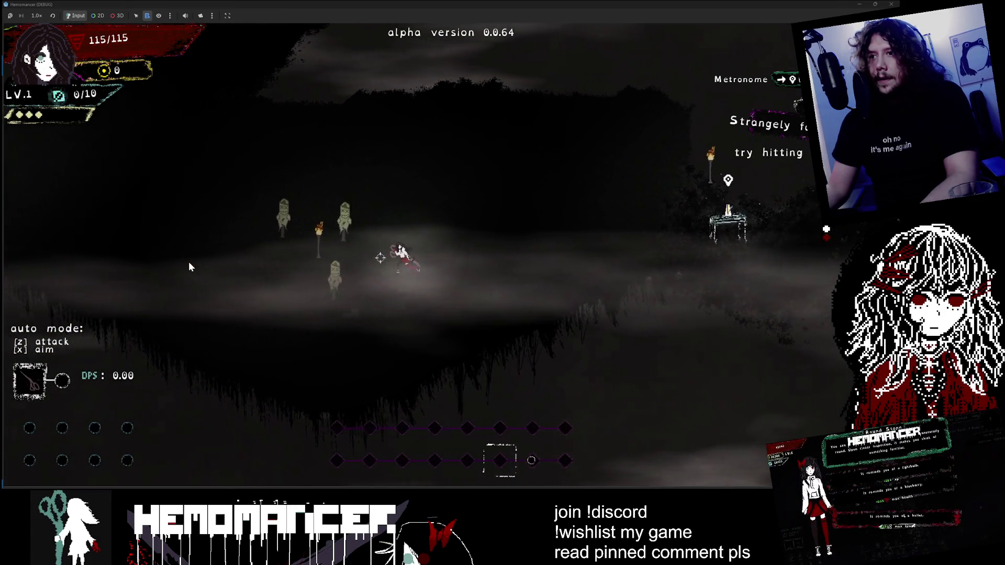
{"action": "key", "text": "a"}
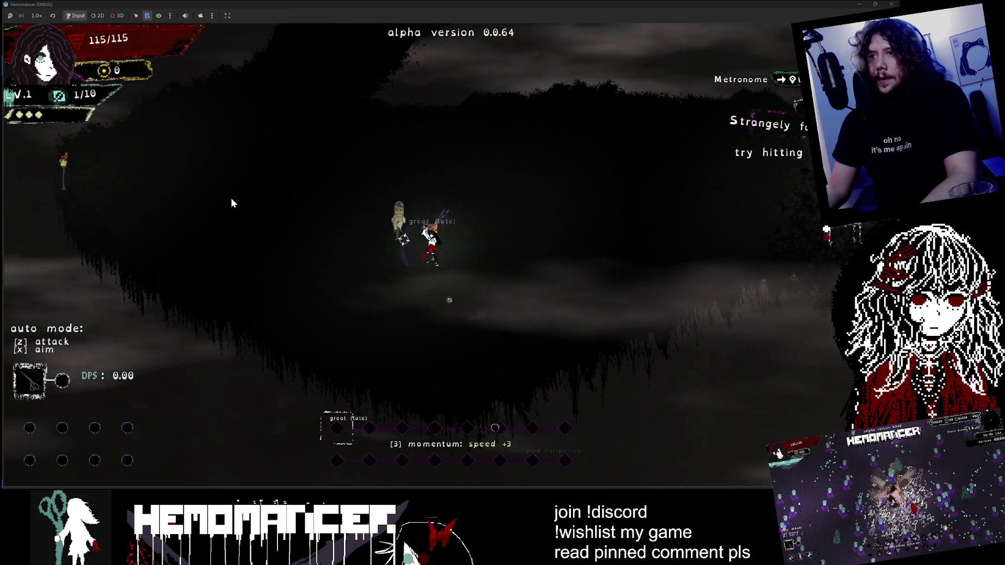
{"action": "key", "text": "a"}
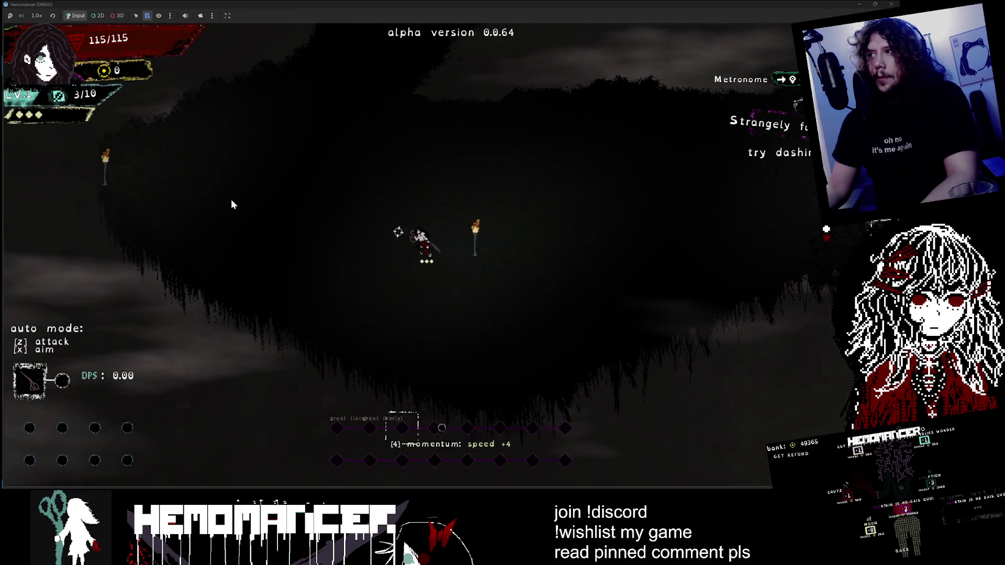
Step: Walk right past the Metronome table and talk with the Gruff Stranger again
{"action": "key", "text": "d"}
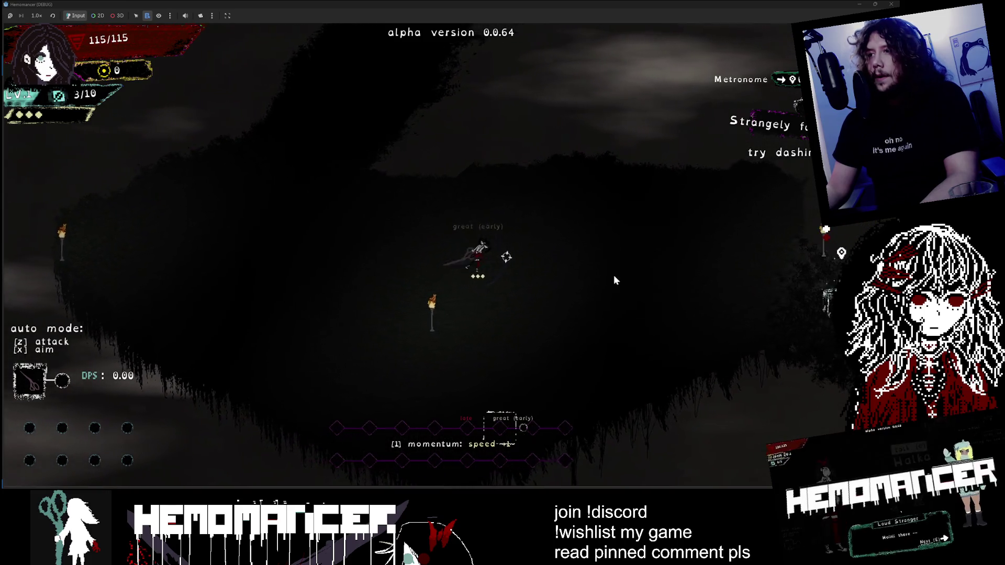
{"action": "key", "text": "d"}
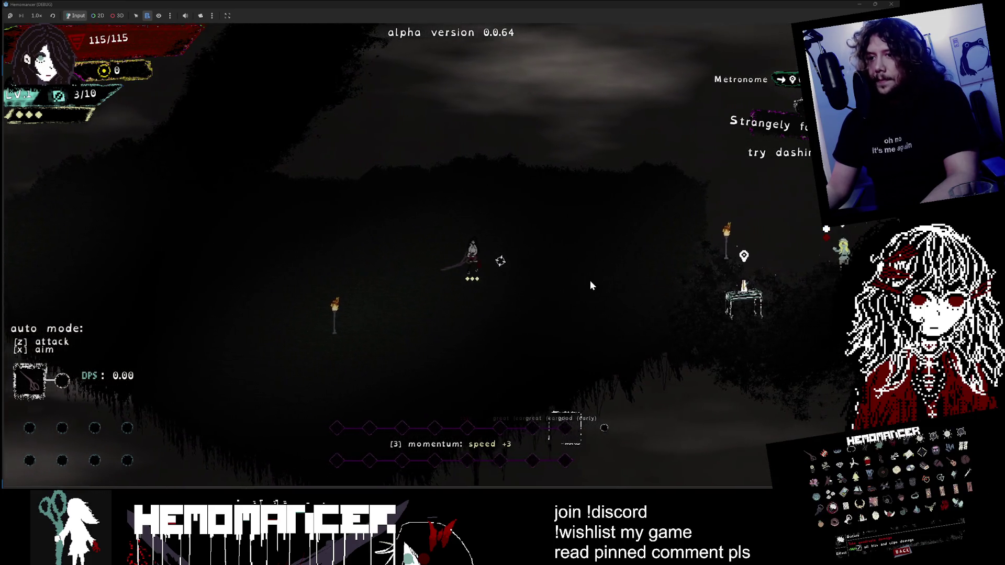
{"action": "key", "text": "d"}
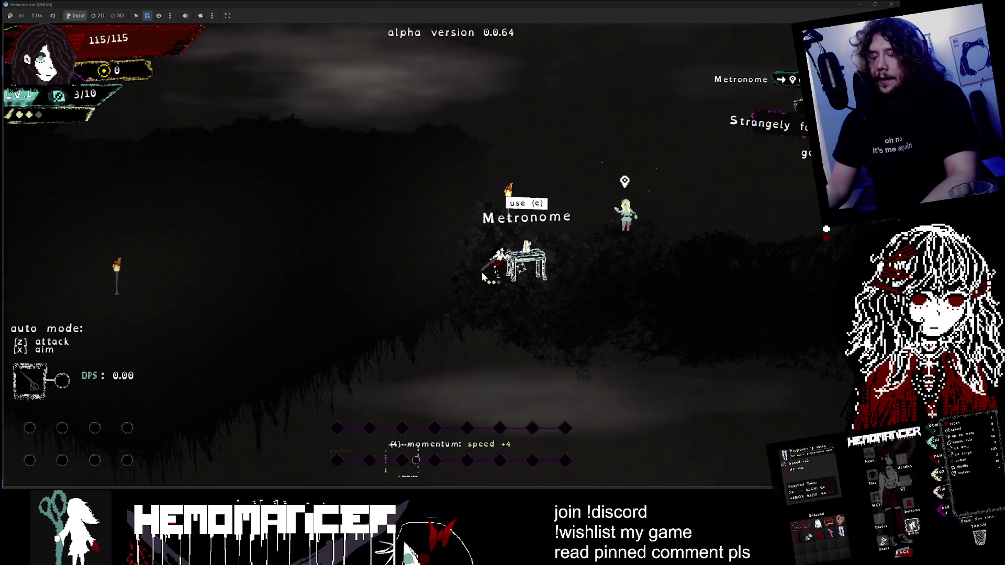
{"action": "key", "text": "d"}
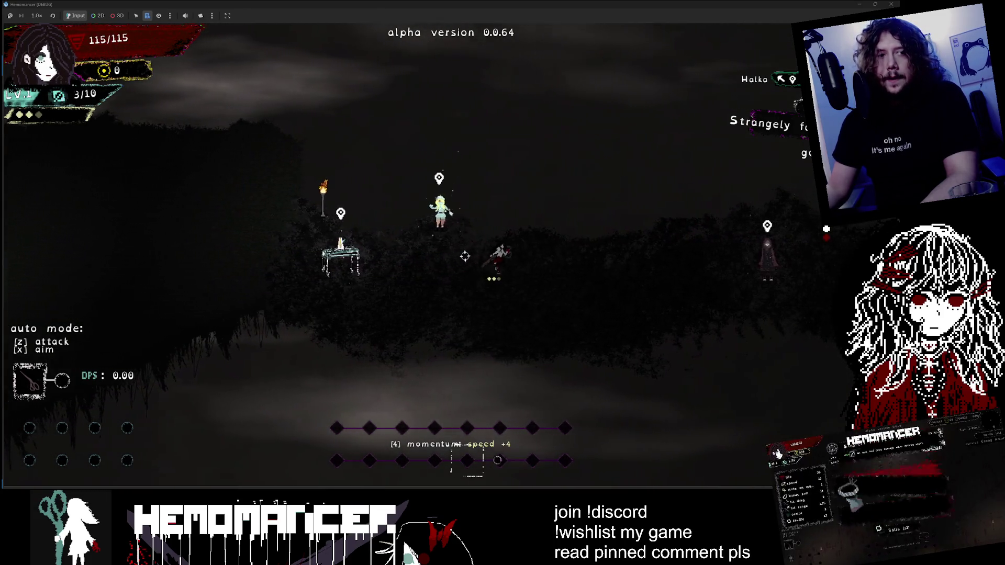
{"action": "key", "text": "d"}
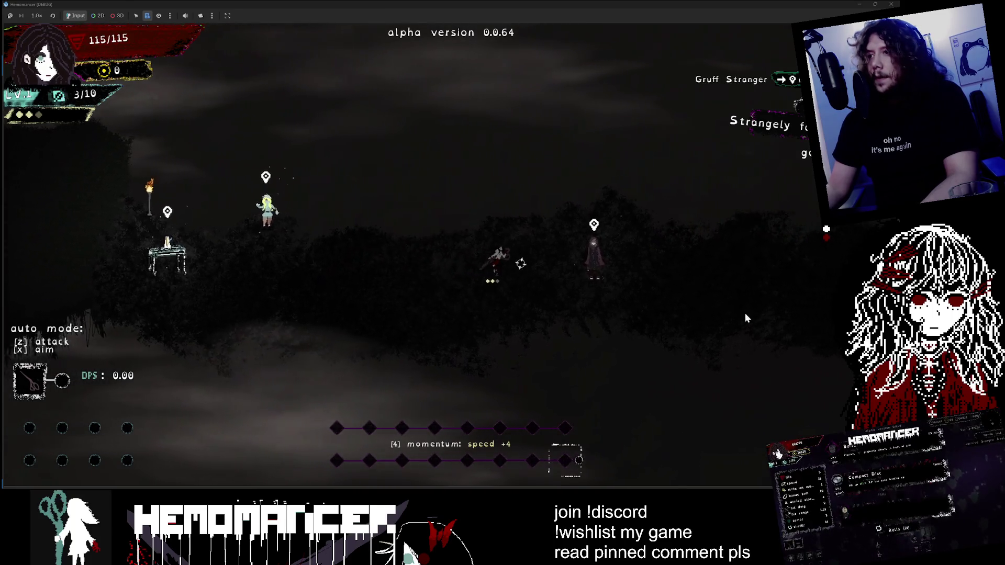
{"action": "key", "text": "d"}
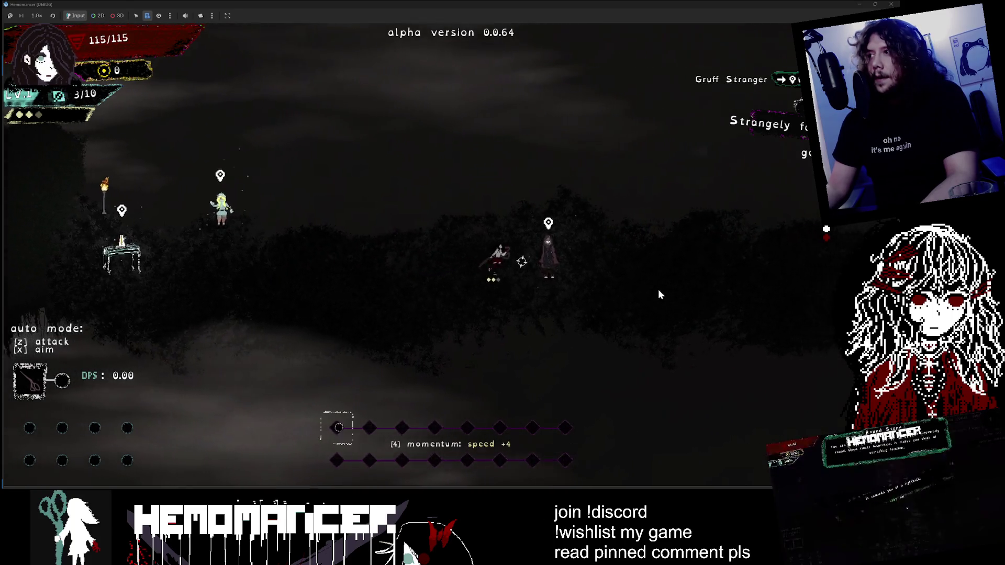
{"action": "key", "text": "e"}
{"action": "key", "text": "e"}
{"action": "key", "text": "e"}
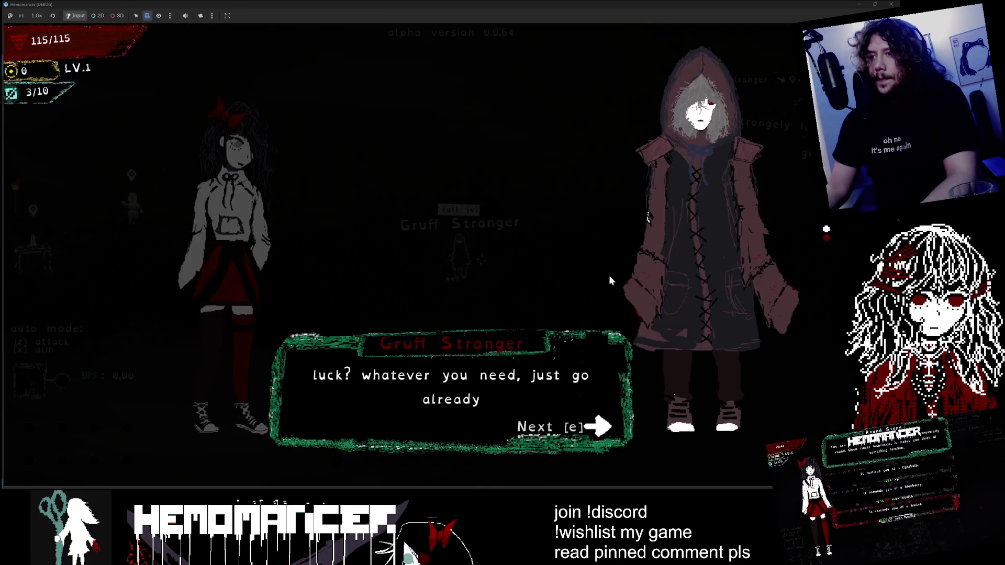
{"action": "key", "text": "e"}
Step: Walk back left through the lobby toward the signpole
{"action": "key", "text": "a"}
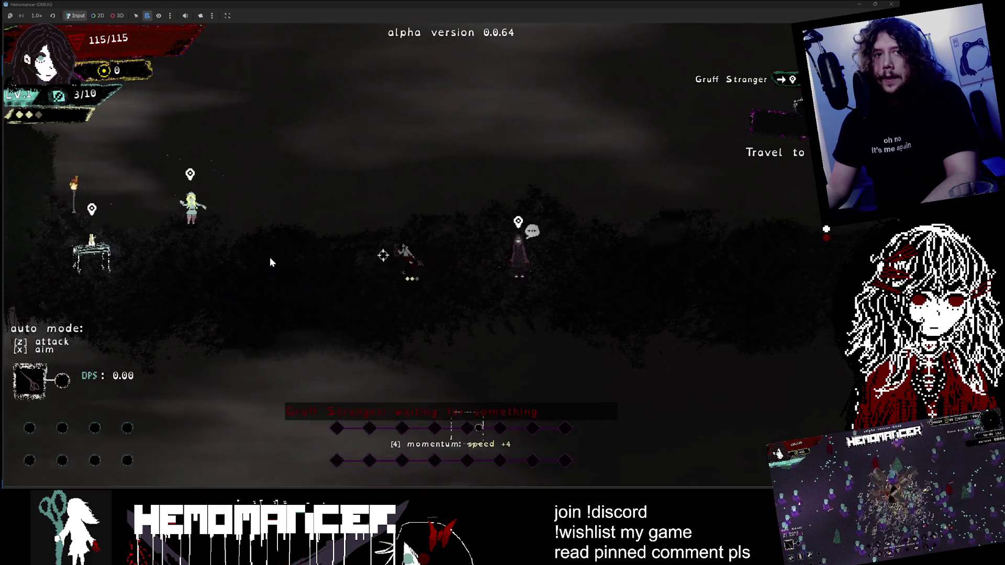
{"action": "key", "text": "a"}
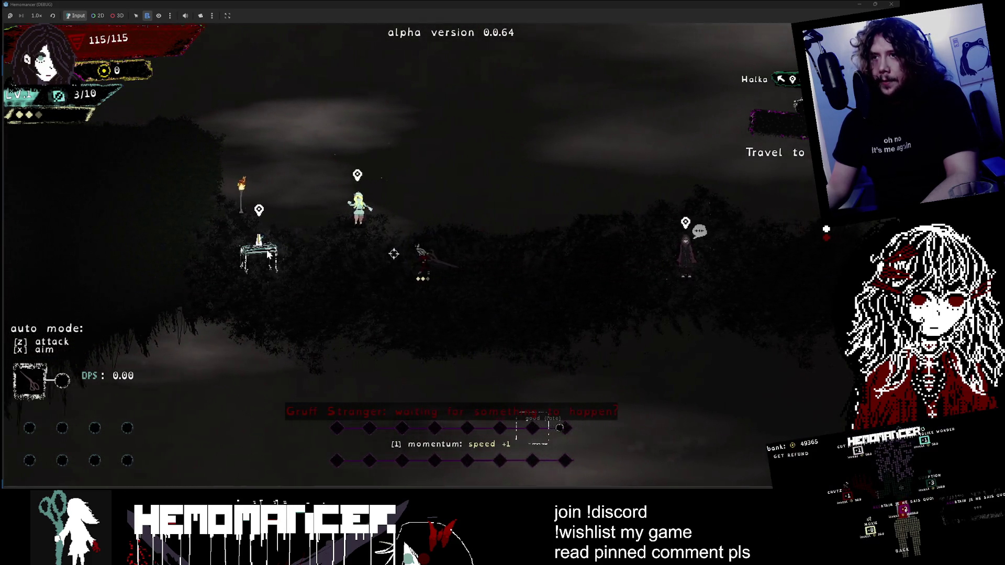
{"action": "key", "text": "a"}
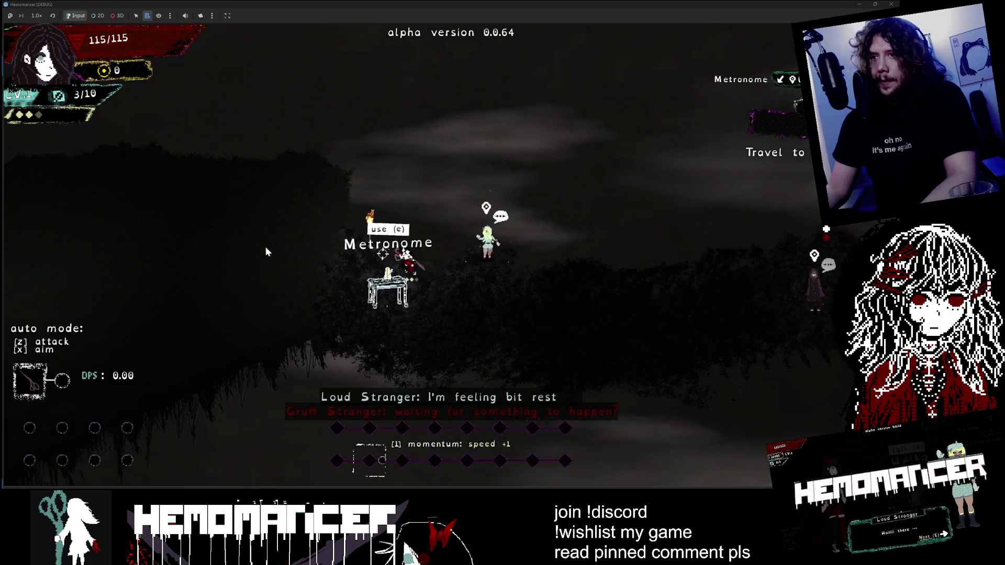
{"action": "key", "text": "a"}
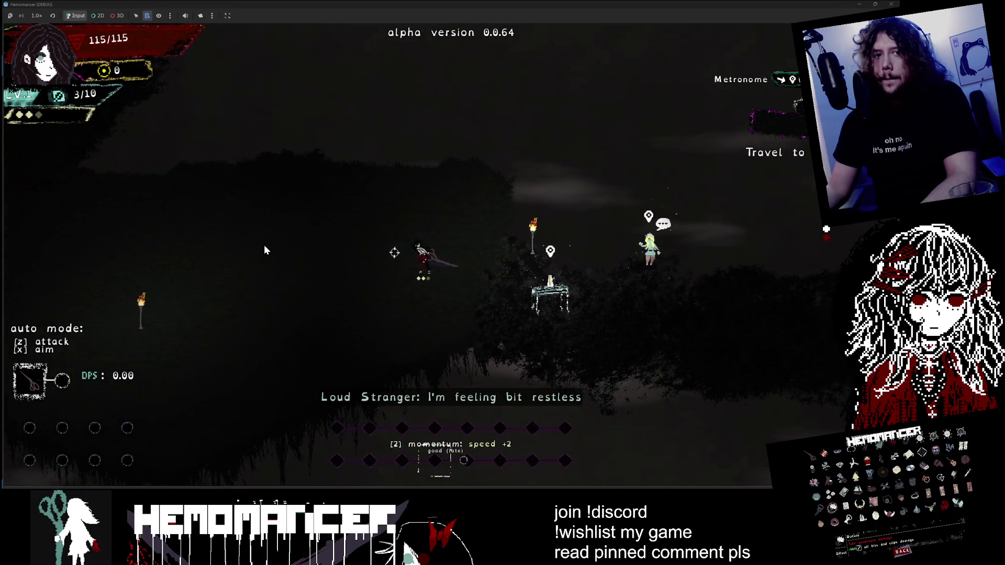
{"action": "key", "text": "a"}
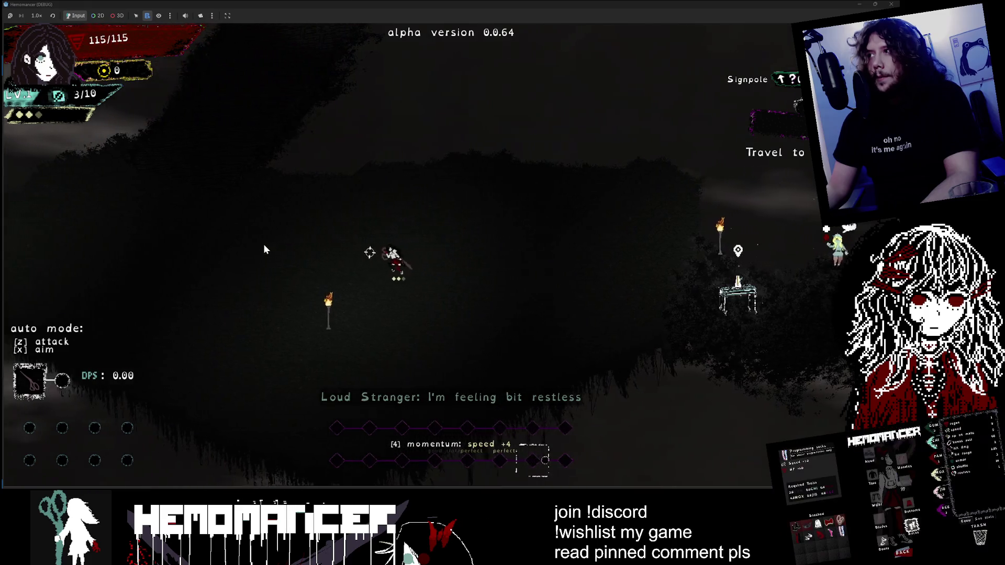
{"action": "key", "text": "a"}
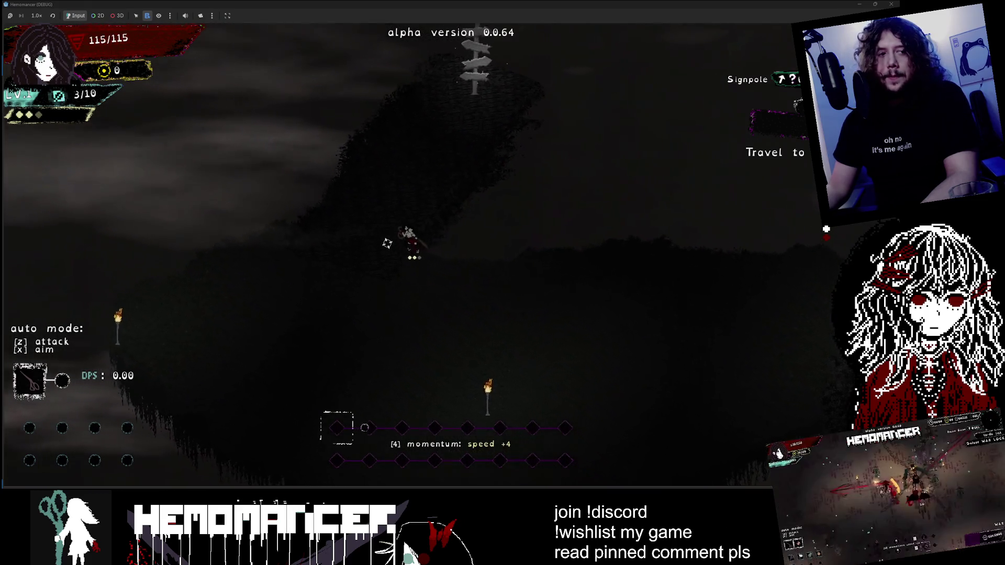
Step: Choose DIE from the pause menu, then start travelling from the signpole map
{"action": "key", "text": "Escape"}
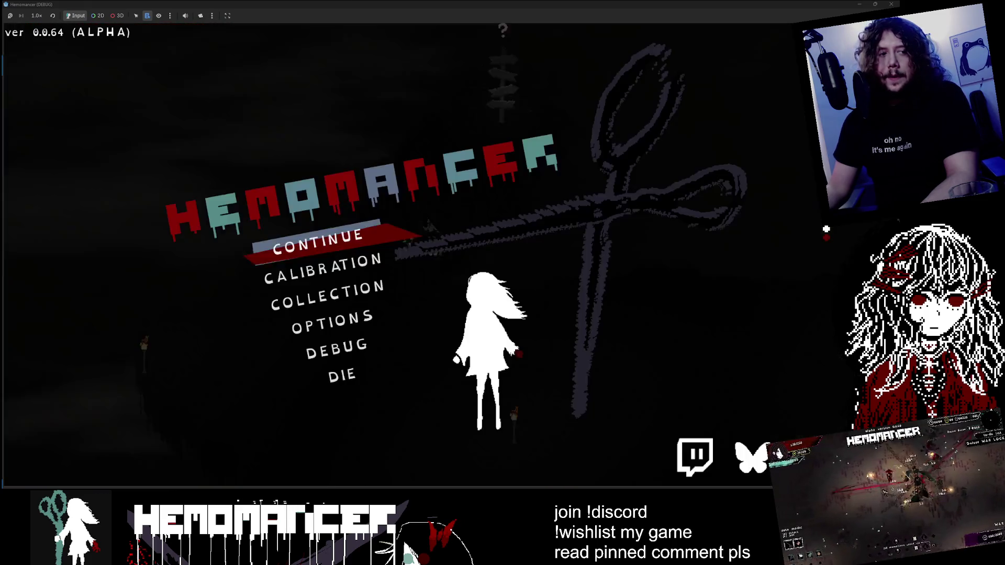
{"action": "key", "text": "Up"}
{"action": "key", "text": "Return"}
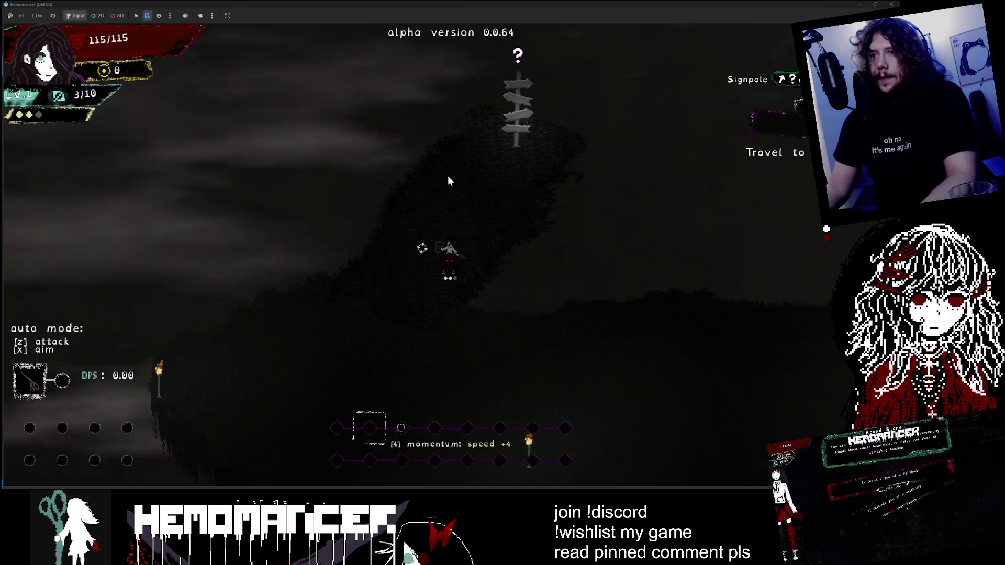
{"action": "key", "text": "e"}
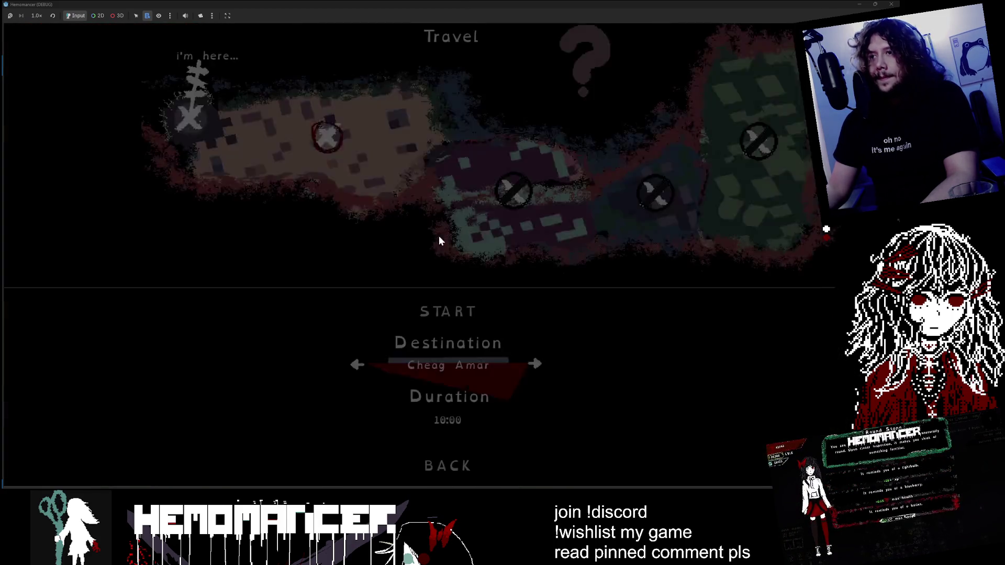
{"action": "key", "text": "Return"}
Step: Fight through the new Cheag Amar area, then pause the game
{"action": "key", "text": "w"}
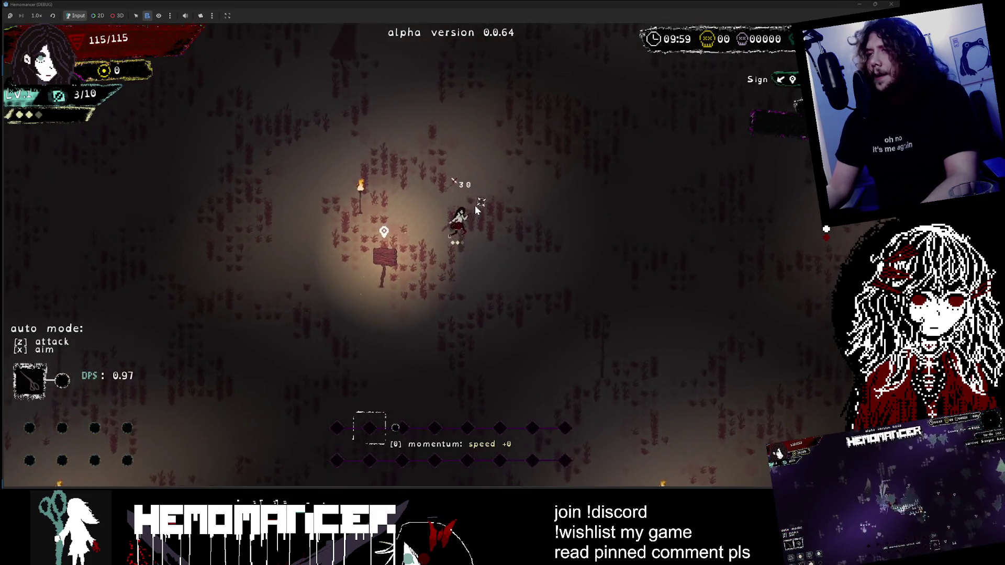
{"action": "key", "text": "d"}
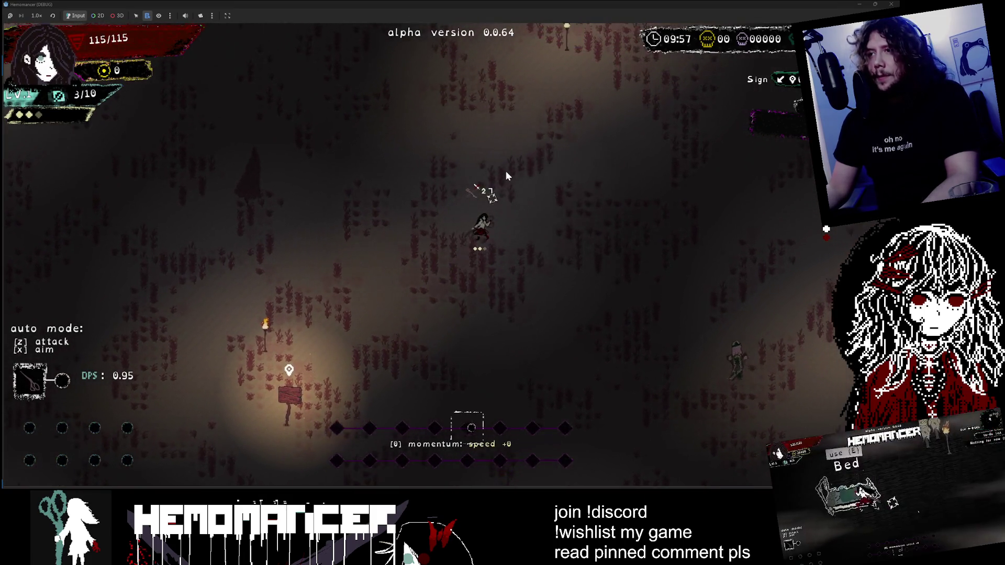
{"action": "key", "text": "s"}
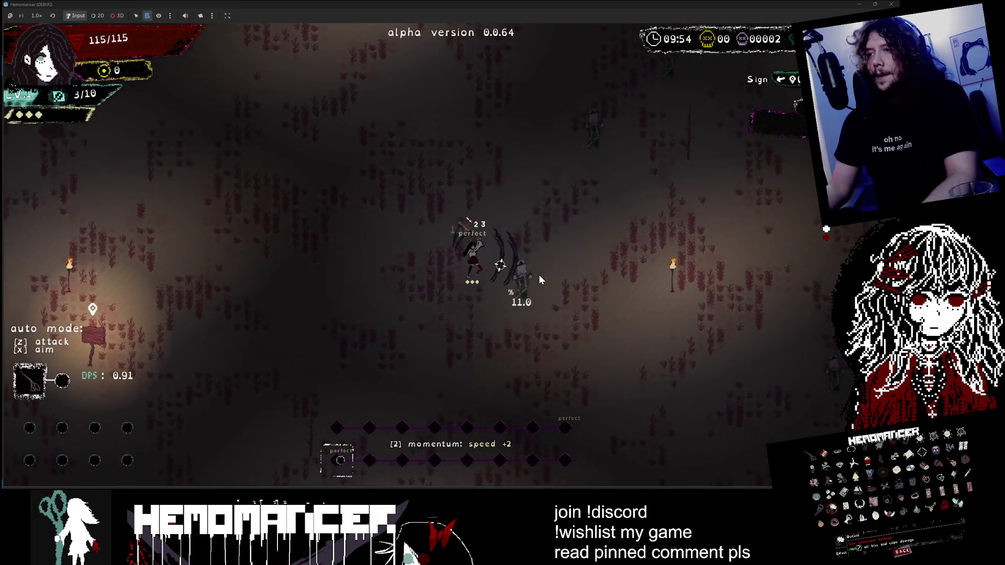
{"action": "key", "text": "d"}
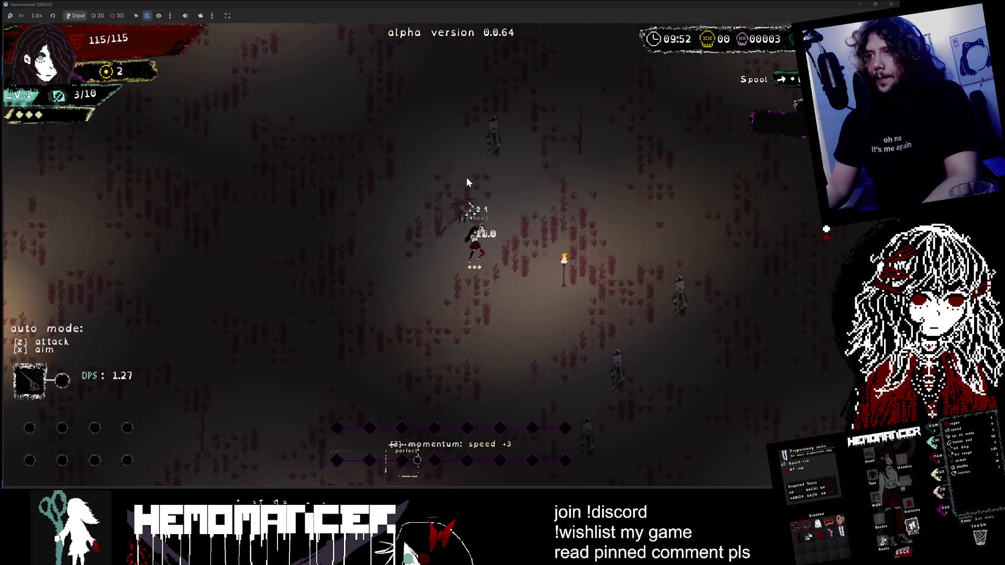
{"action": "key", "text": "w"}
{"action": "key", "text": "d"}
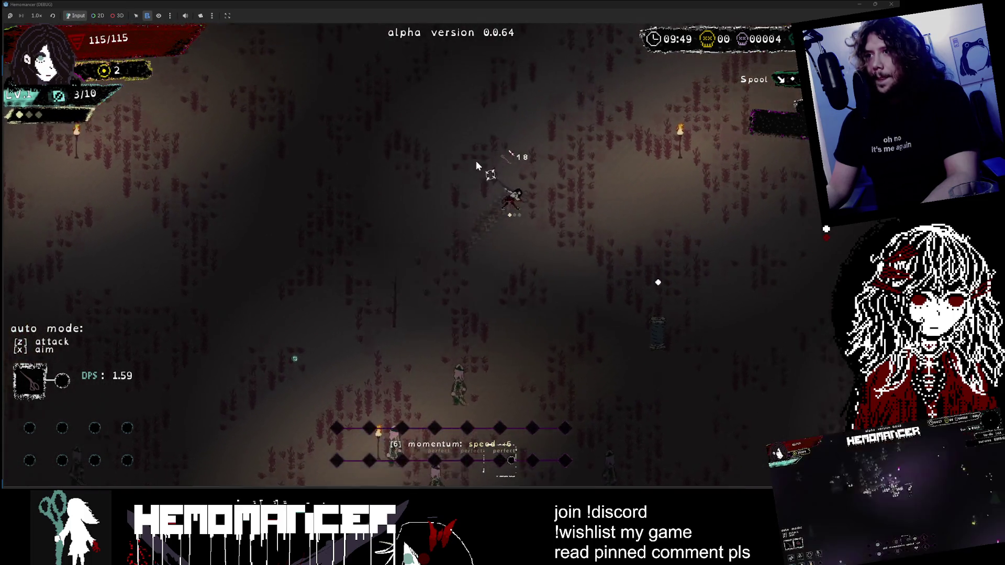
{"action": "key", "text": "Escape"}
Step: Choose DIE, confirm ending the run, and stop the debug game with F8
{"action": "left_click", "coordinate": [353, 373]}
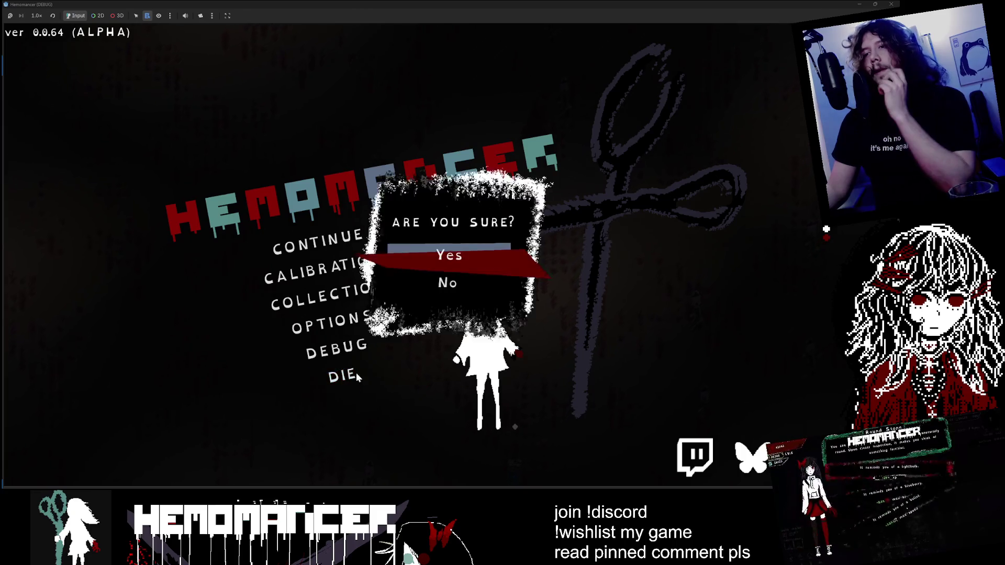
{"action": "left_click", "coordinate": [448, 252]}
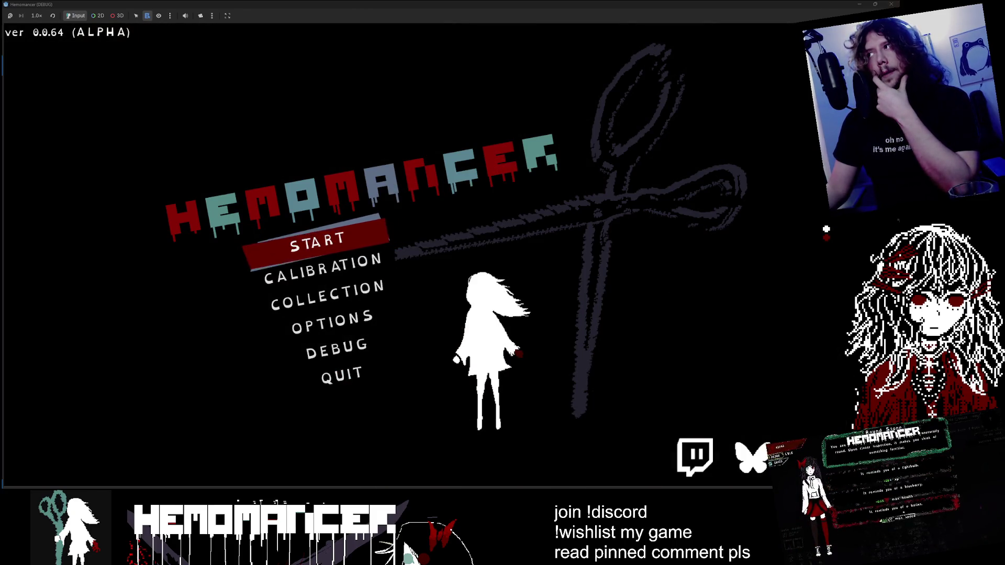
{"action": "key", "text": "F8"}
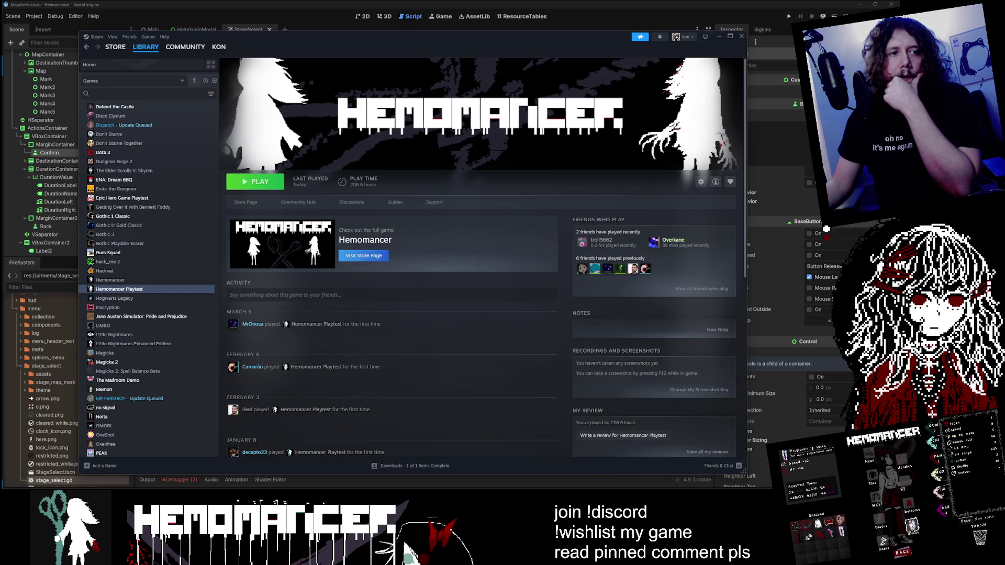
{"action": "key", "text": "alt+Tab"}
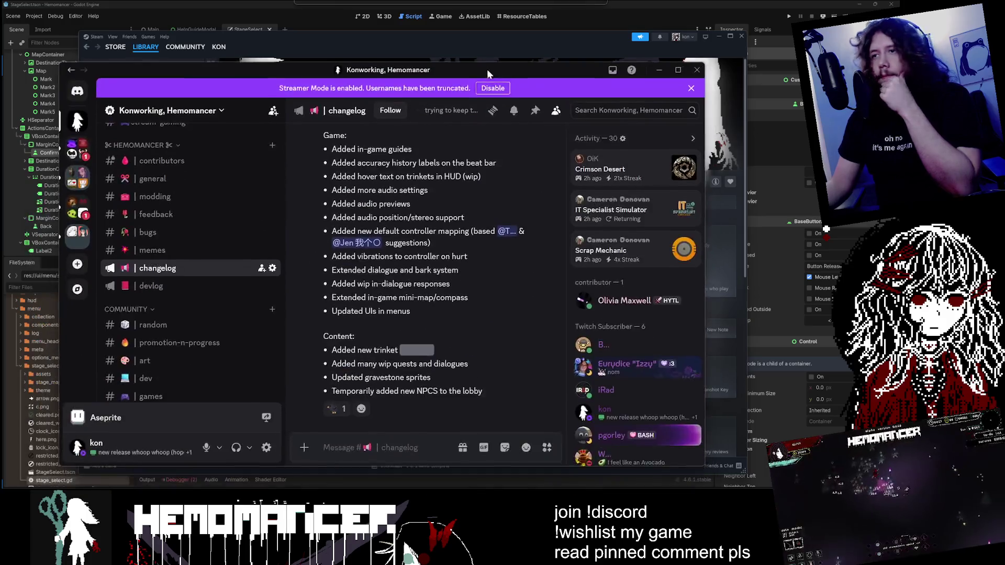
{"action": "left_click_drag", "start_coordinate": [486, 69], "coordinate": [499, 43]}
{"action": "scroll", "coordinate": [435, 272], "scroll_direction": "up", "scroll_amount": 4}
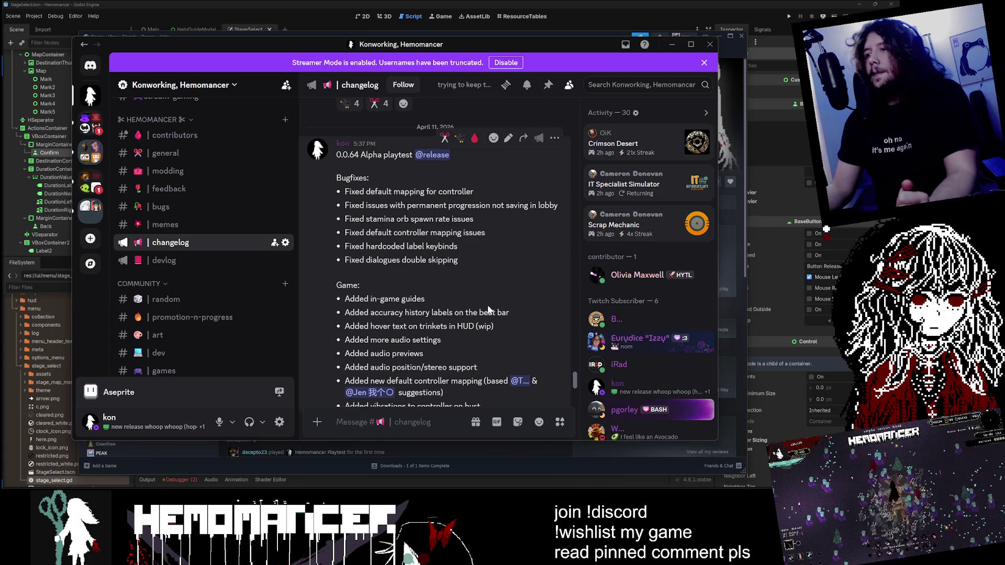
{"action": "scroll", "coordinate": [481, 261], "scroll_direction": "down", "scroll_amount": 2}
{"action": "scroll", "coordinate": [466, 173], "scroll_direction": "up", "scroll_amount": 2}
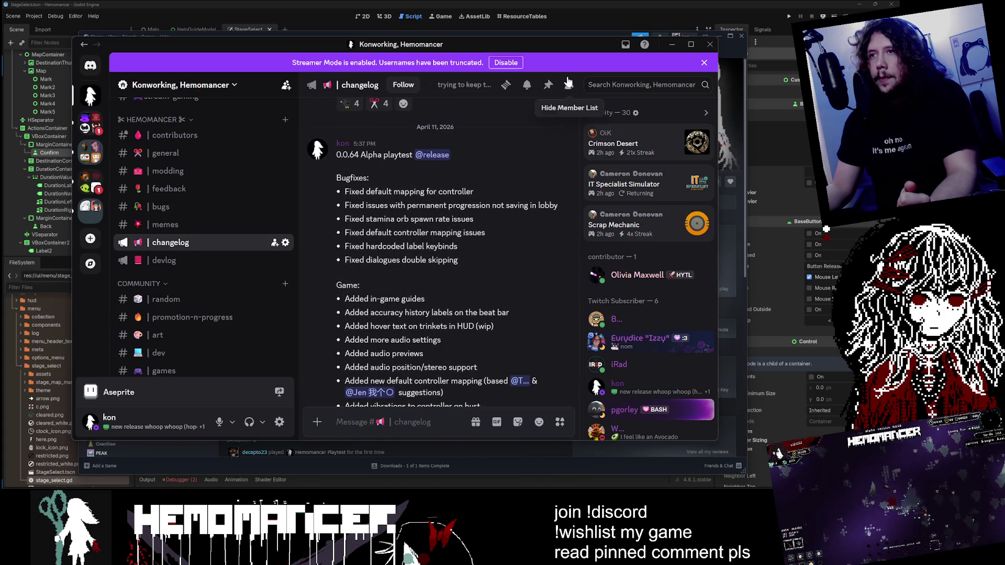
{"action": "mouse_move", "coordinate": [561, 48]}
{"action": "left_mouse_down"}
{"action": "mouse_move", "coordinate": [90, 293]}
{"action": "mouse_move", "coordinate": [0, 304]}
{"action": "left_mouse_up"}
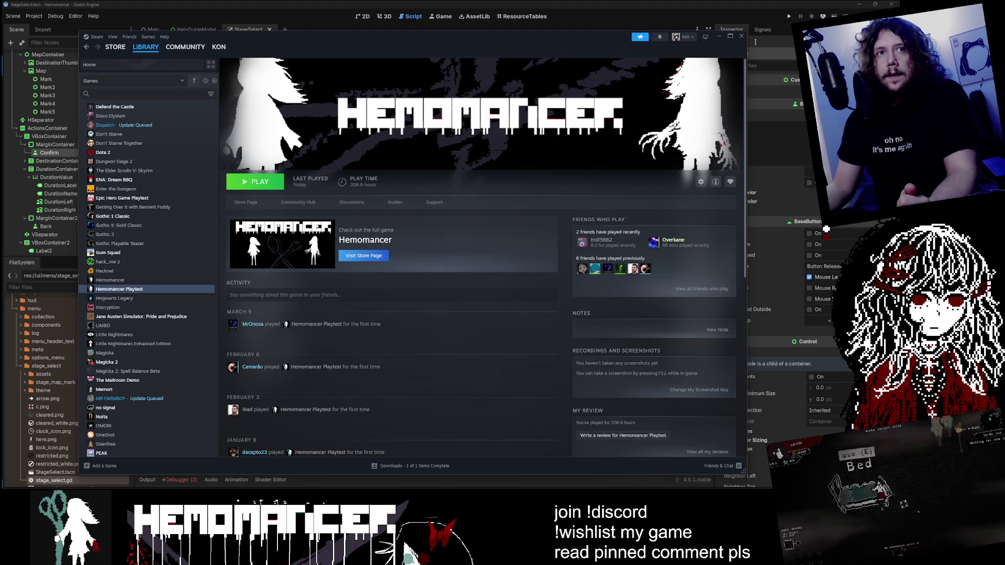